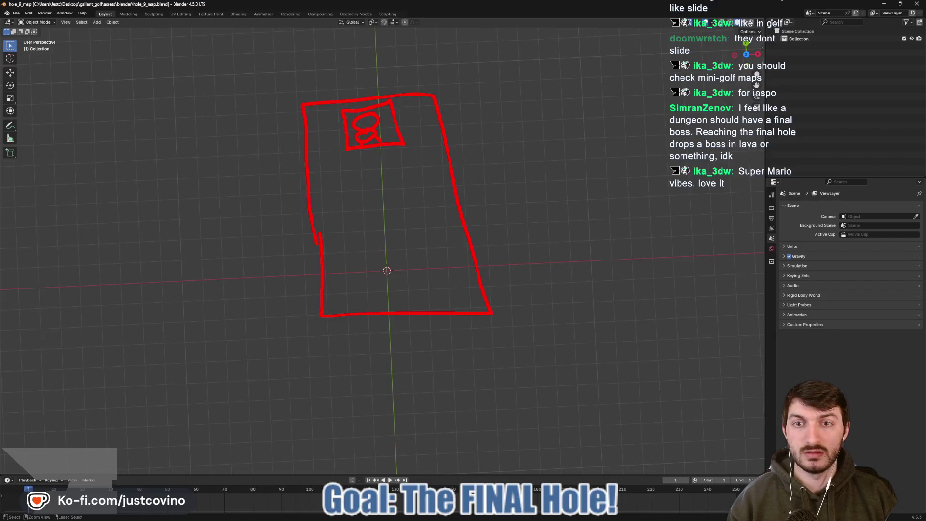
- Draw small boxes at the sketch's bottom corners and centre, and a crown on the stick figure
drag(355, 133, 383, 118)
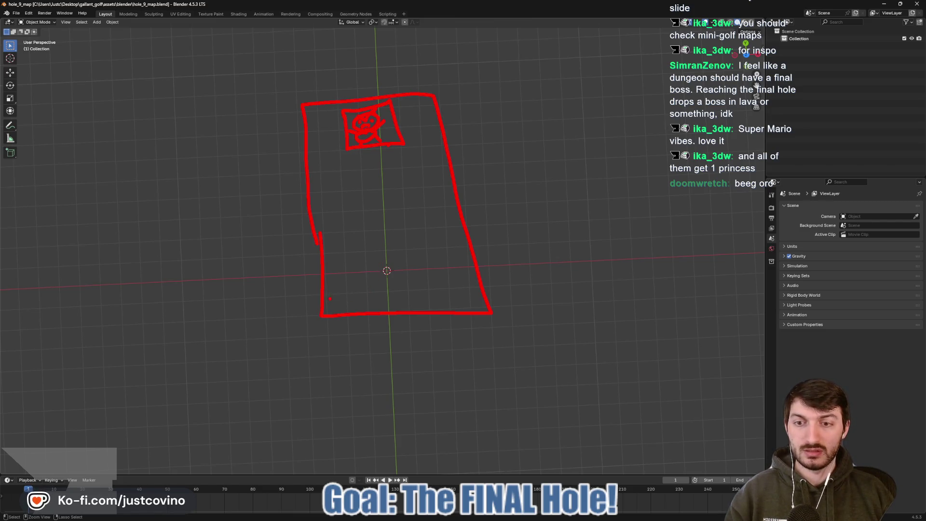
drag(323, 300, 342, 313)
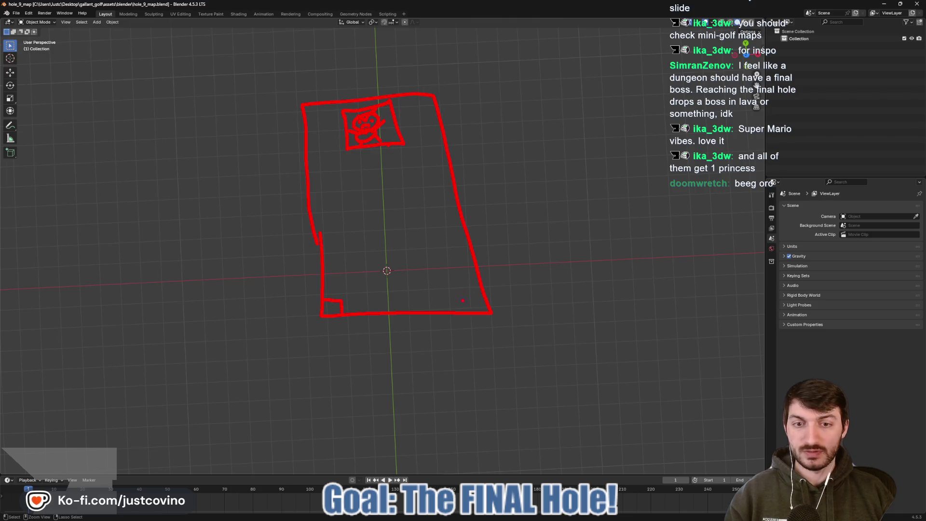
drag(483, 295, 468, 312)
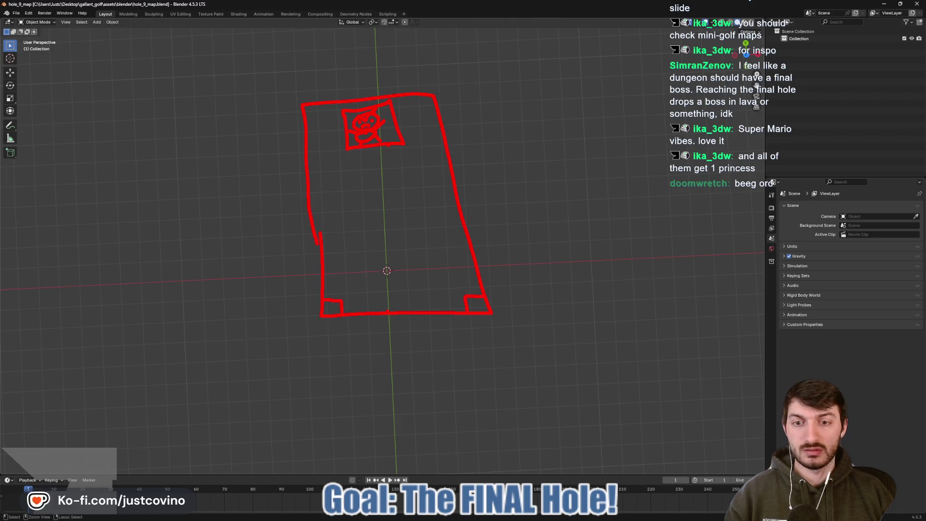
drag(384, 301, 406, 298)
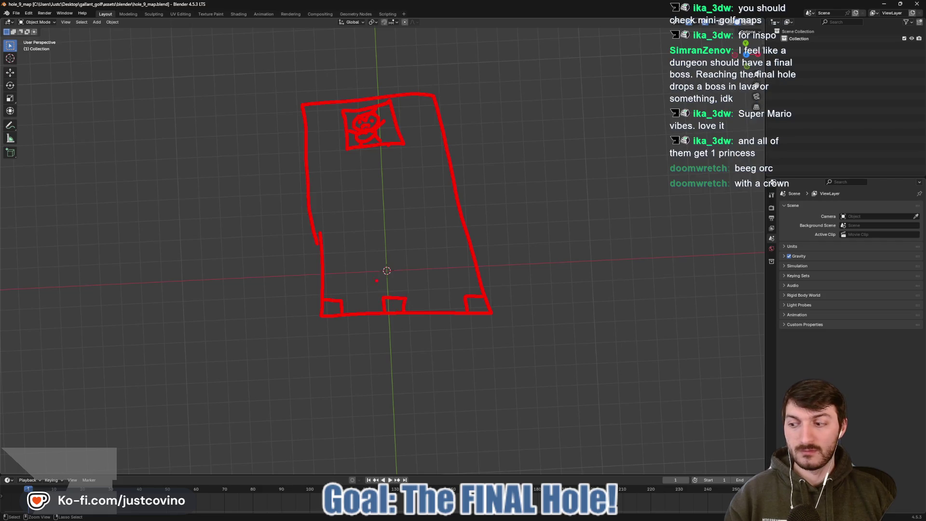
drag(358, 105, 370, 102)
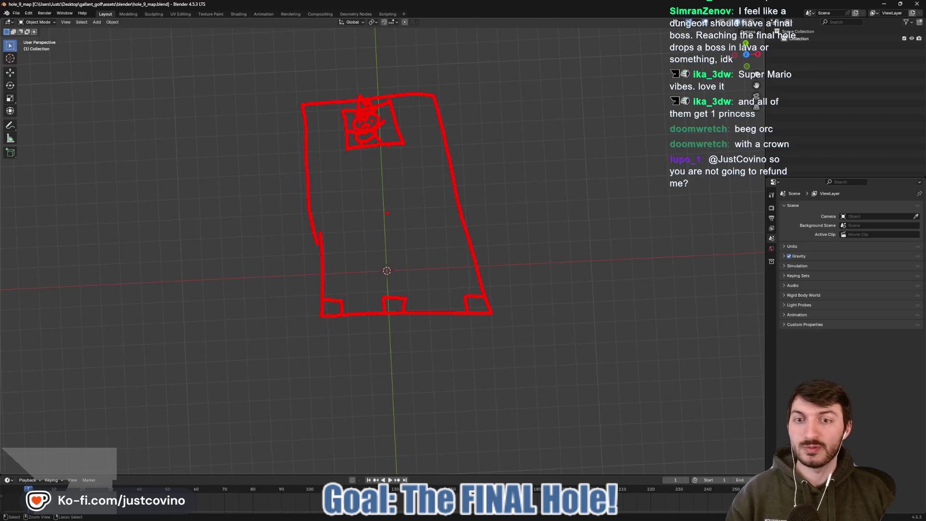
- Draw two horizontal middle bars with closed ends and a gap erased between them
drag(310, 209, 319, 244)
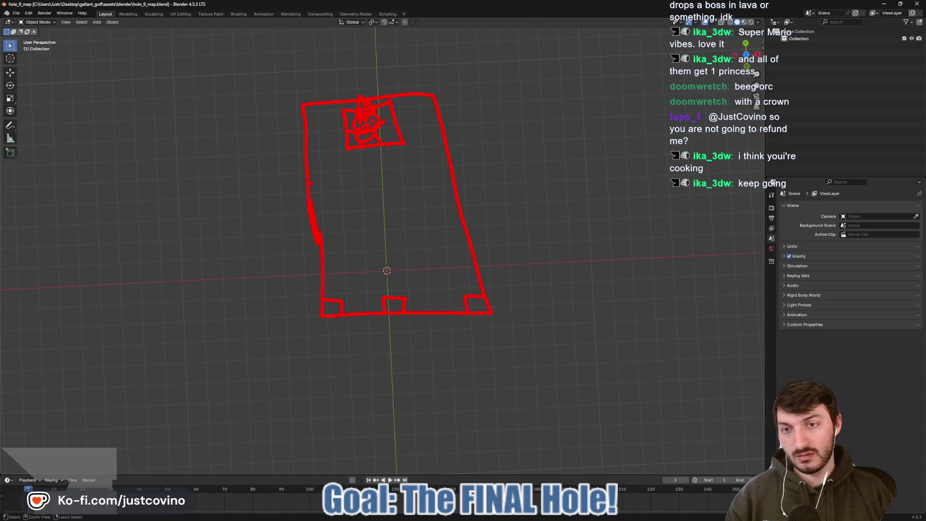
drag(308, 179, 453, 178)
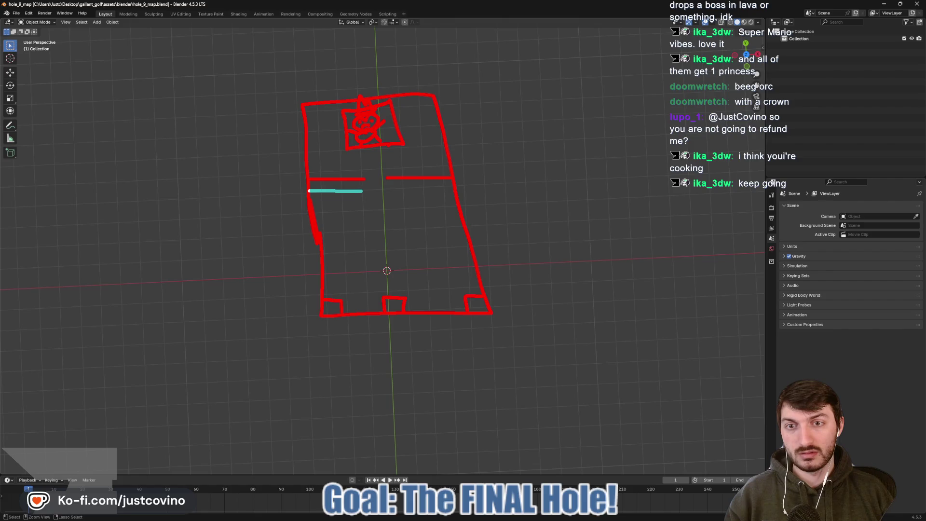
drag(365, 191, 455, 191)
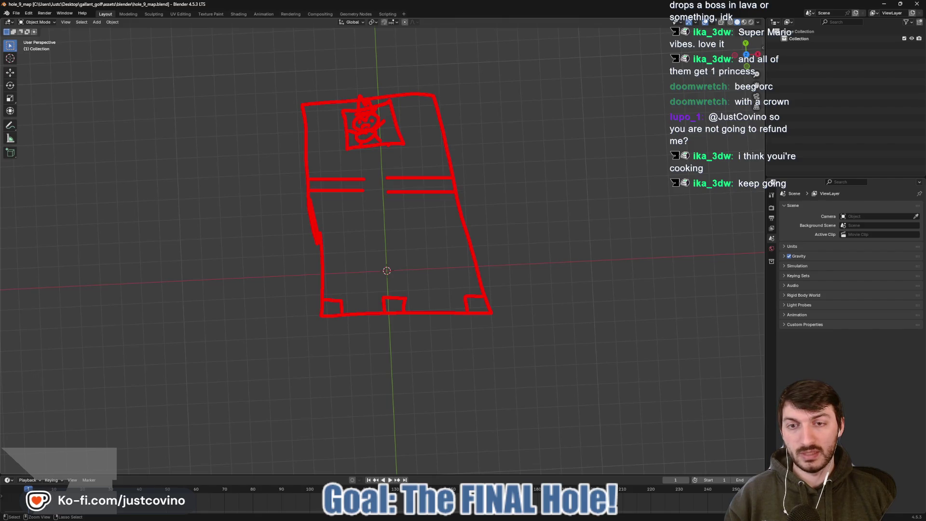
drag(386, 176, 387, 191)
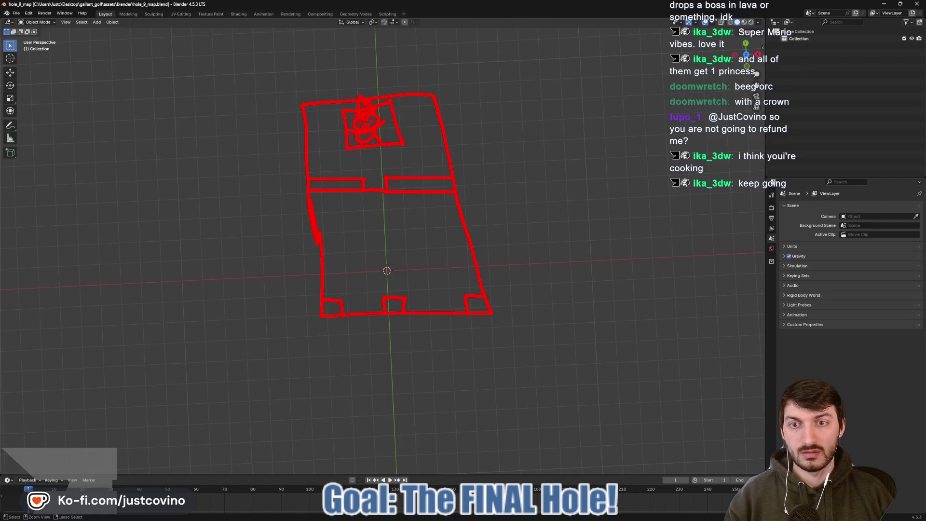
drag(374, 177, 368, 192)
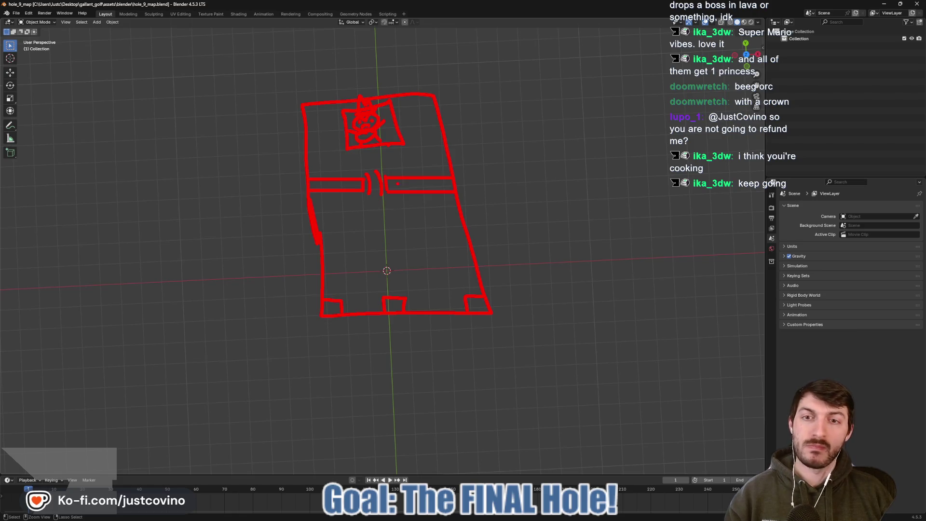
- Scribble a wavy mark inside the right middle bar of the sketch
drag(396, 187, 448, 185)
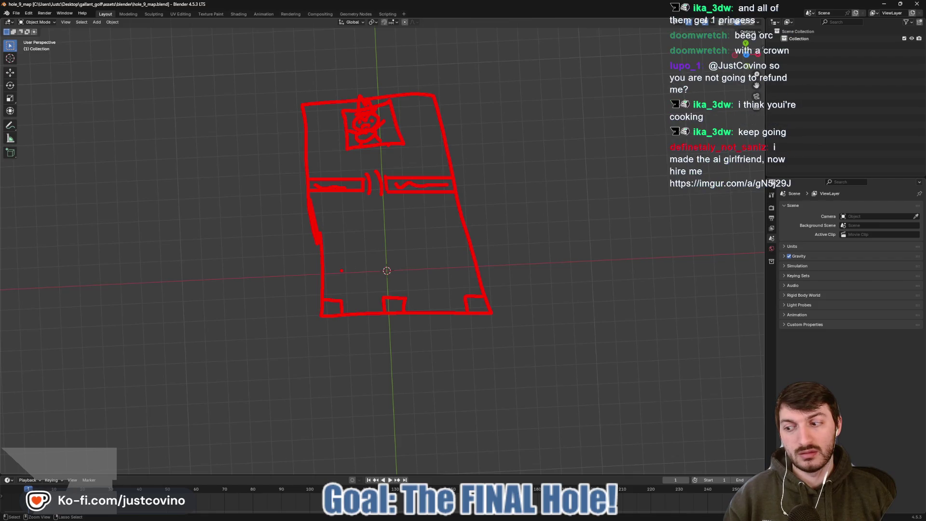
- Add a lower horizontal line, hooks, bottom-left details and a blob, then clear the entire sketch
drag(298, 270, 523, 270)
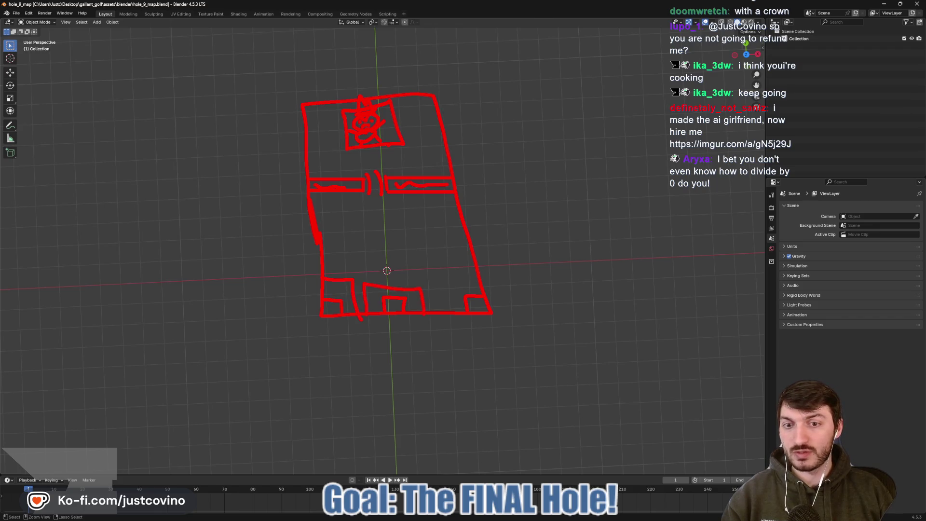
drag(330, 305, 333, 309)
drag(453, 277, 500, 274)
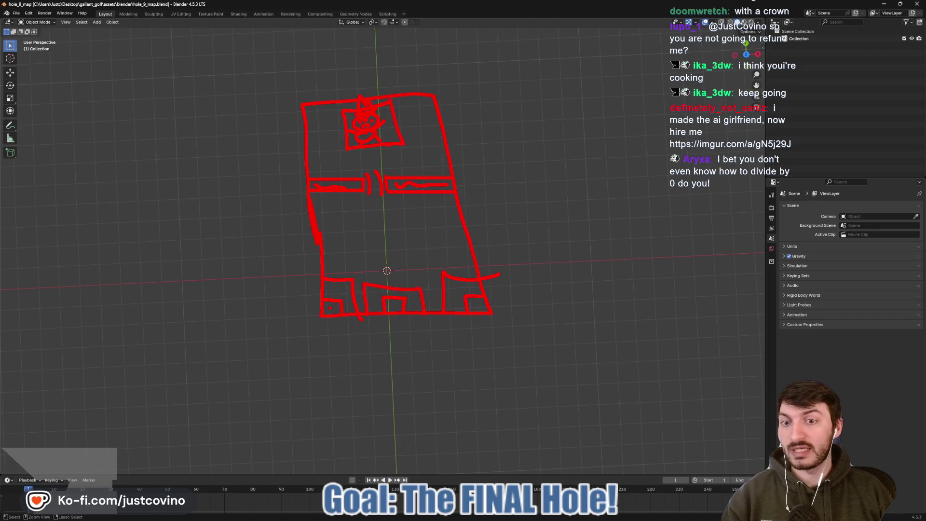
drag(331, 308, 336, 301)
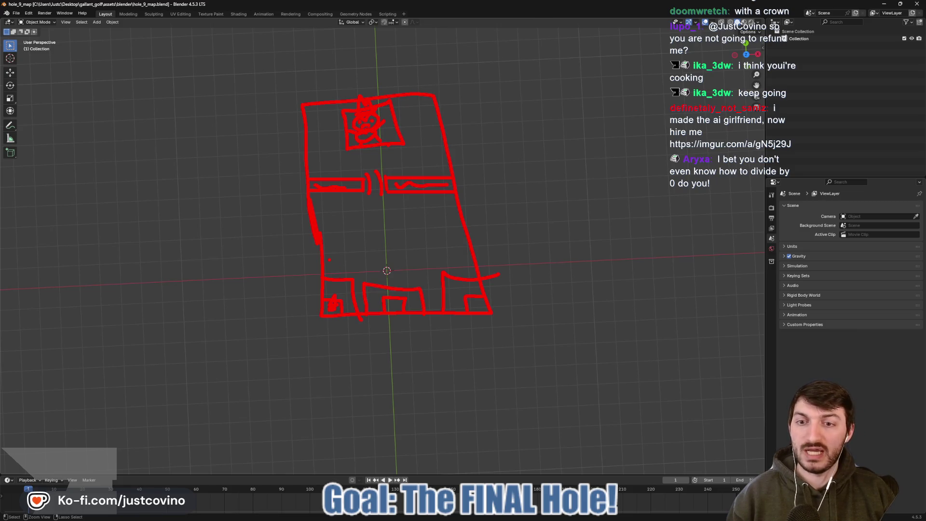
drag(329, 260, 351, 244)
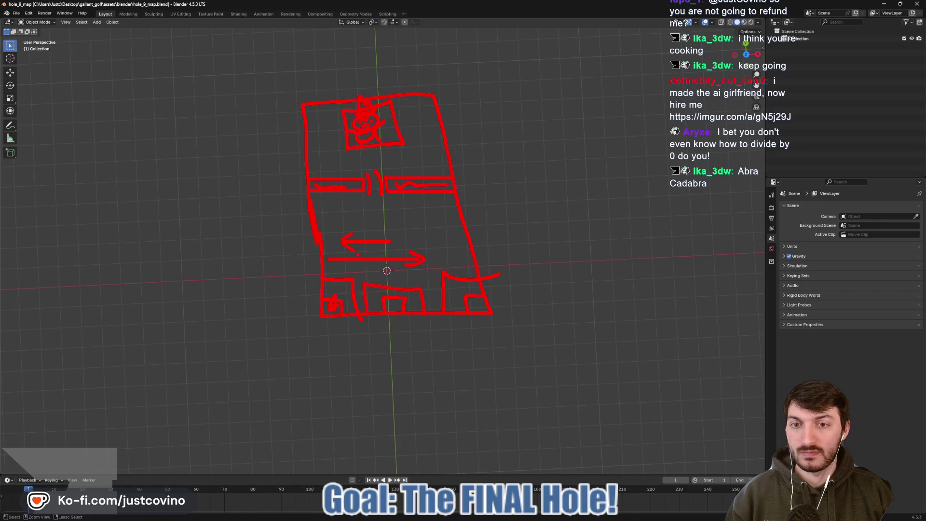
drag(323, 225, 335, 232)
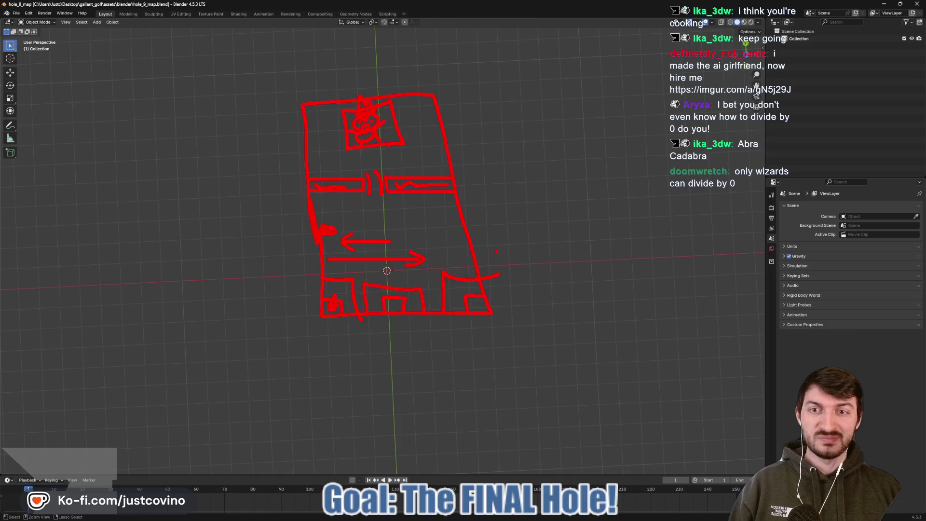
key(ctrl+z)
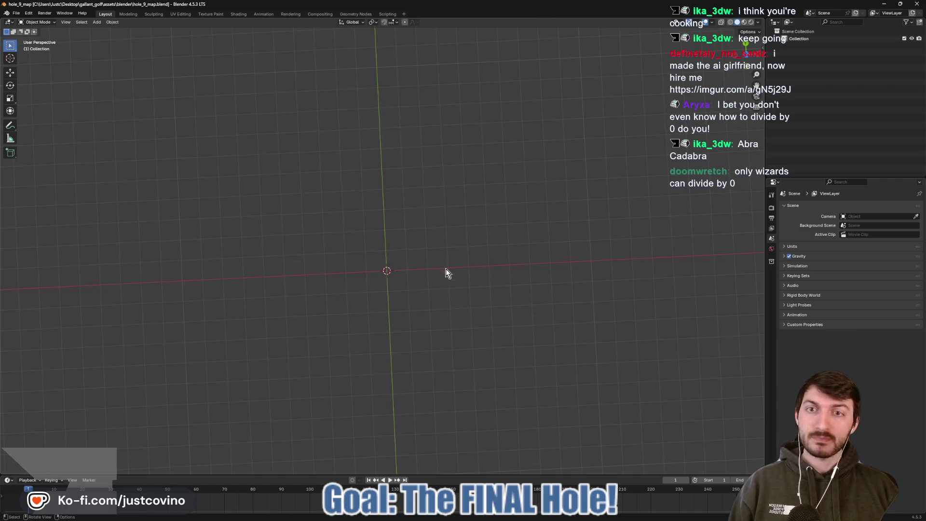
- Import wall.fbx from the Desktop folder as an FBX model
drag(426, 282, 408, 285)
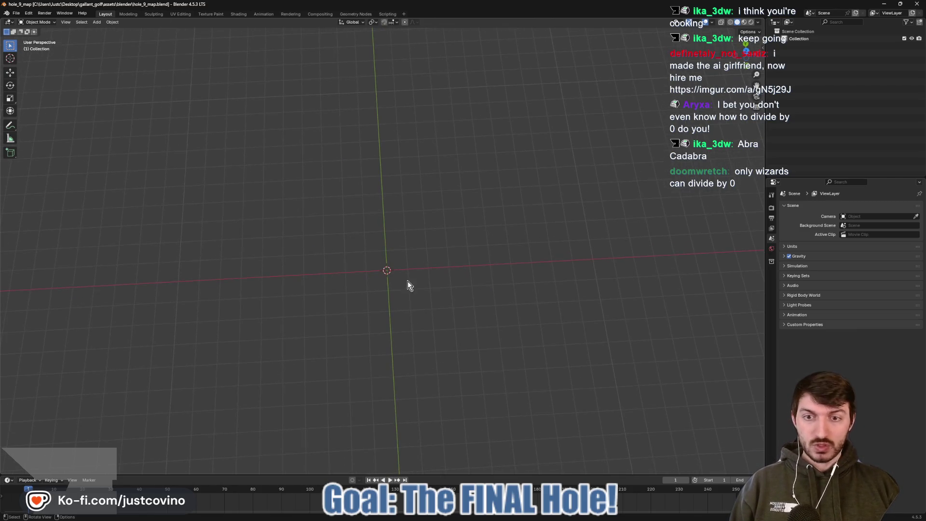
click(16, 13)
mouse_move(45, 116)
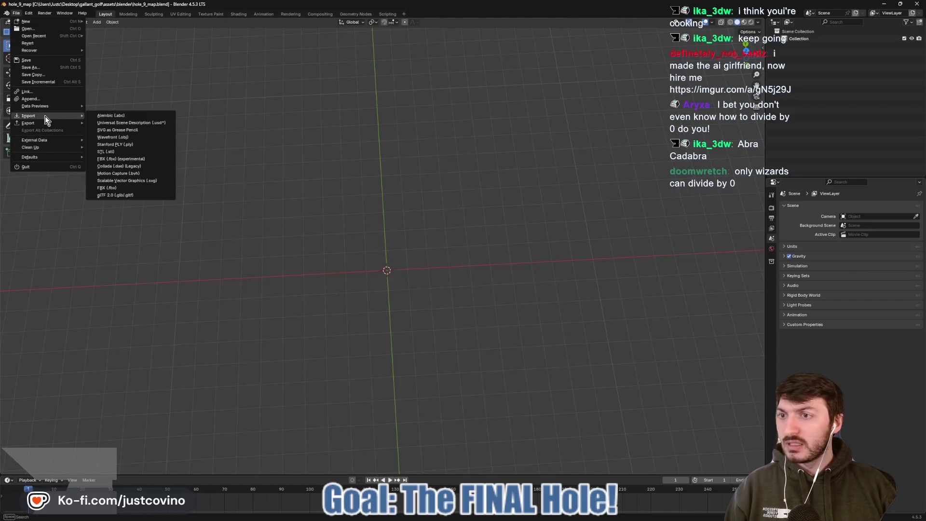
click(140, 188)
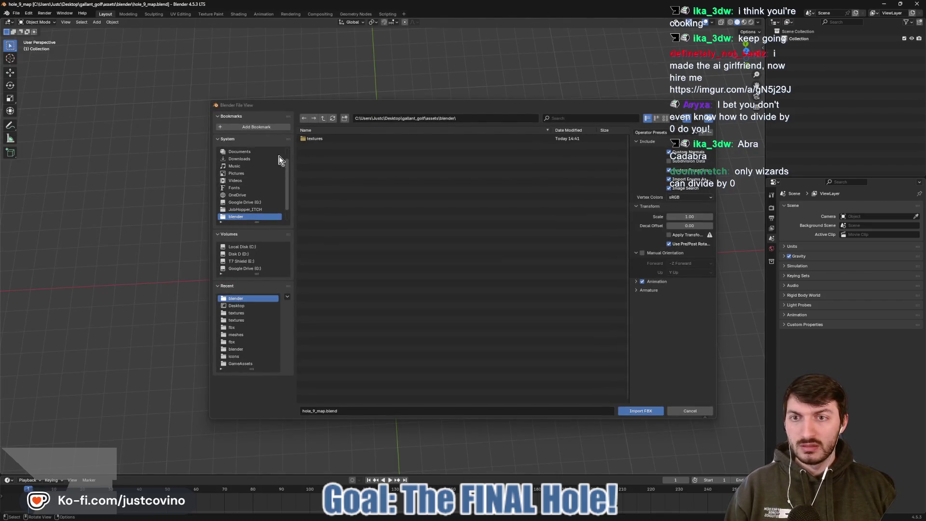
scroll(up, 3)
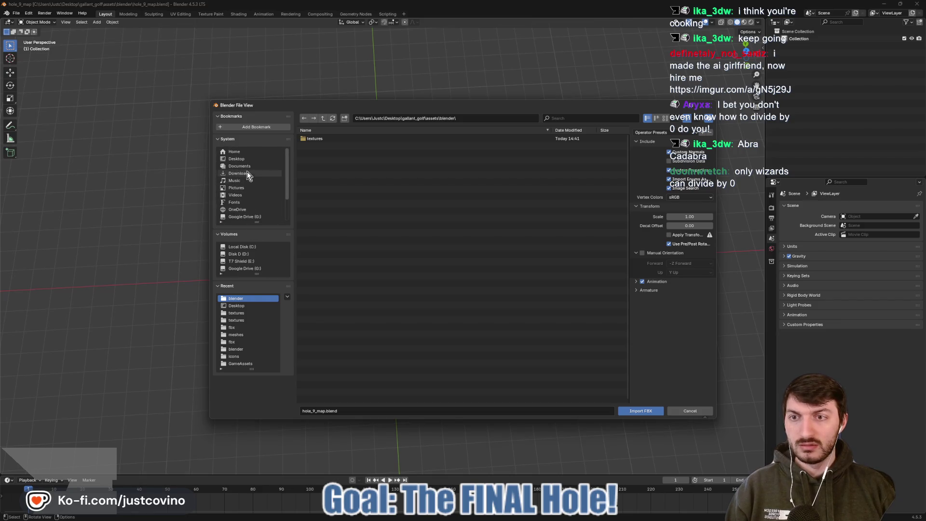
click(247, 159)
scroll(down, 3)
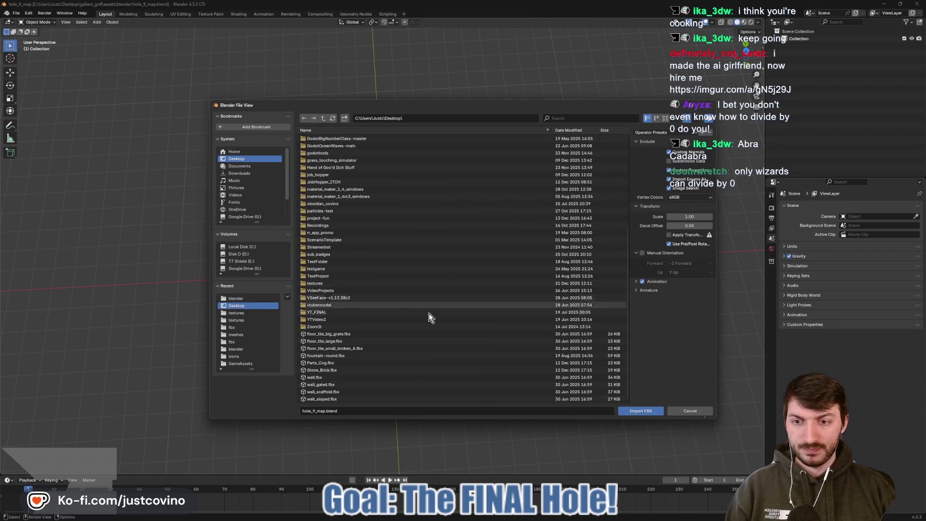
click(434, 378)
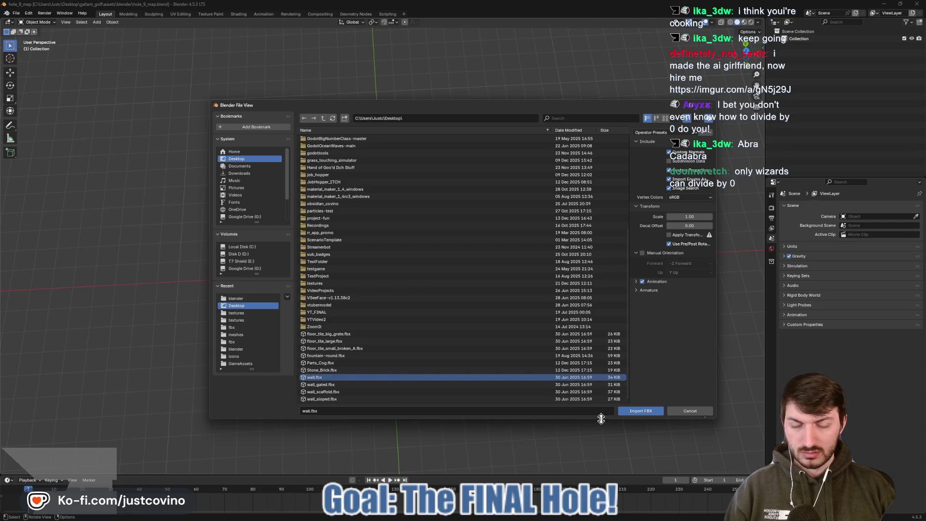
click(634, 411)
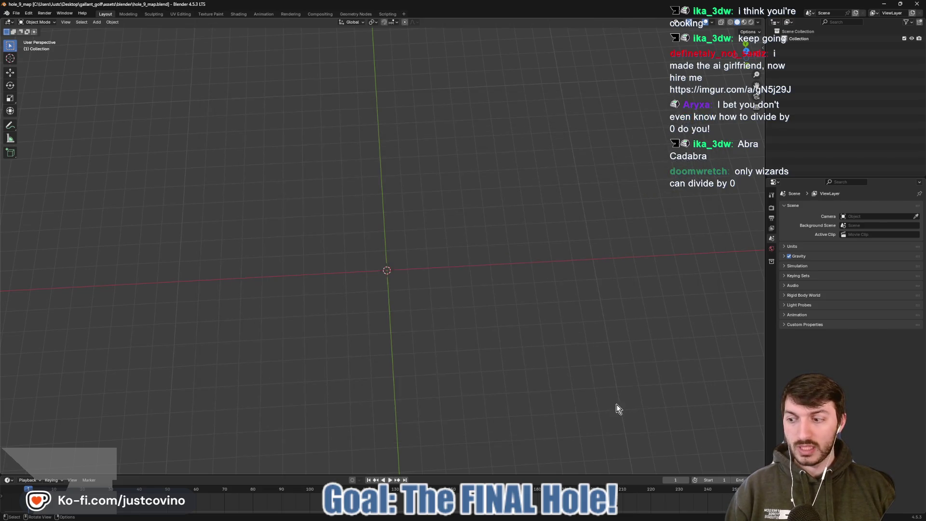
- Show textures and stretch the wall mesh 4× vertically along Z in Edit Mode
click(744, 22)
drag(513, 325, 513, 291)
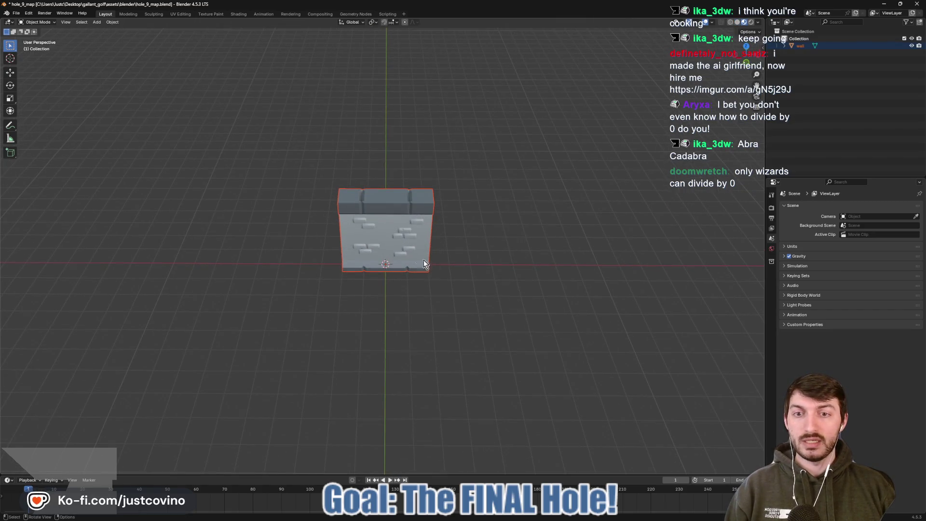
click(423, 263)
key(Tab)
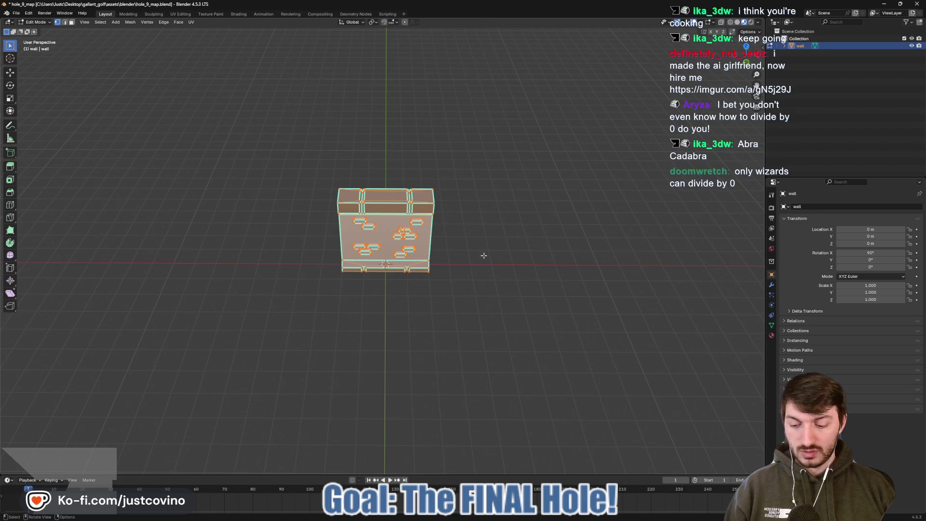
key(s)
key(z)
key(4)
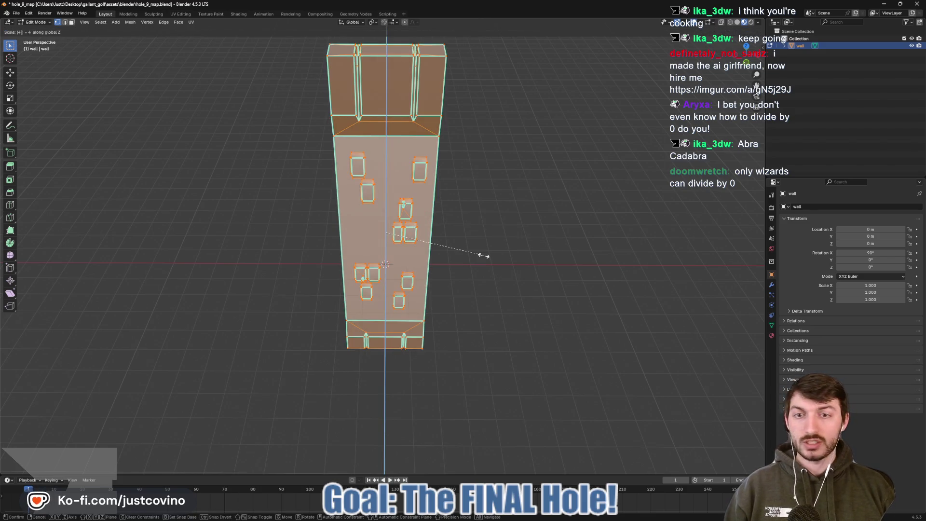
click(484, 256)
- Raise the stretched wall mesh along Z from front view, then return to Object Mode
click(749, 67)
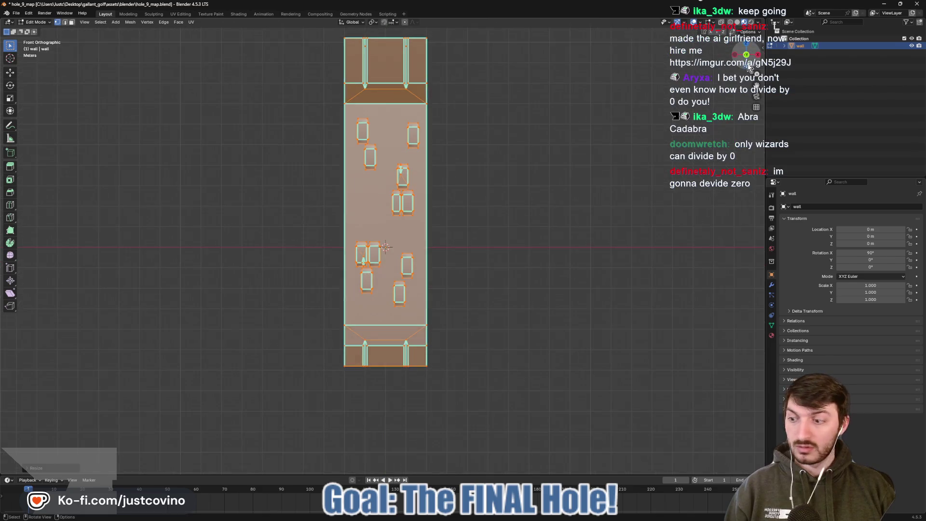
key(g)
key(z)
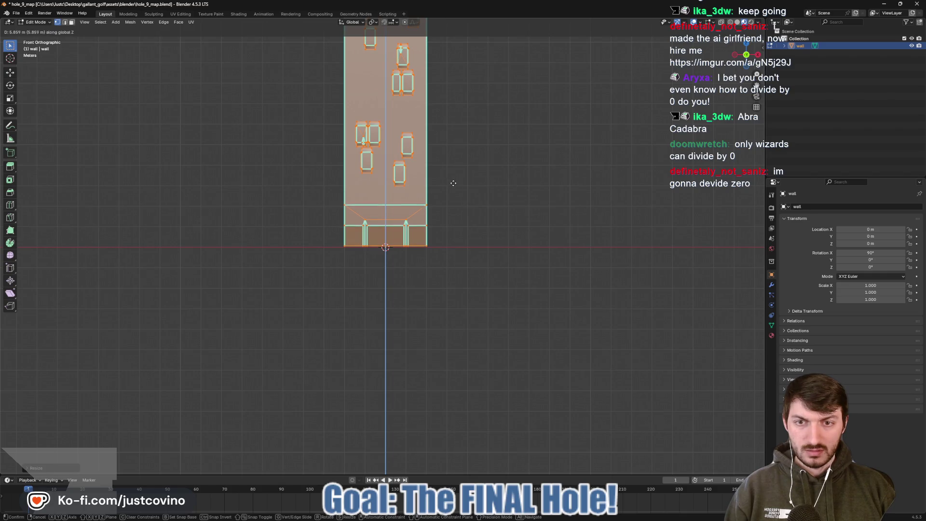
click(453, 189)
key(Tab)
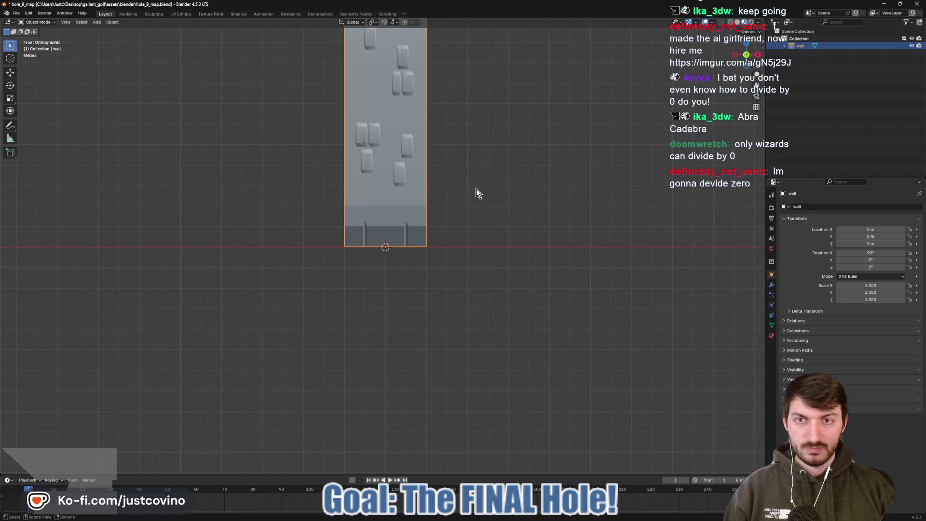
drag(476, 189, 388, 238)
- Apply the wall's rotation to its geometry and save the file
key(ctrl+a)
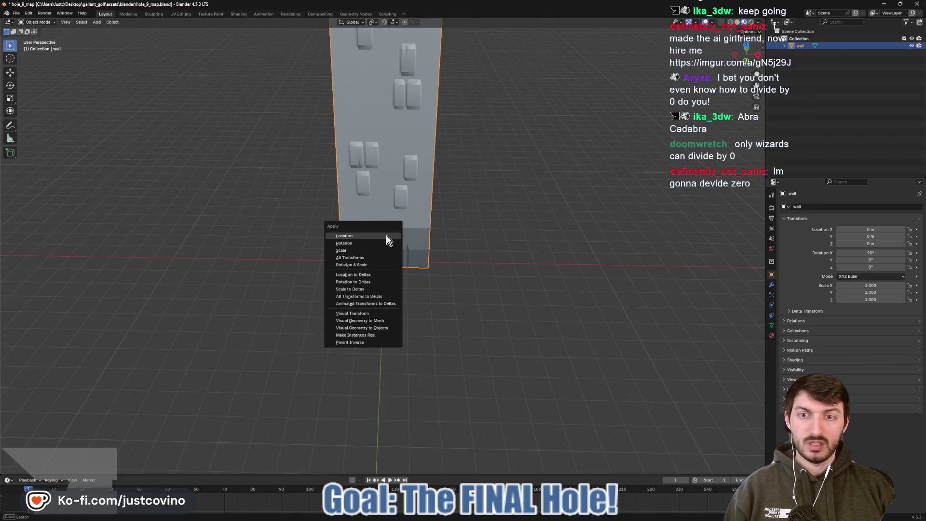
click(379, 260)
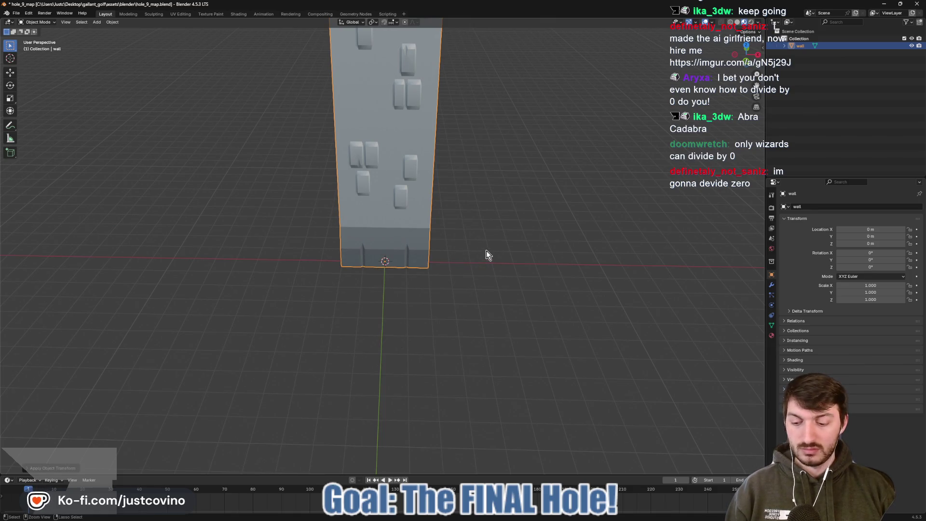
key(ctrl+s)
- Move the wall left along X to about -18.28 m
scroll(down, 3)
drag(500, 271, 497, 270)
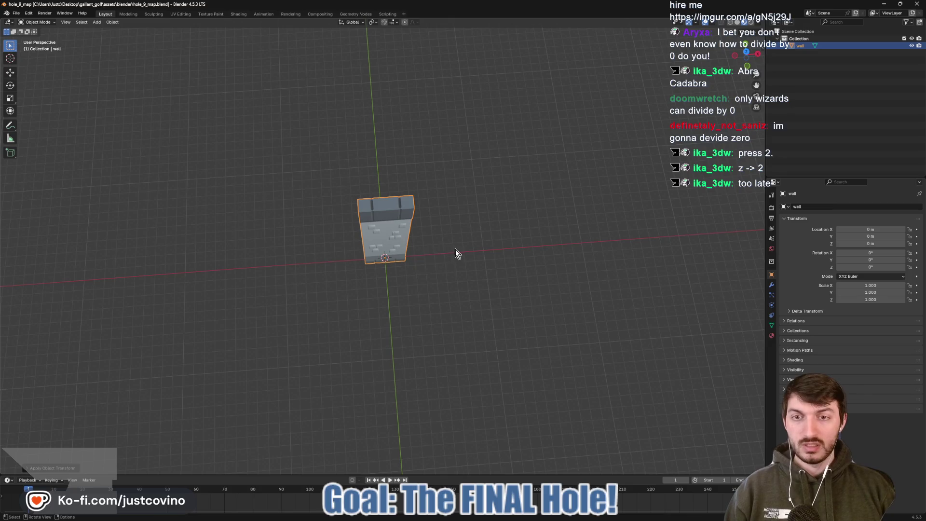
key(g)
key(x)
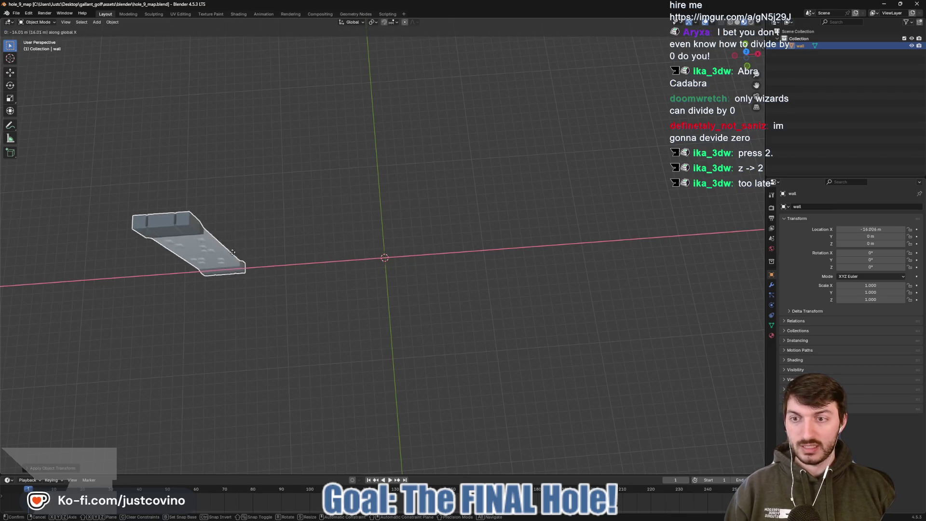
click(217, 253)
- Add a path curve at the origin and edit its points in top orthographic view
click(433, 257)
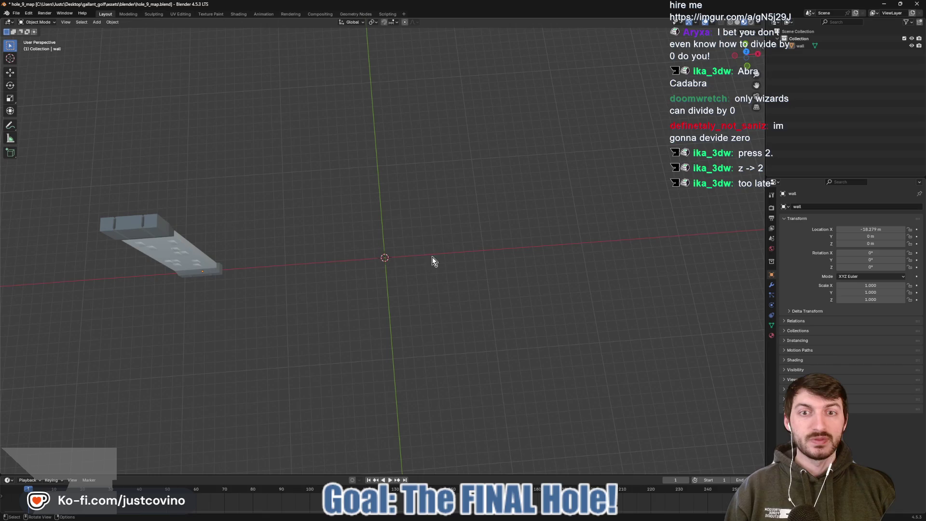
key(KP_2)
key(KP_2)
key(shift+a)
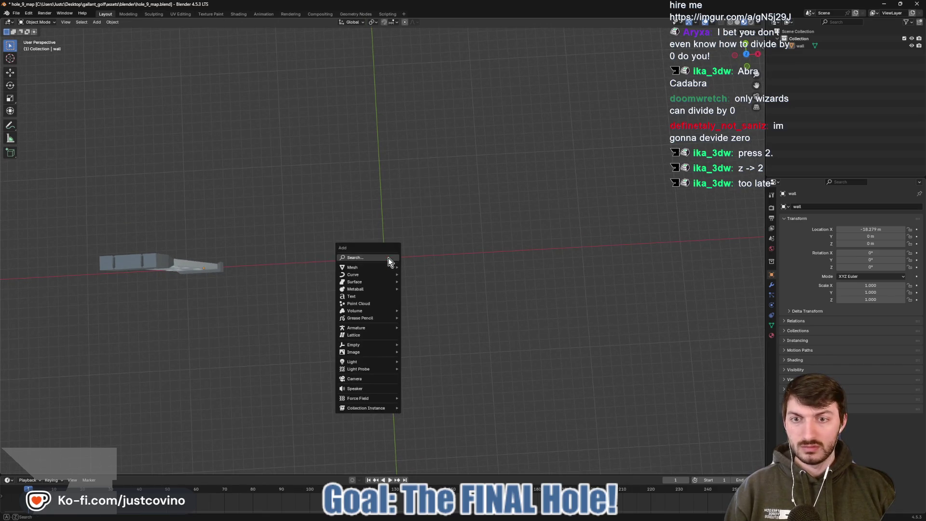
mouse_move(378, 268)
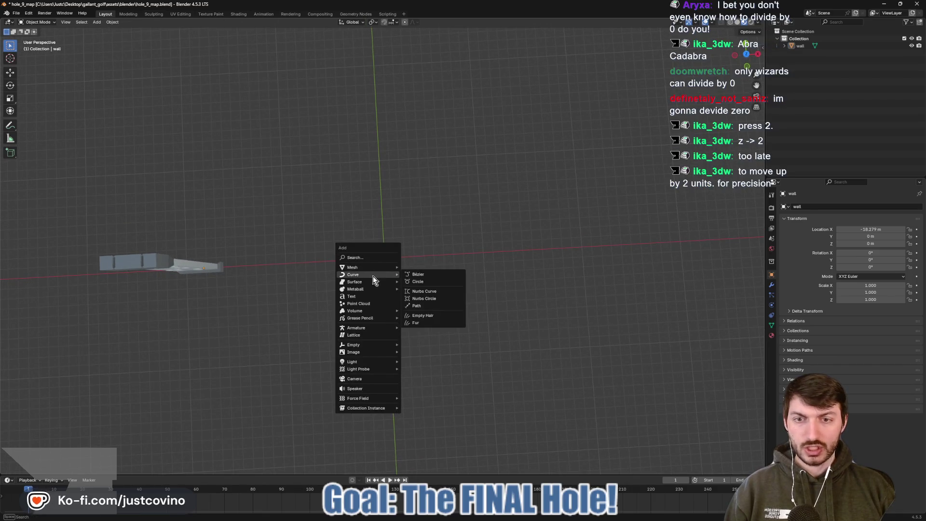
click(417, 306)
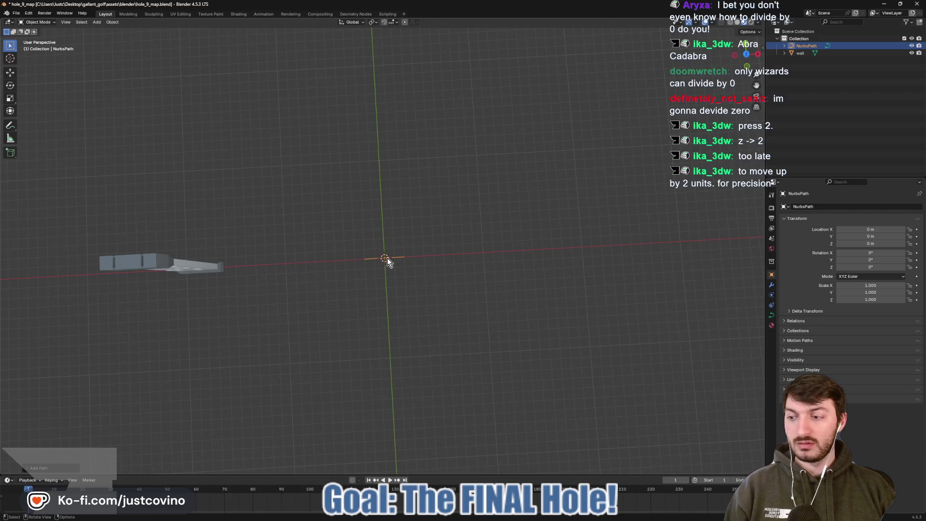
key(Tab)
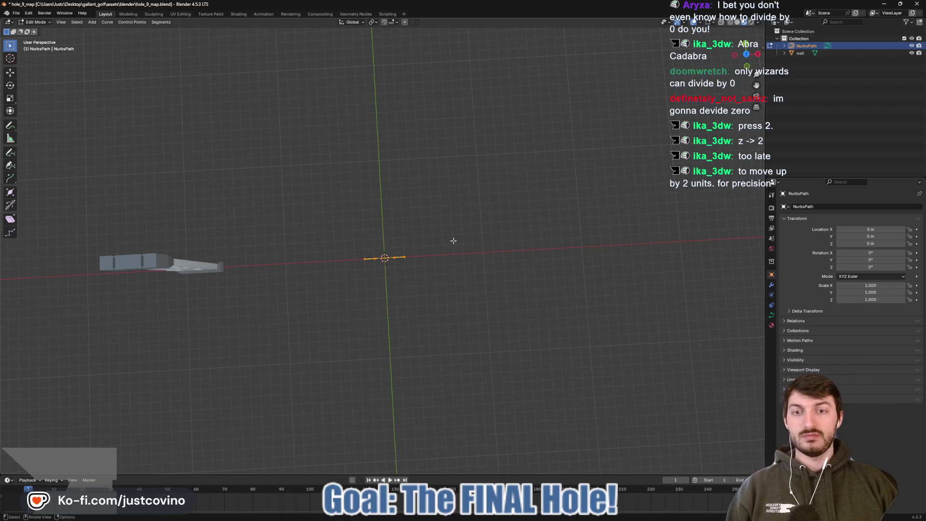
drag(452, 240, 447, 244)
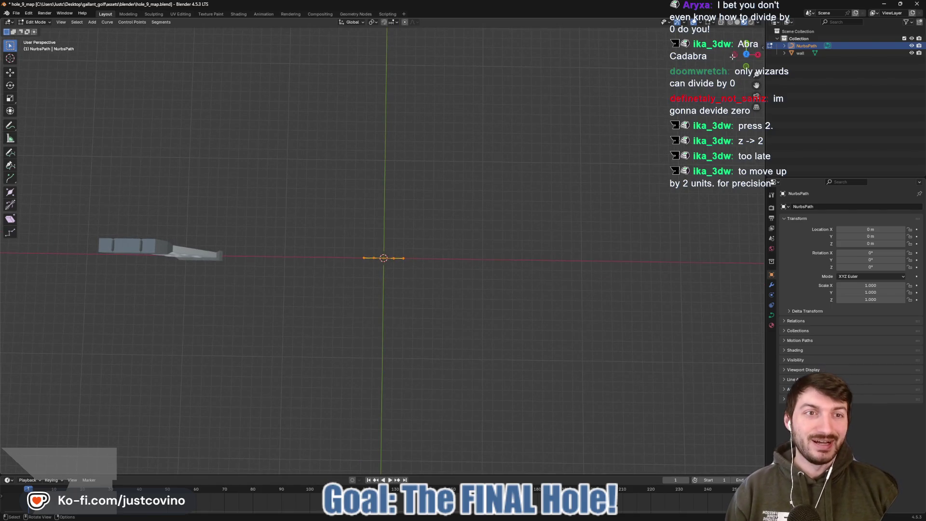
key(KP_7)
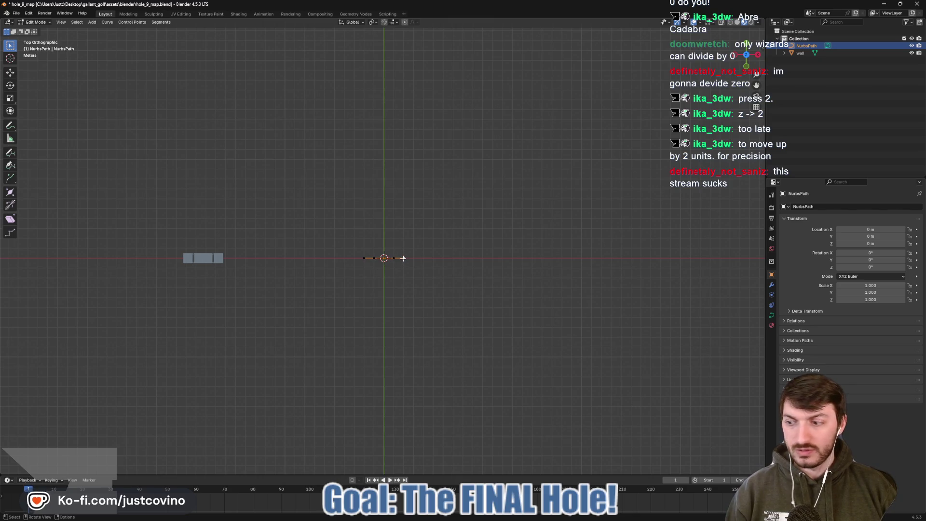
- Form the U's right side: end point about 12 m along X, 10 m up Y, next point beneath it
key(g)
key(x)
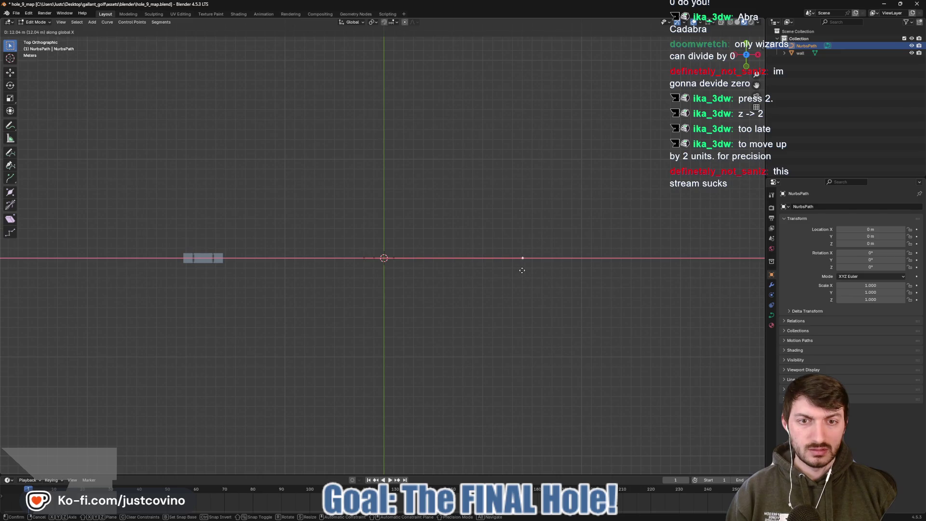
click(523, 271)
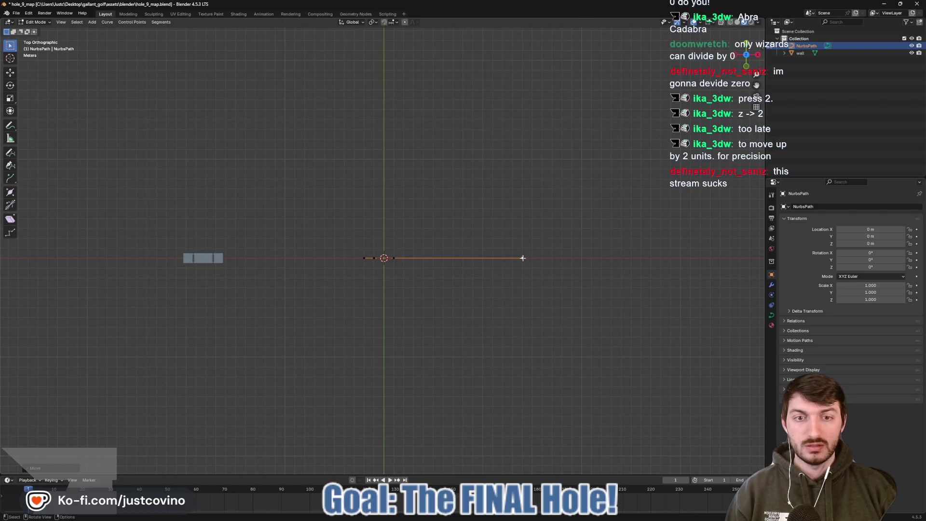
key(g)
key(y)
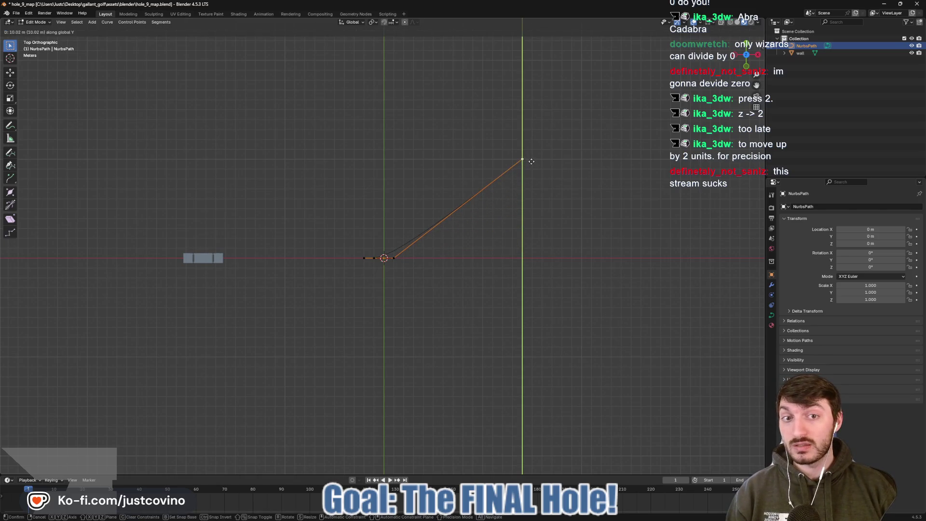
click(531, 161)
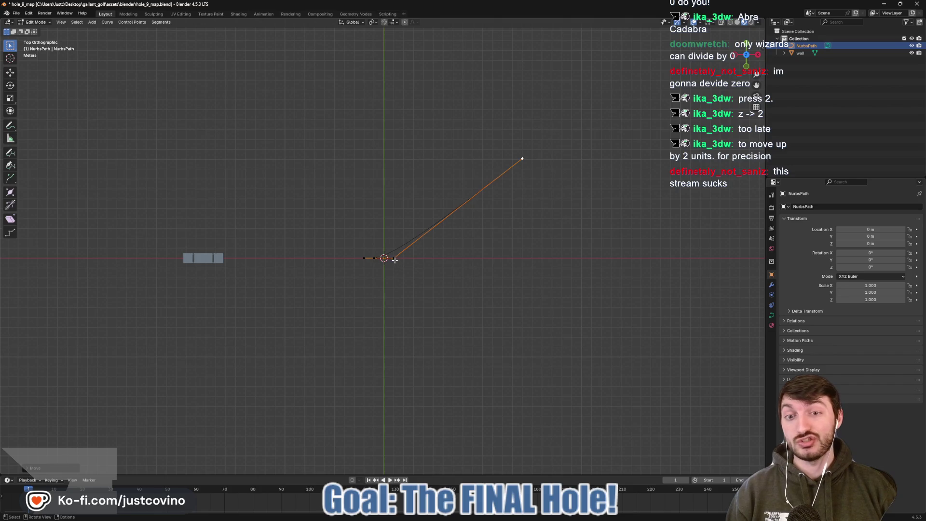
click(400, 261)
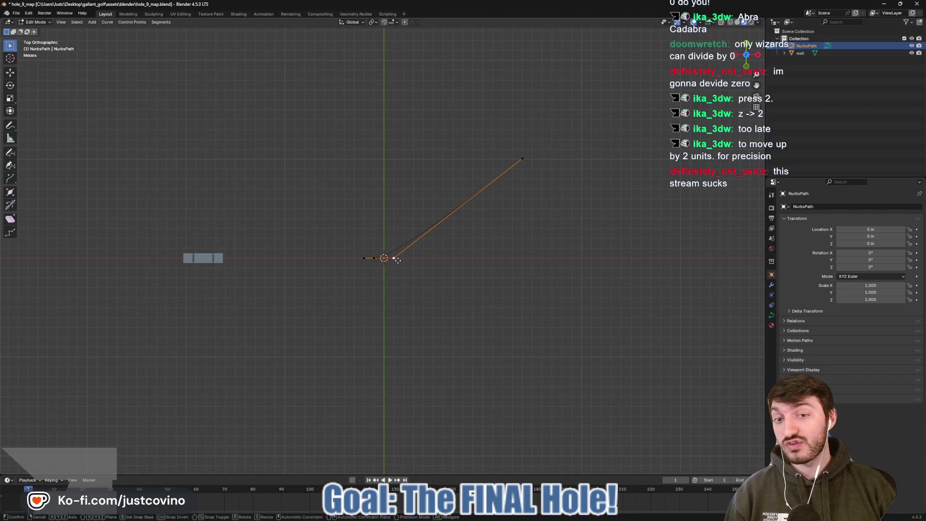
key(g)
key(x)
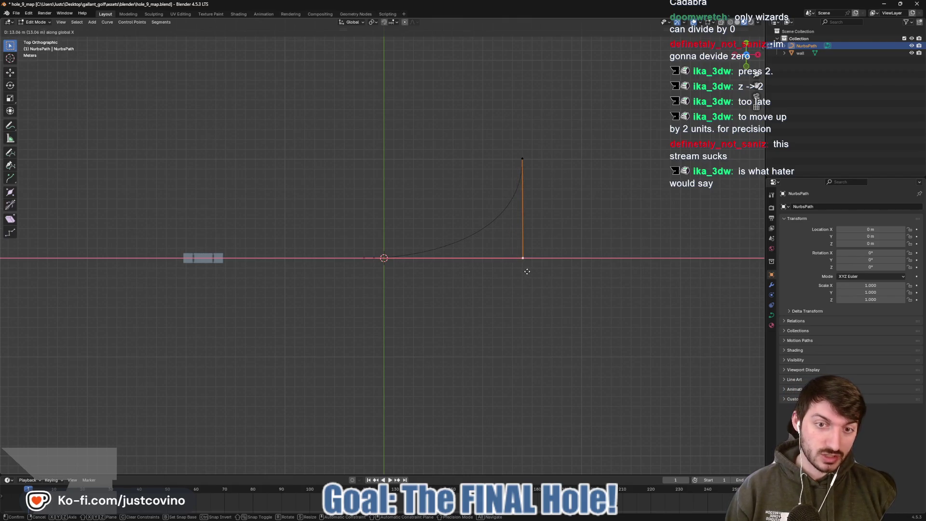
click(523, 265)
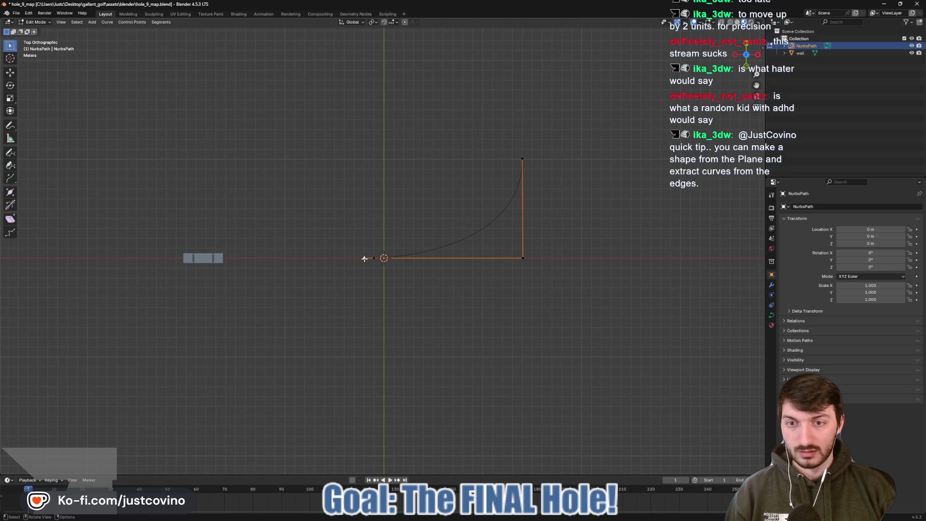
- Form the U's left side: start point raised on the left, next point at the bottom-left corner
click(369, 267)
key(g)
key(x)
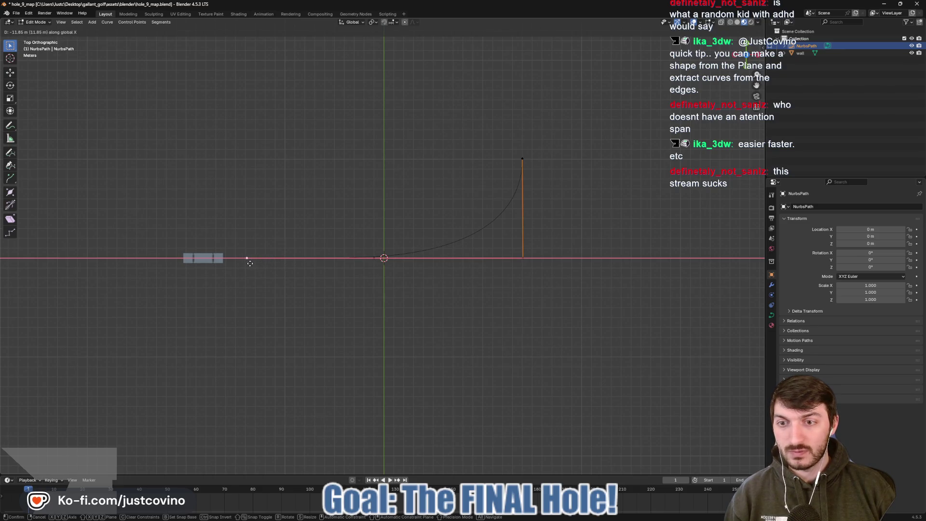
key(y)
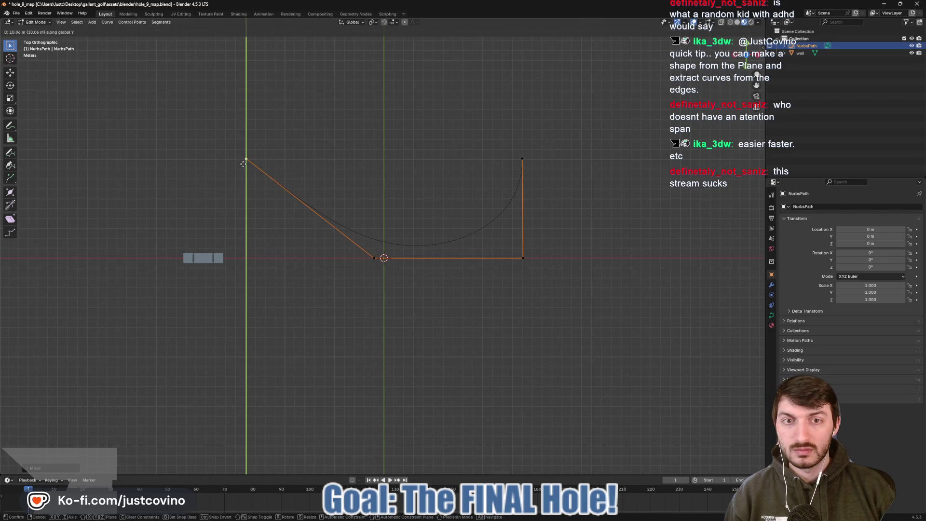
click(243, 164)
click(374, 260)
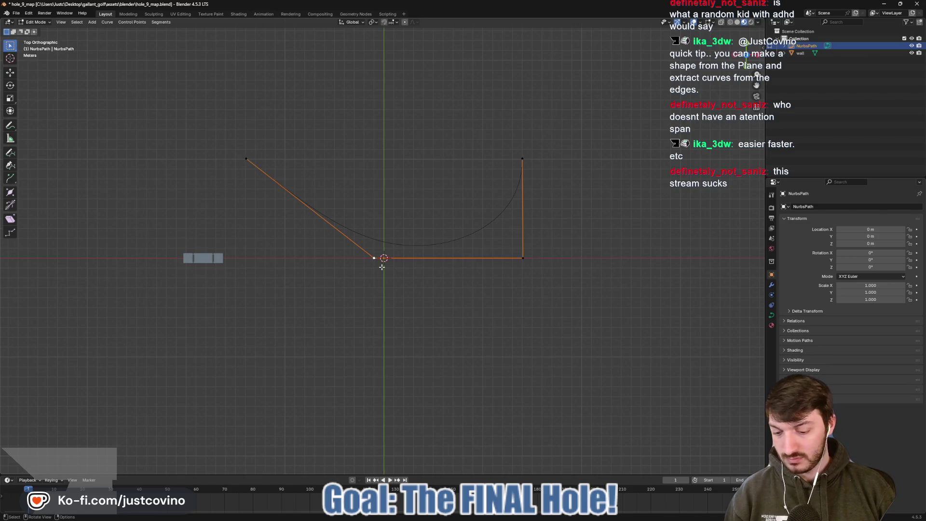
key(g)
key(x)
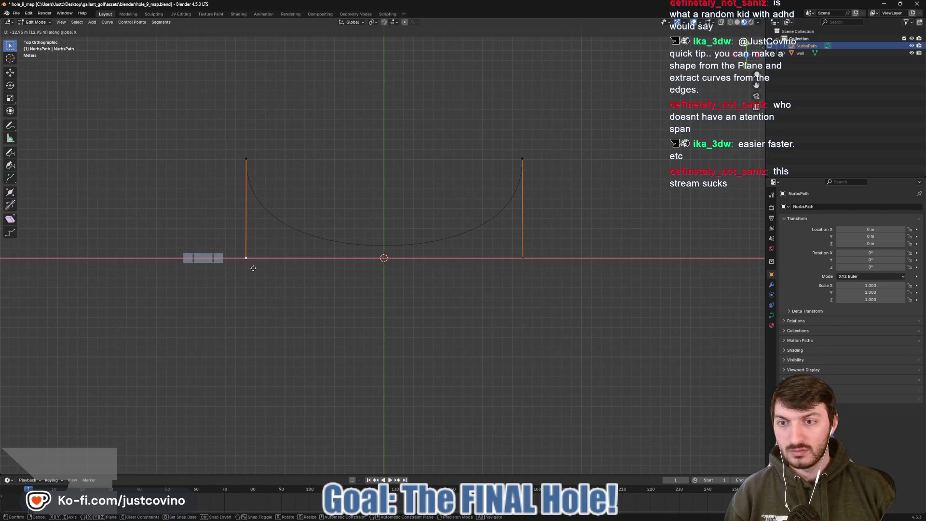
click(253, 268)
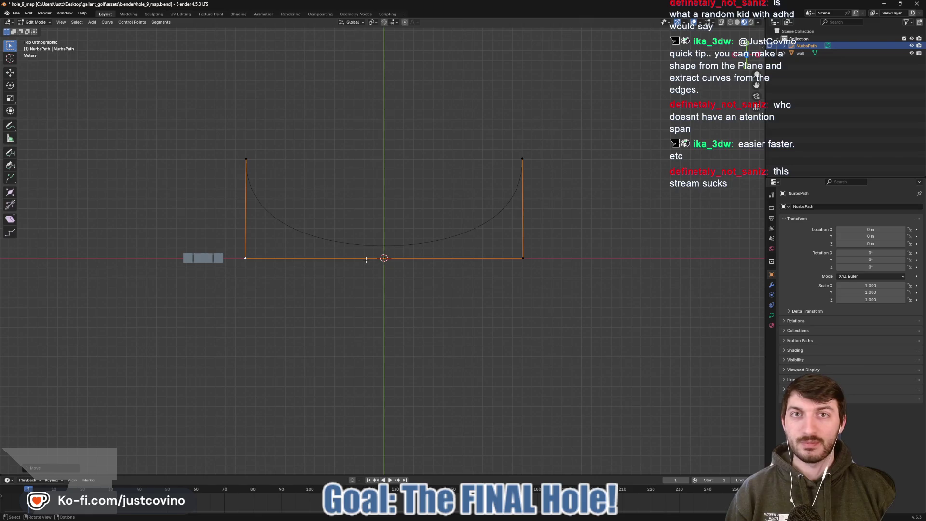
- Change the curve's spline type from NURBS to Poly
right_click(366, 260)
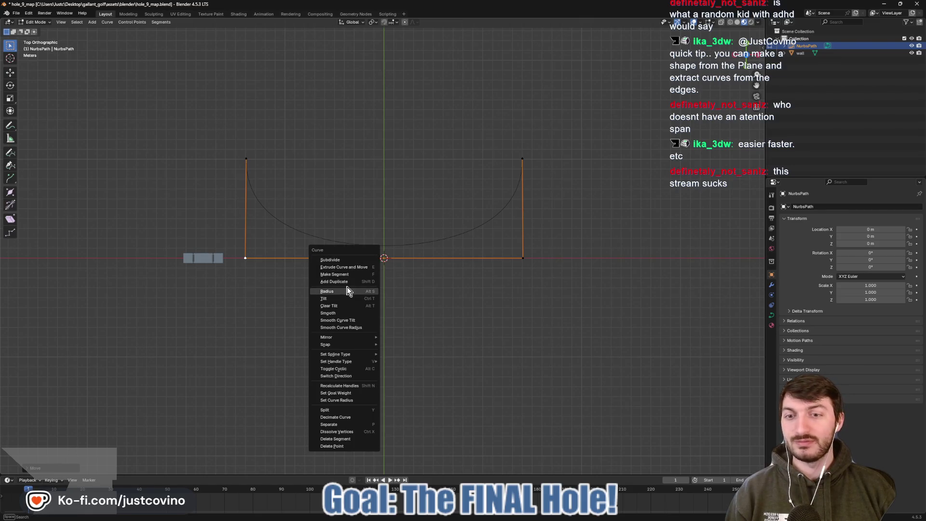
mouse_move(355, 352)
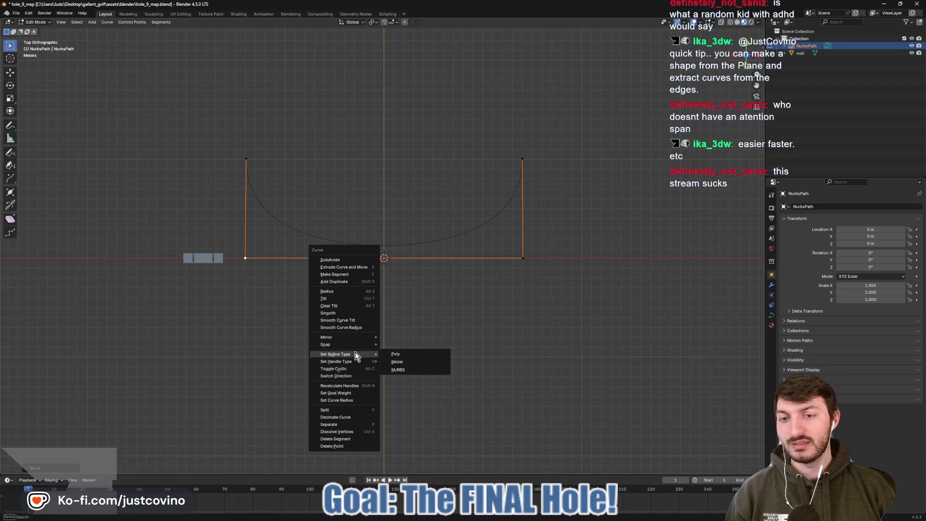
click(396, 354)
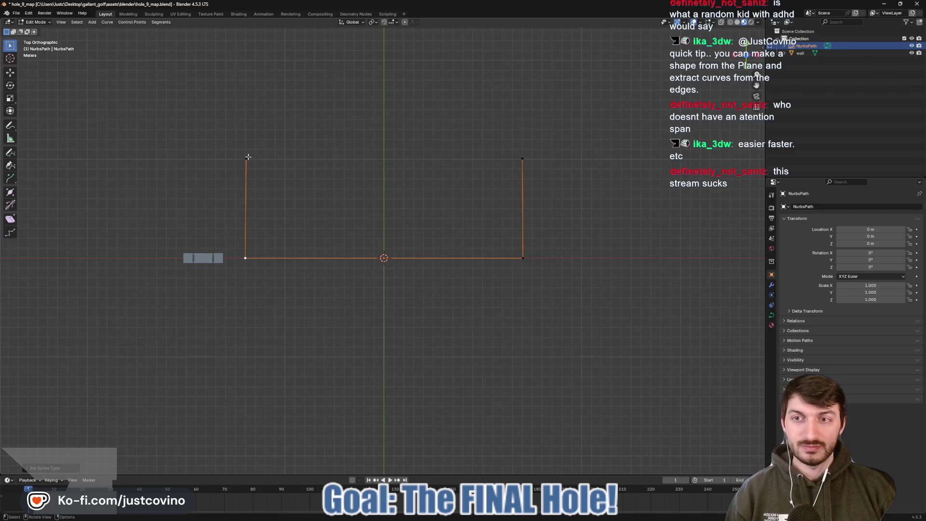
- Move the top-left and top-right points along Y to matching height
click(247, 157)
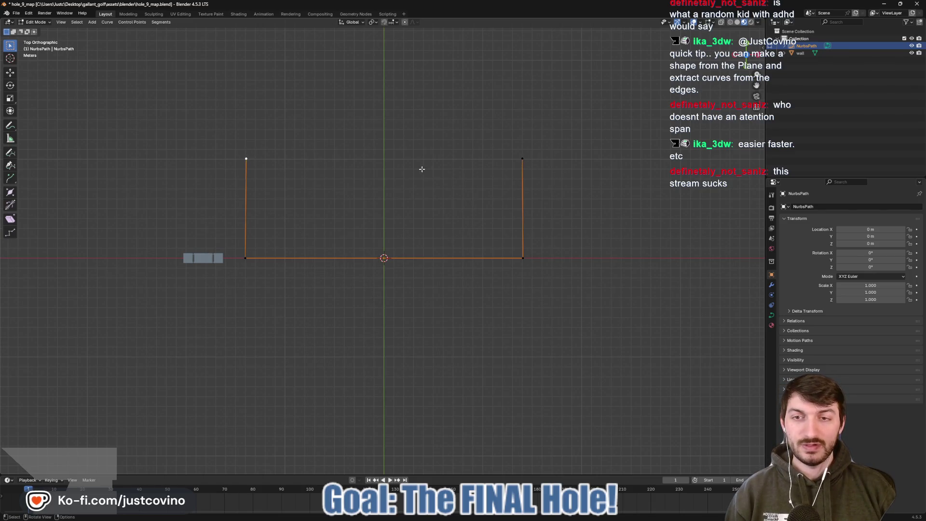
scroll(up, 3)
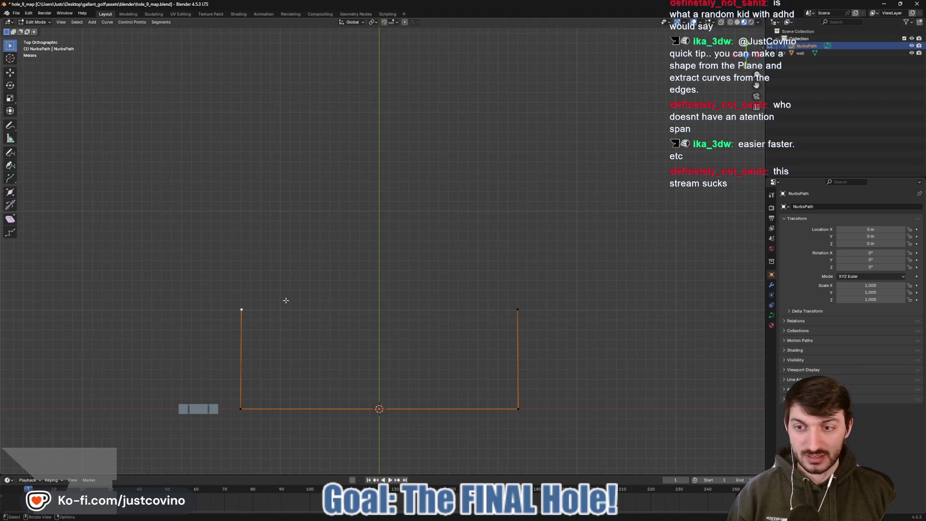
key(g)
key(y)
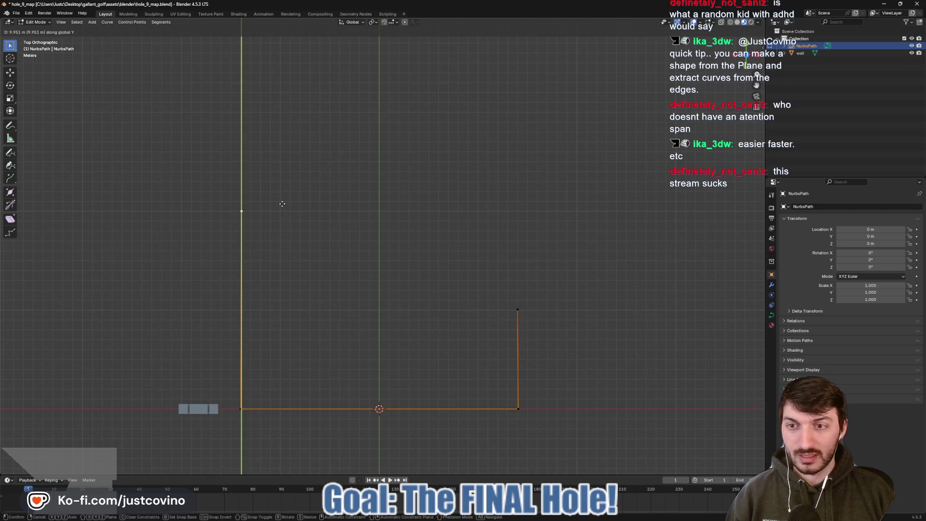
click(282, 204)
click(520, 312)
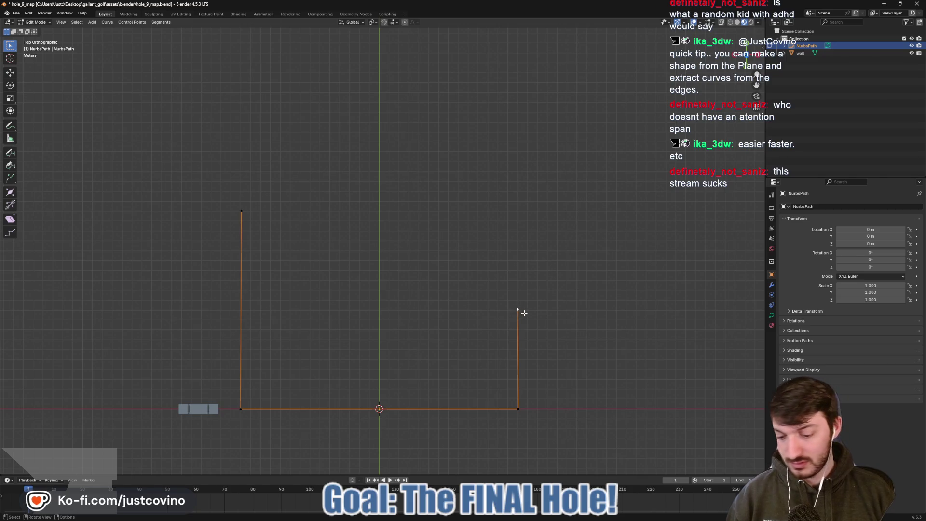
key(g)
key(y)
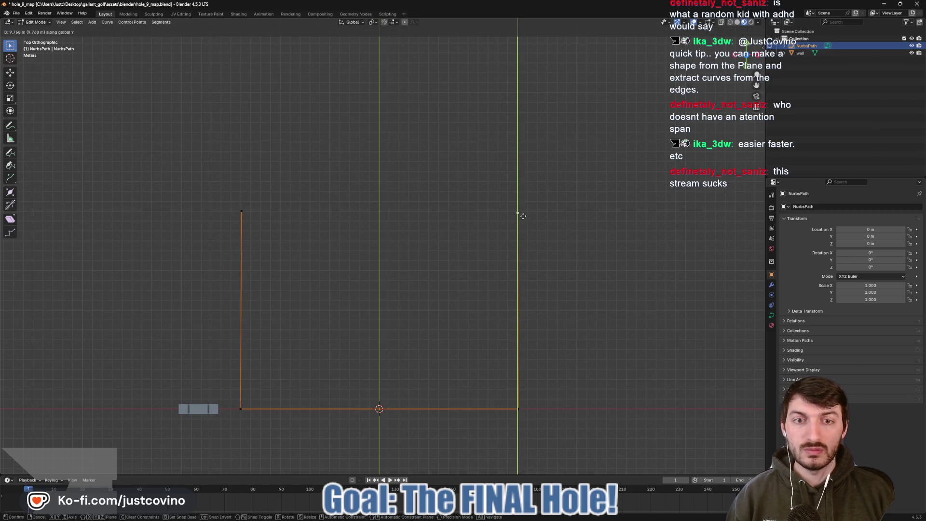
click(523, 215)
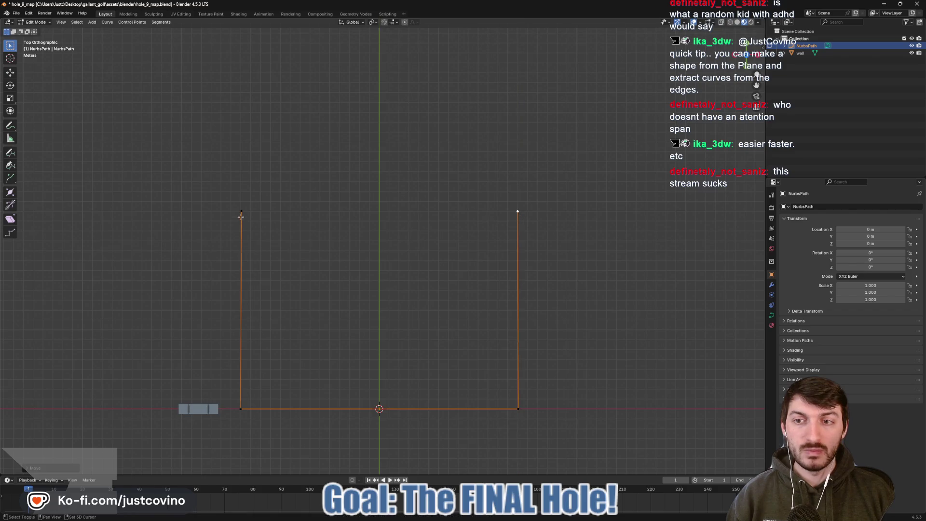
- Select both top points and join them with F to close the rectangle
click(241, 211)
key(g)
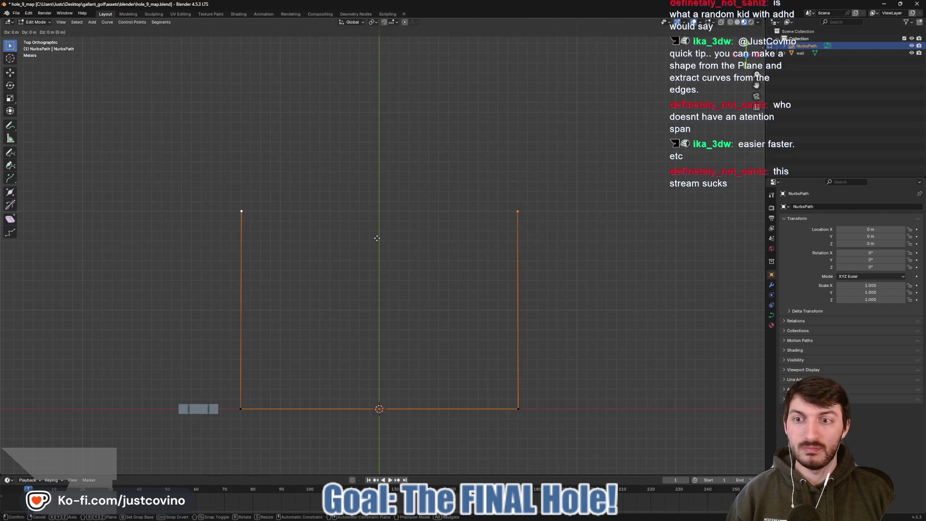
right_click(377, 237)
key(f)
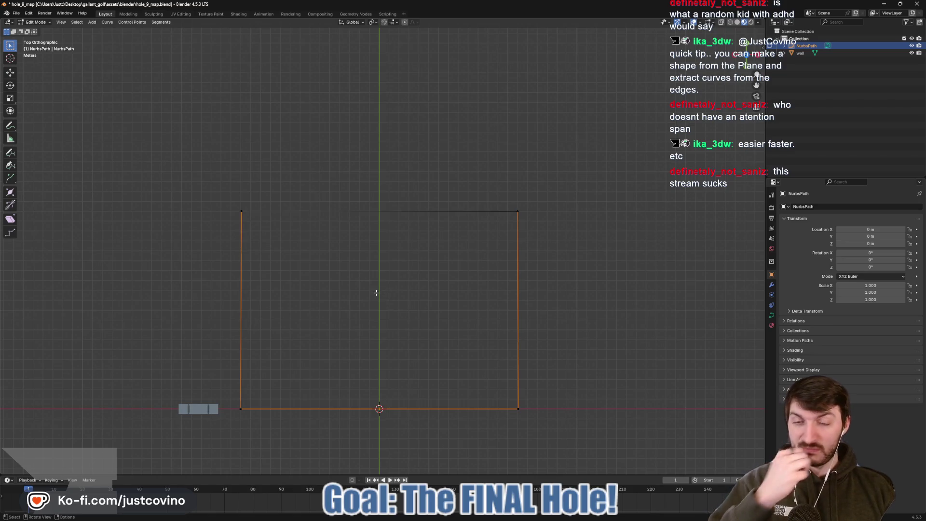
- Add a reference cube at the origin for scale in Object Mode
key(Tab)
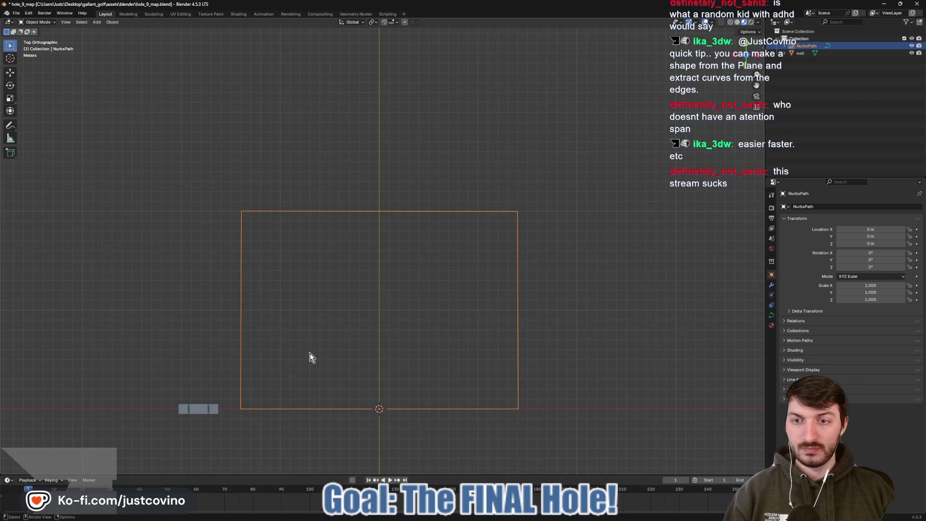
drag(310, 354, 317, 299)
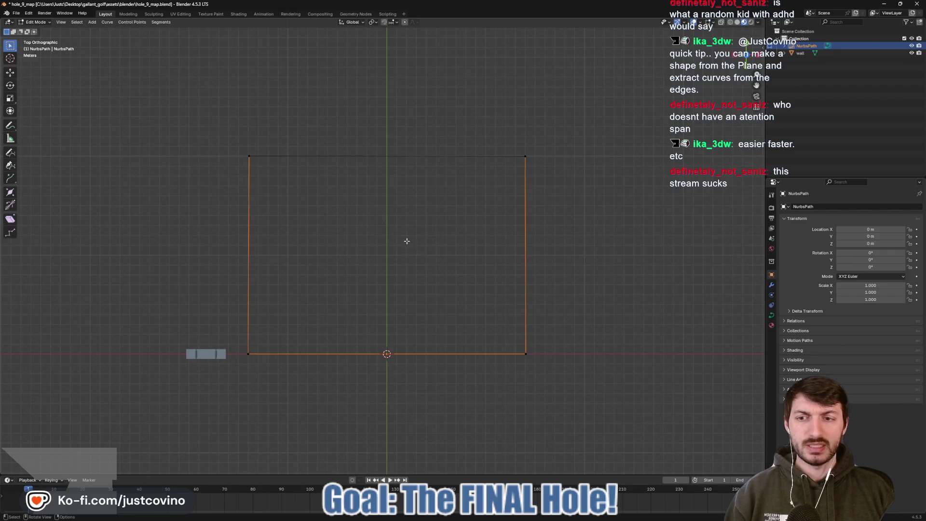
key(shift+a)
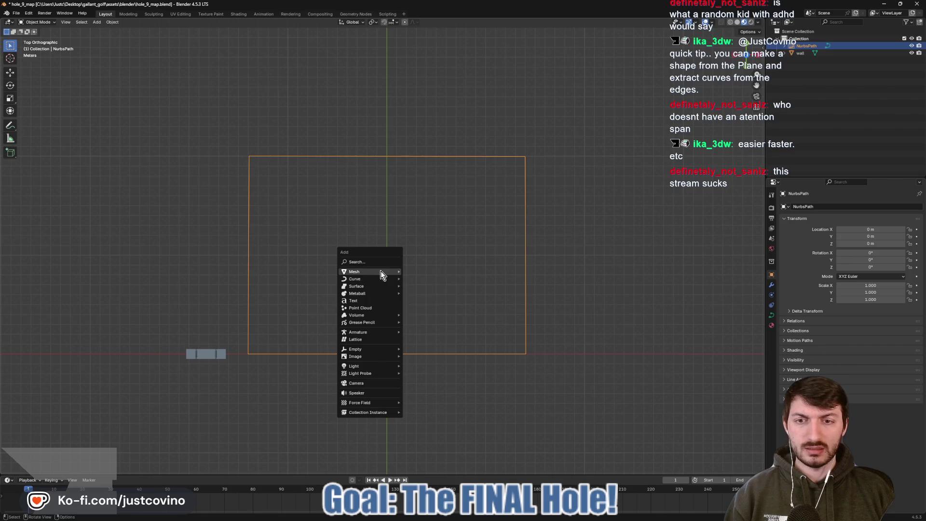
mouse_move(381, 272)
click(418, 279)
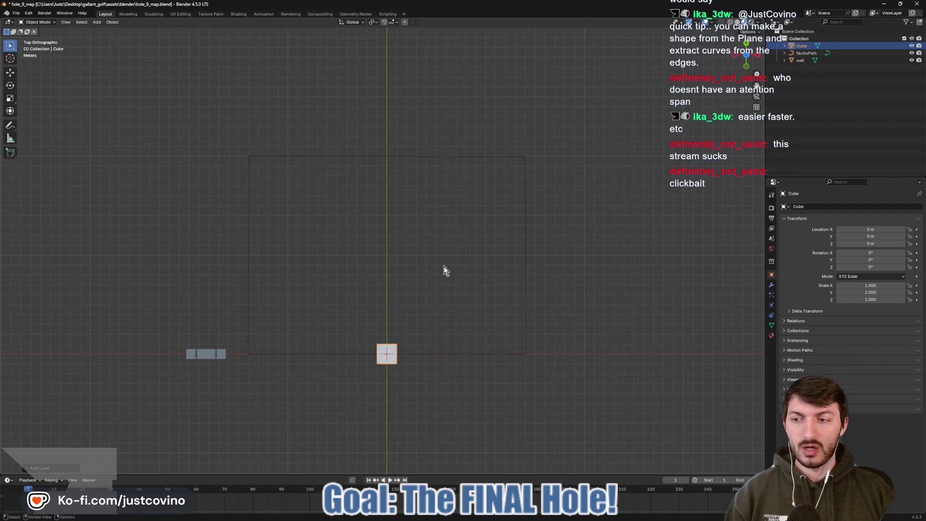
drag(415, 200, 417, 247)
- Raise the rectangle's top edge about 15 m along Y
click(421, 205)
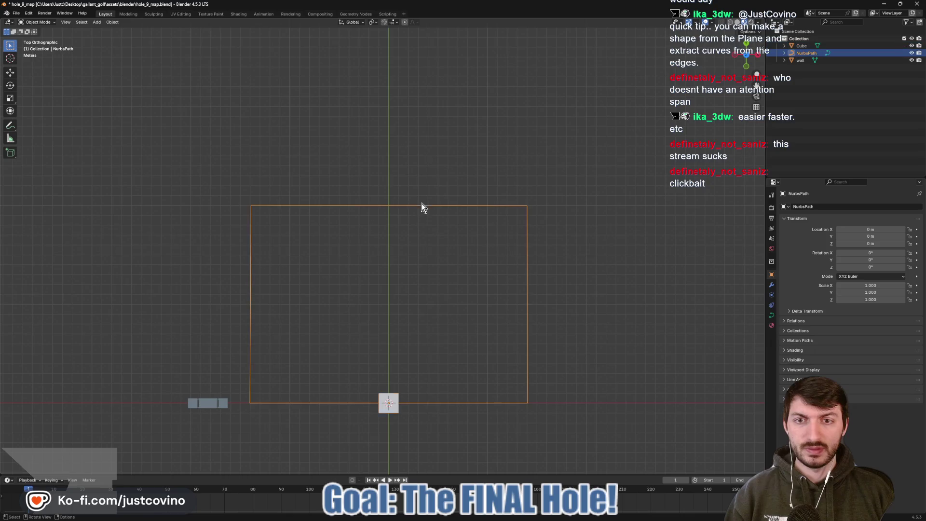
key(Tab)
click(527, 206)
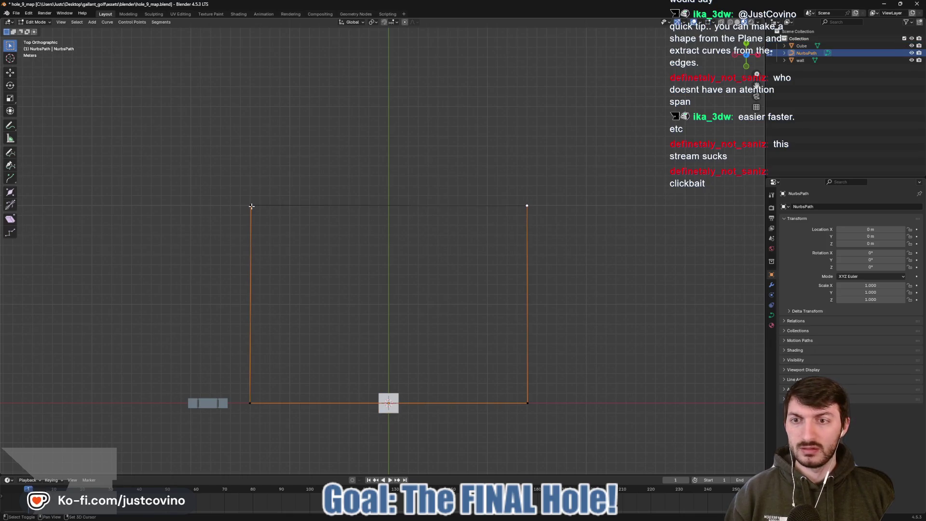
key(g)
key(y)
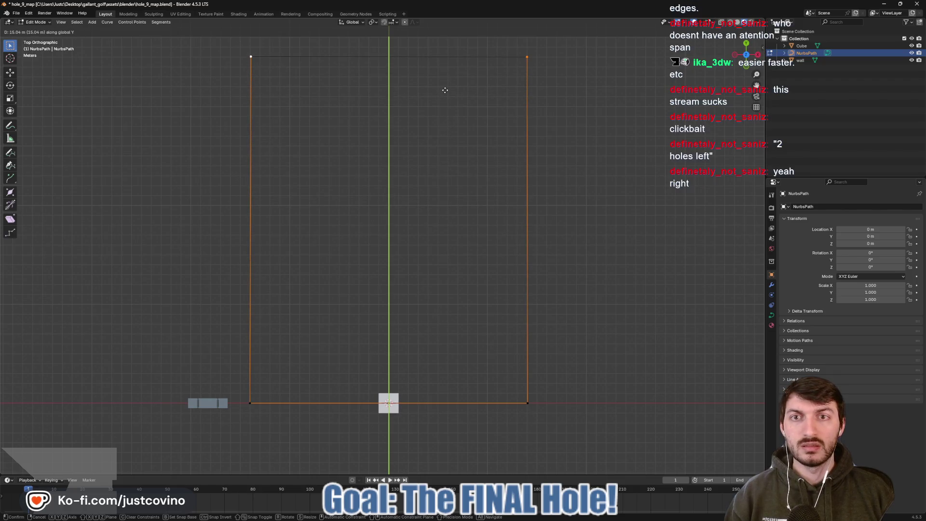
click(444, 89)
scroll(down, 3)
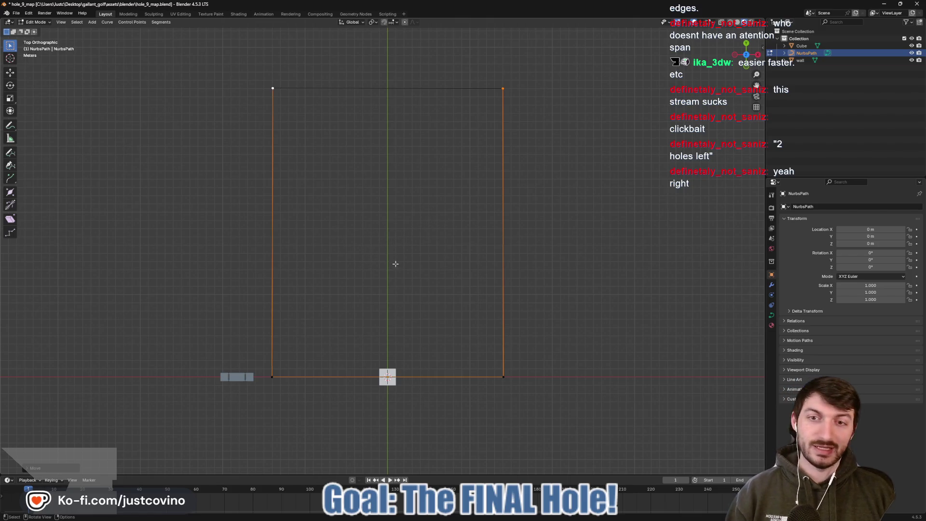
- Save the file and select the temporary cube in Object Mode
key(ctrl+s)
key(Tab)
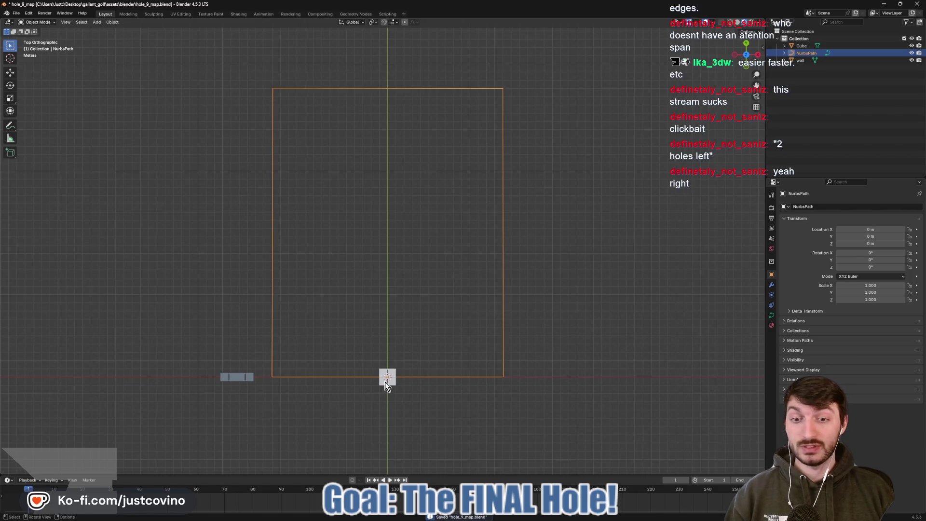
click(385, 385)
- Delete the cube and duplicate the wall along X to the scene centre
key(x)
click(384, 386)
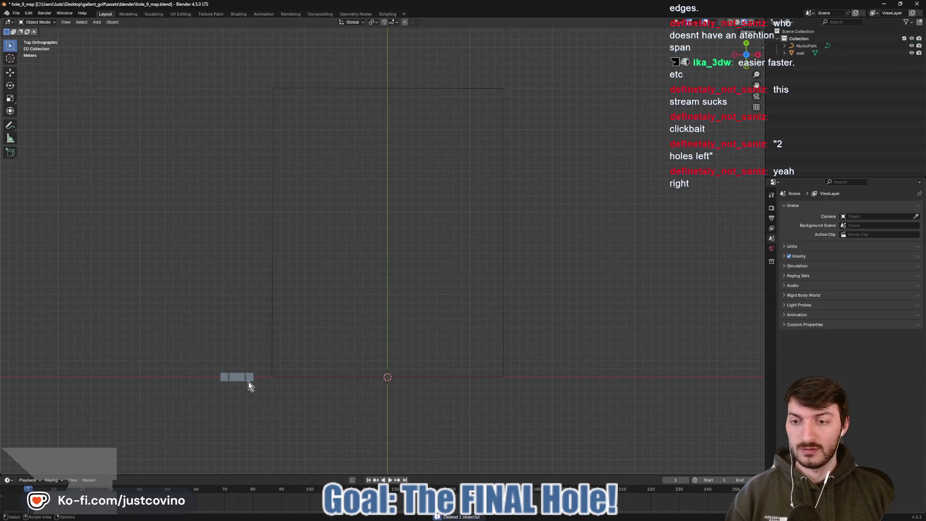
click(244, 378)
key(shift+d)
key(x)
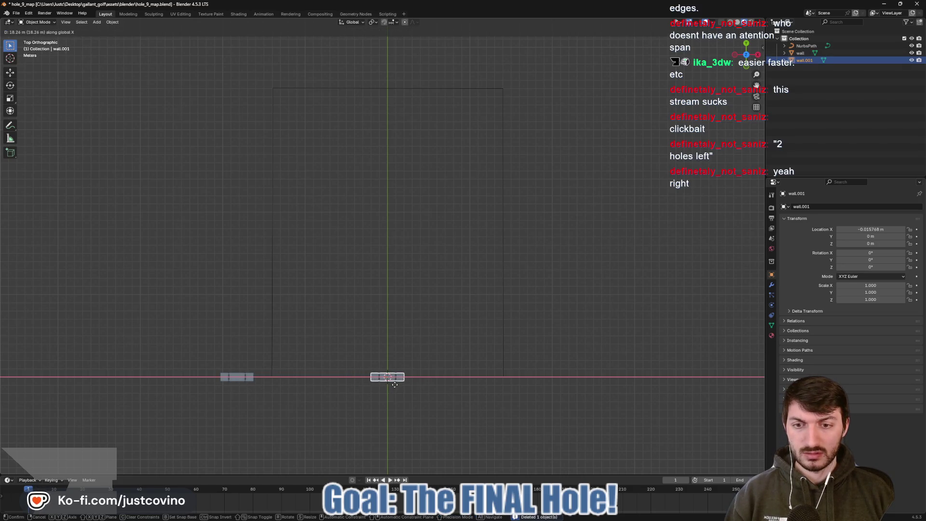
click(395, 384)
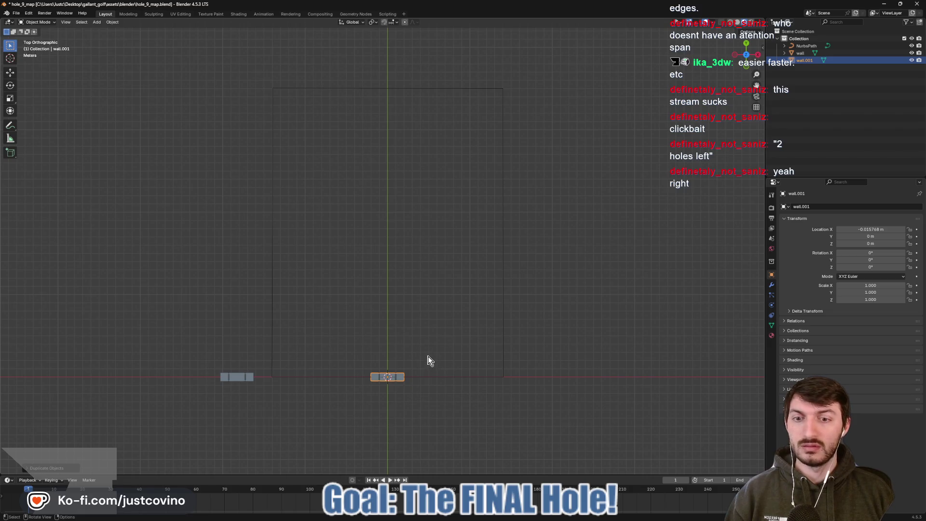
- Set wall.001's origin to the world centre and move its geometry onto that origin
drag(429, 361, 428, 299)
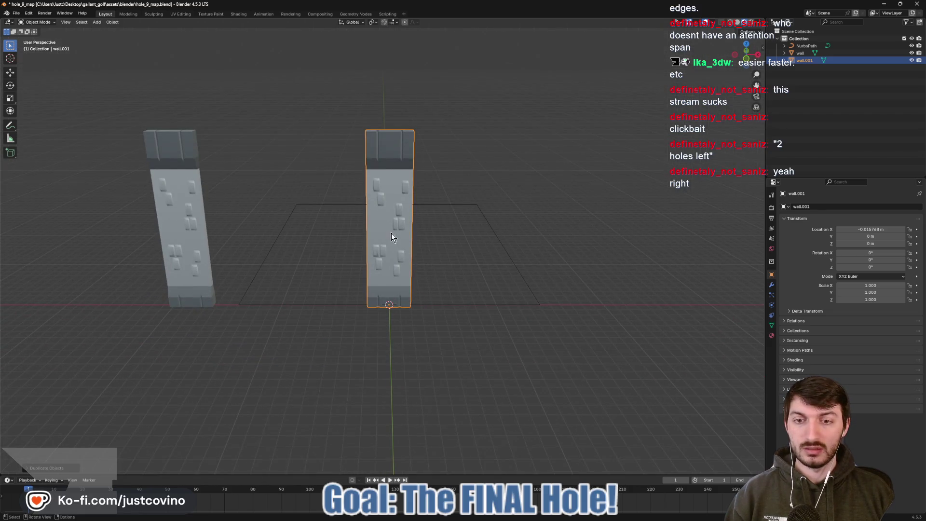
right_click(392, 236)
mouse_move(363, 265)
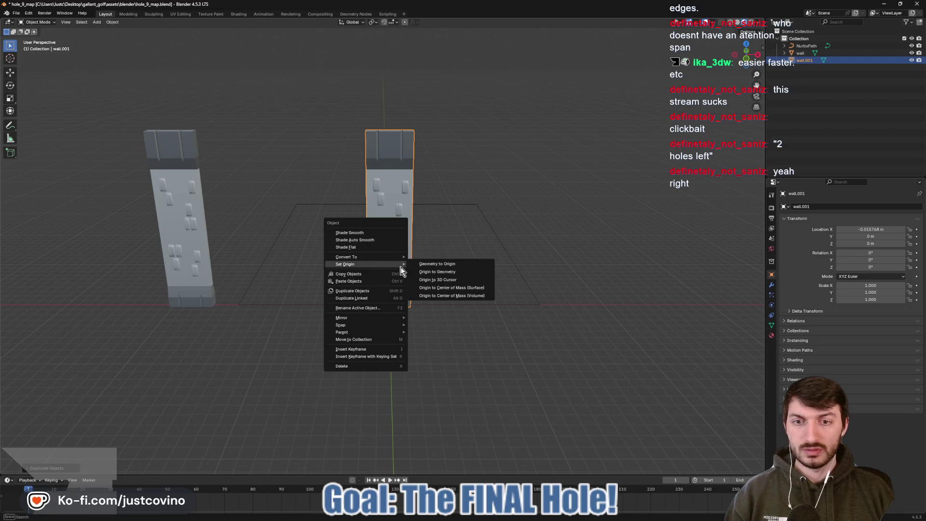
click(438, 285)
right_click(382, 263)
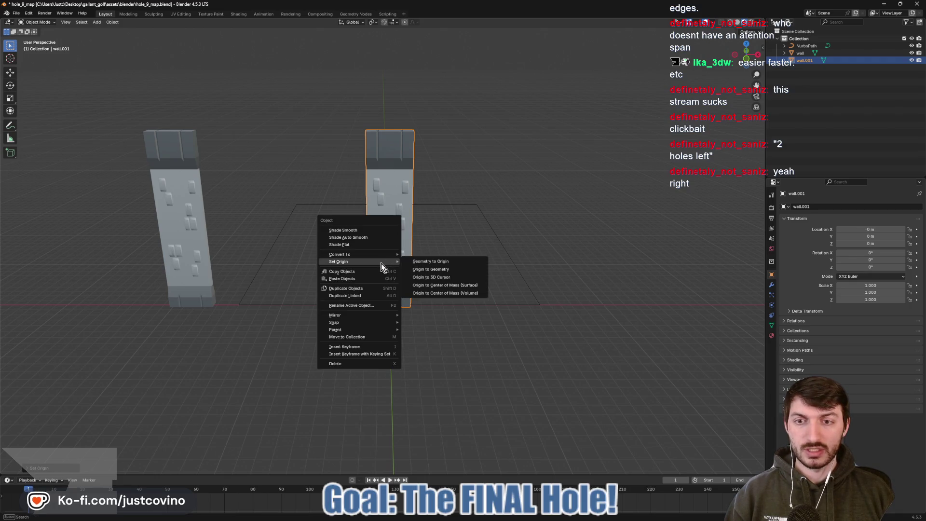
click(433, 261)
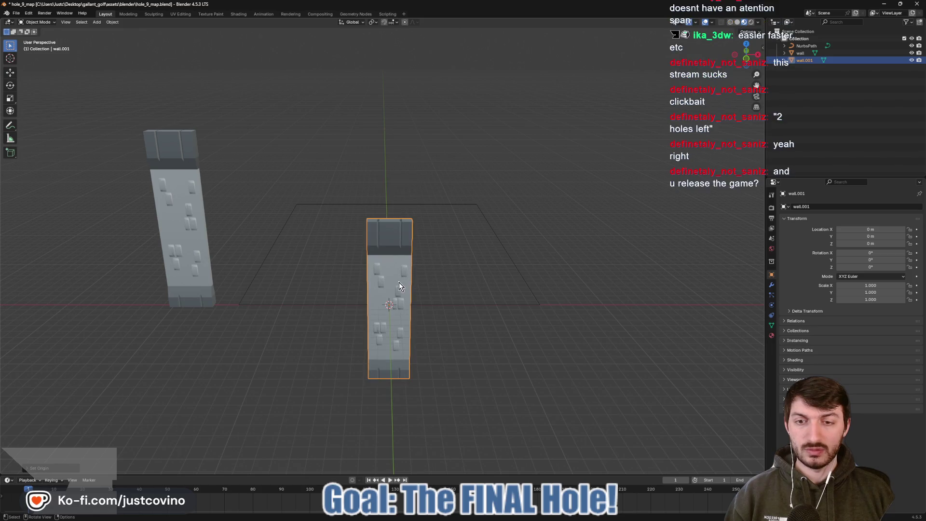
- Raise the wall.001 mesh 4 m along Z in Edit Mode
key(Tab)
key(g)
key(z)
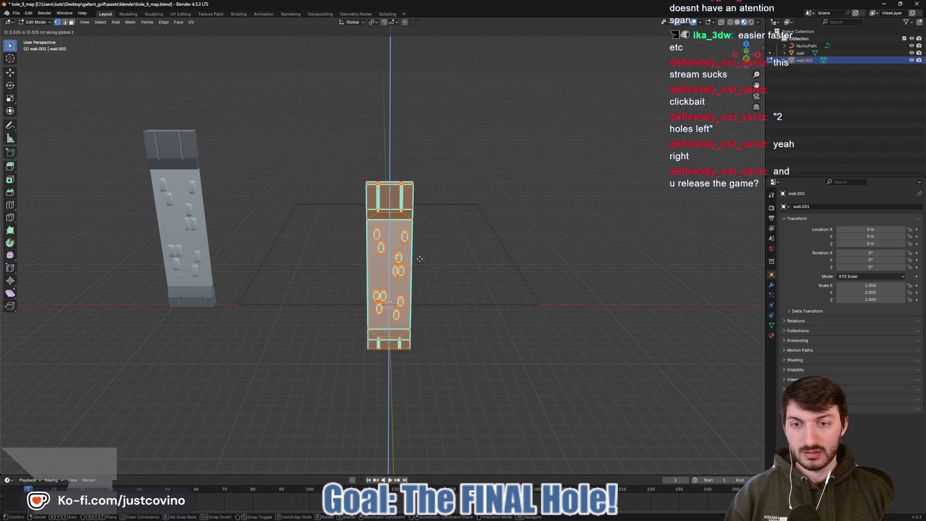
text(2)
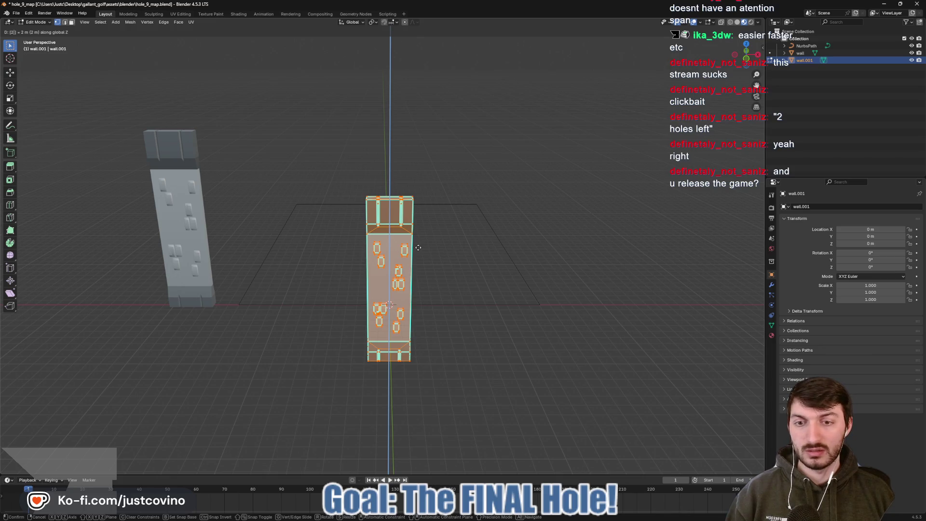
key(Escape)
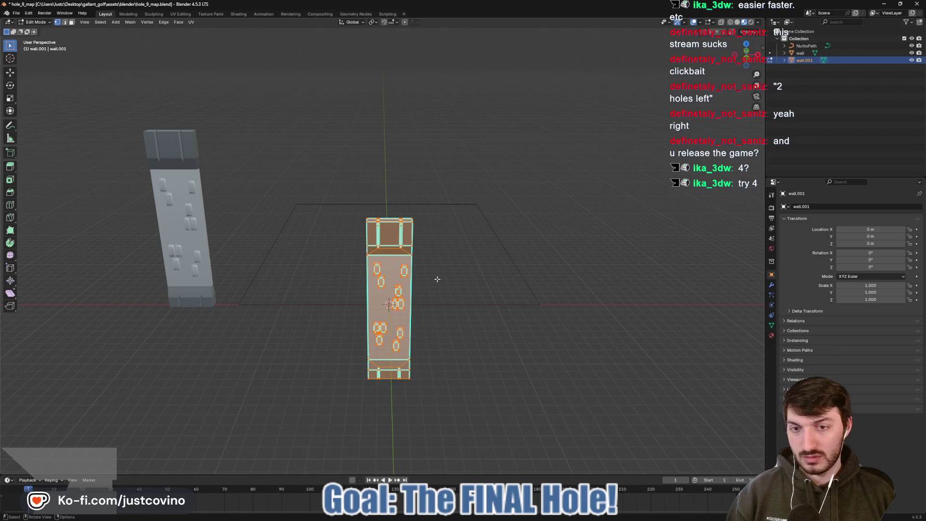
text(z)
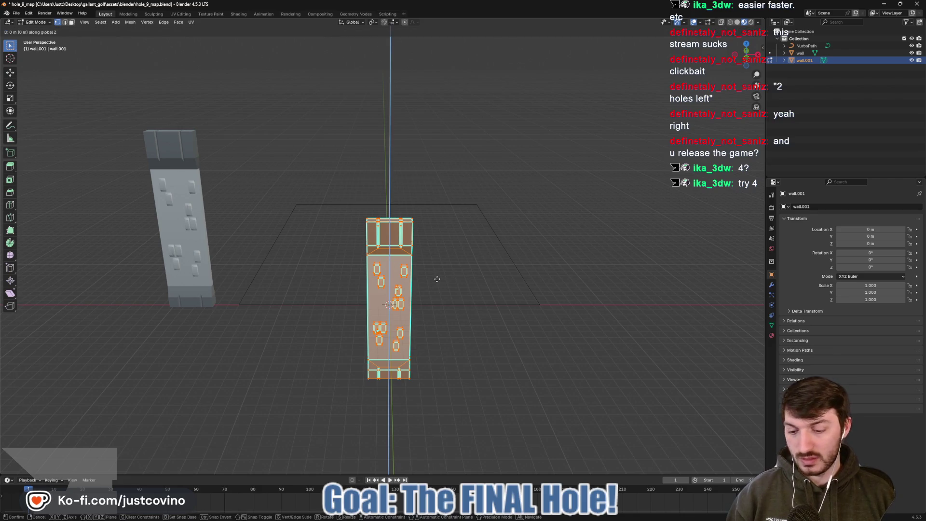
text(4)
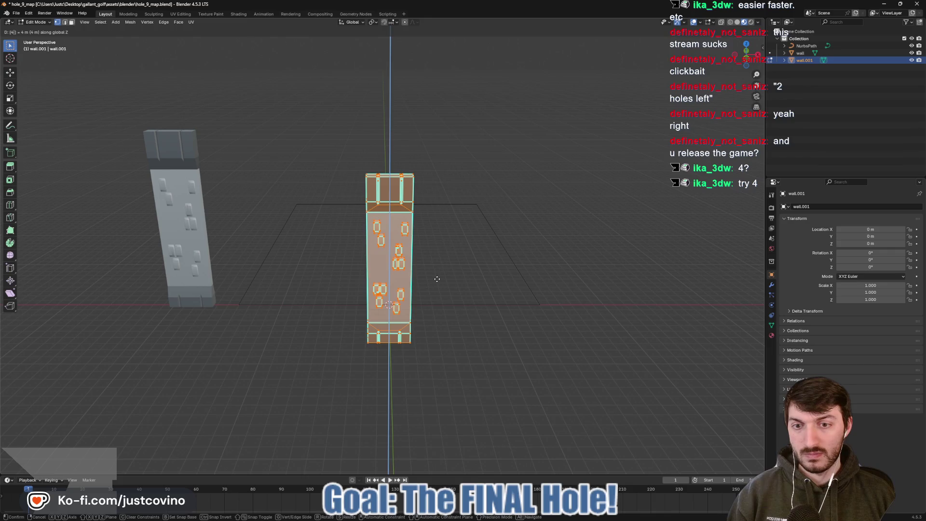
key(Return)
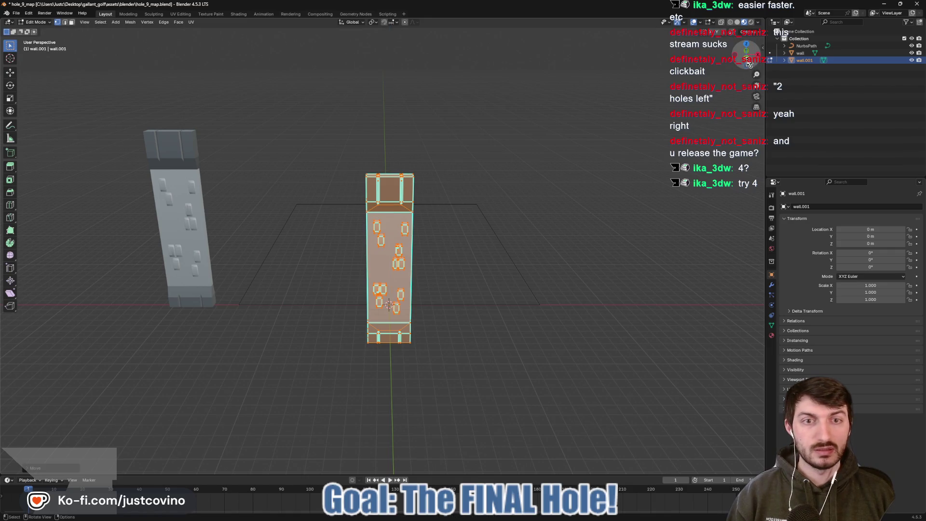
- From front view, raise the mesh twice more by 2 m along Z
click(748, 62)
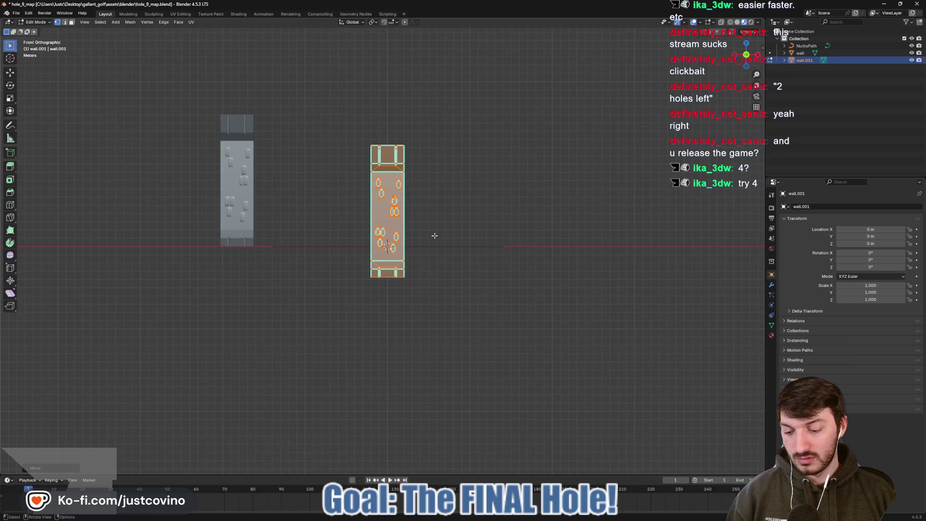
text(z)
text(2)
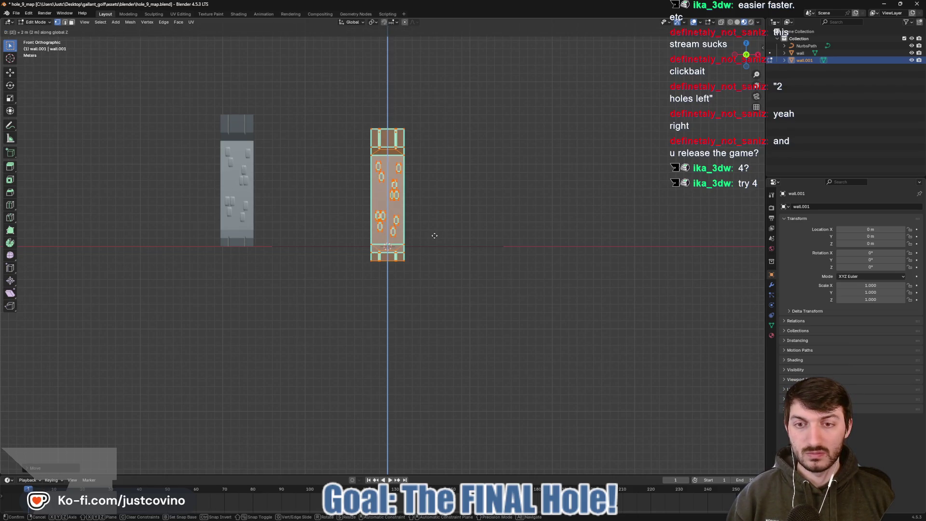
key(Return)
text(z)
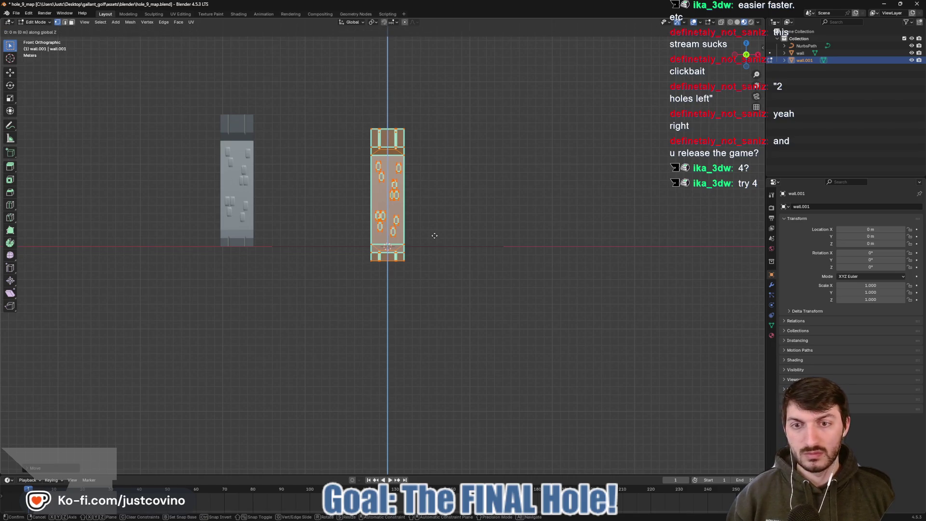
text(2)
key(Return)
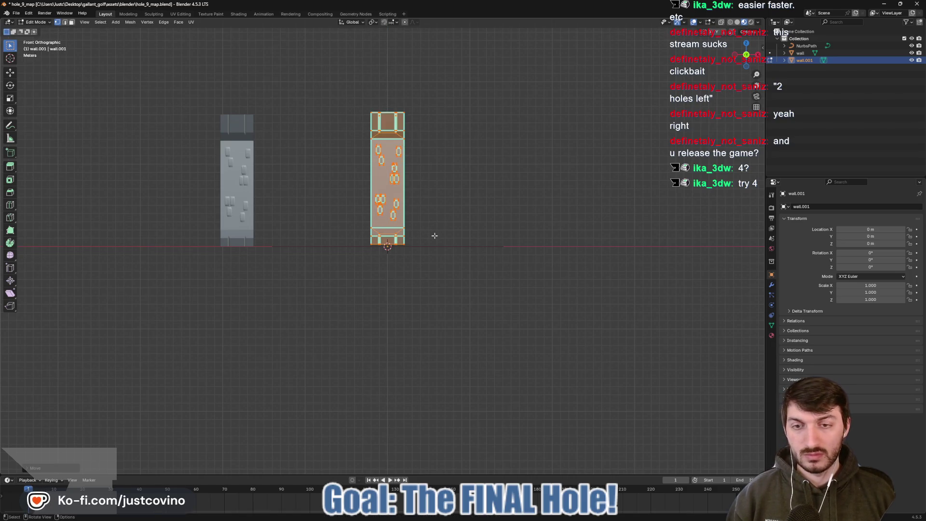
key(g)
key(z)
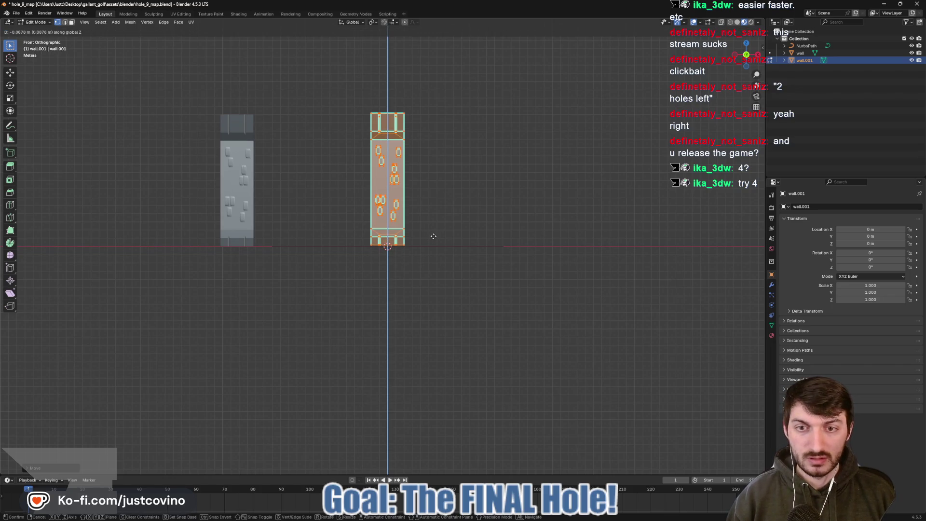
- Cancel the move, return to Object Mode and apply all transforms to wall.001
right_click(434, 237)
drag(434, 237, 478, 273)
key(Tab)
key(ctrl+a)
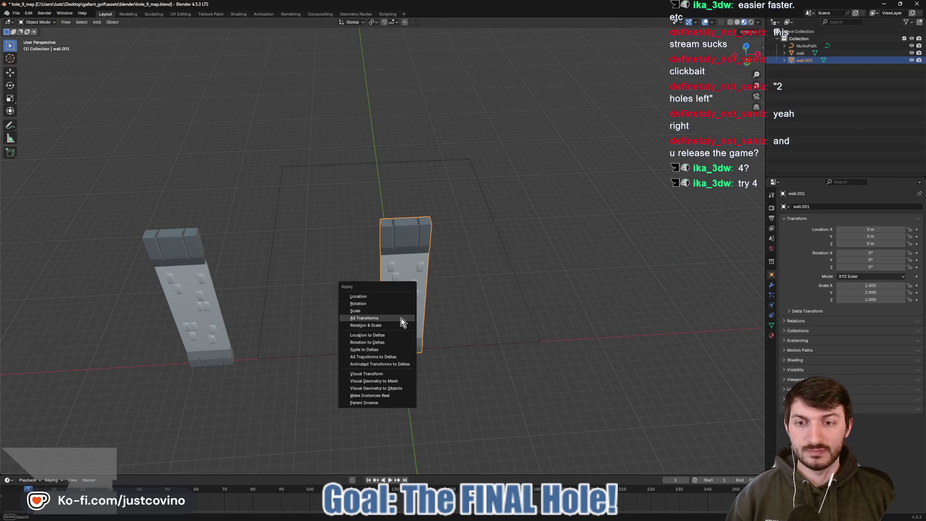
click(404, 319)
drag(404, 319, 470, 331)
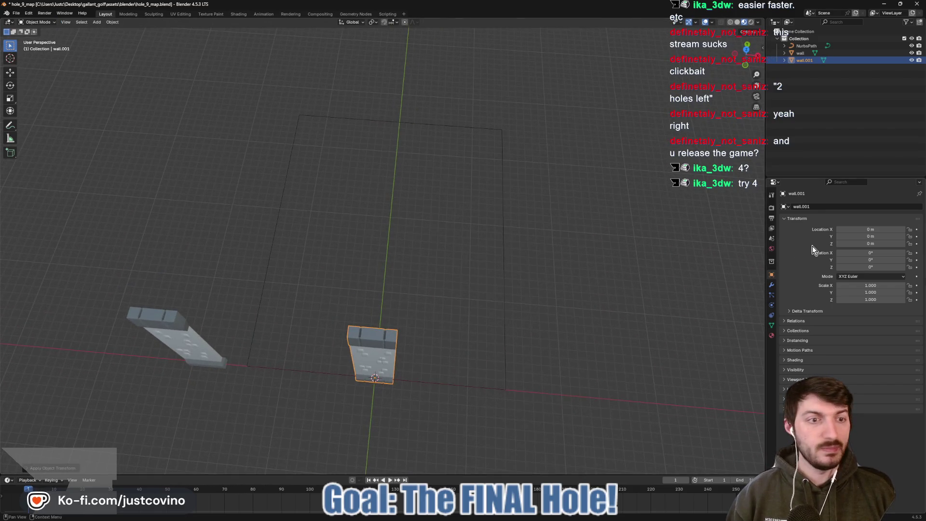
- Add an Array modifier to wall.001 set to Fit Curve with NurbsPath
click(772, 285)
click(827, 208)
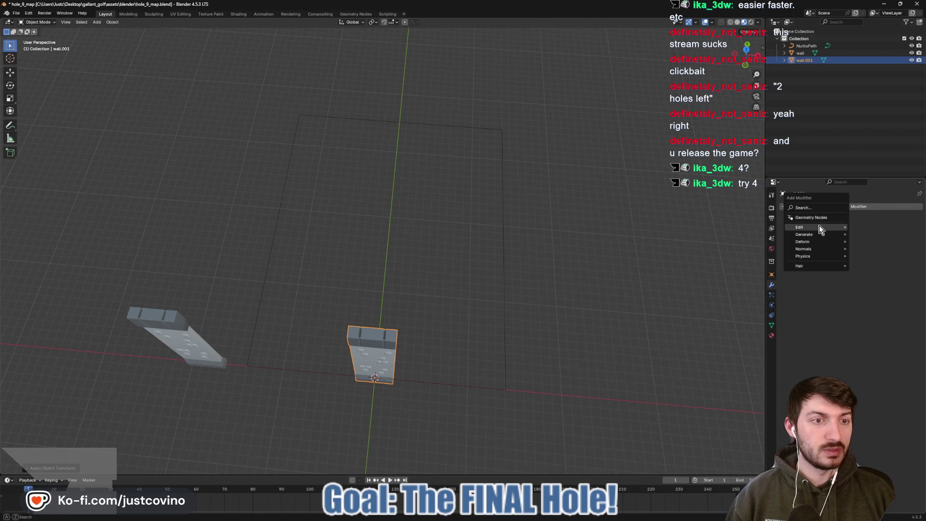
mouse_move(819, 235)
click(864, 234)
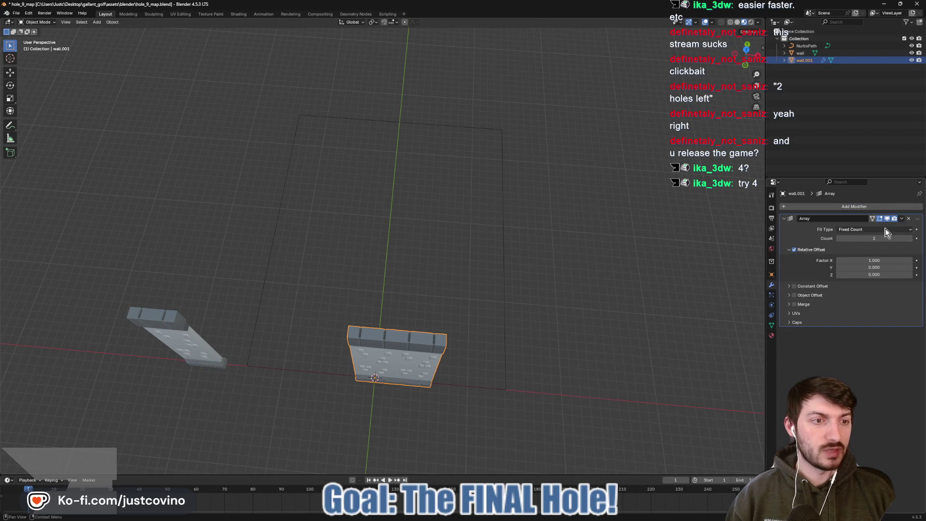
click(910, 231)
click(902, 254)
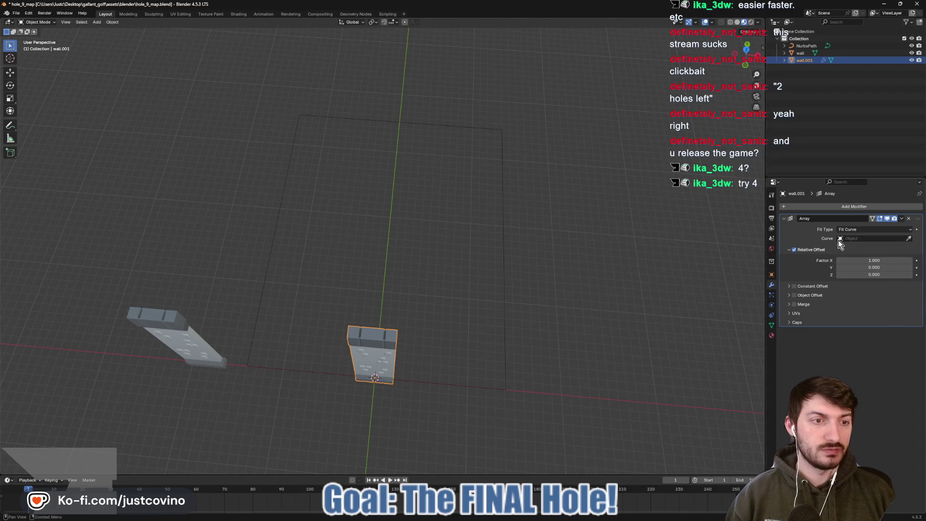
click(504, 260)
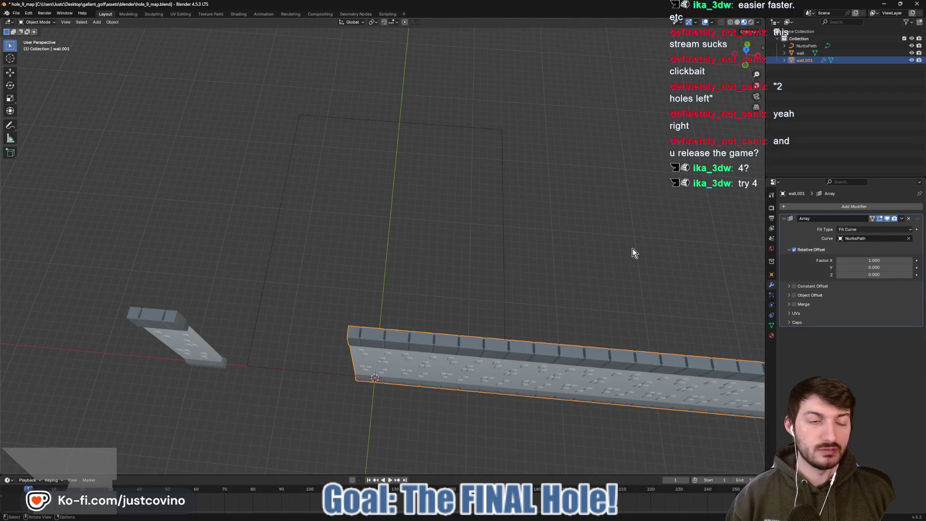
- Add a Curve modifier using NurbsPath so the walls bend into a closed rectangle
click(851, 206)
mouse_move(829, 205)
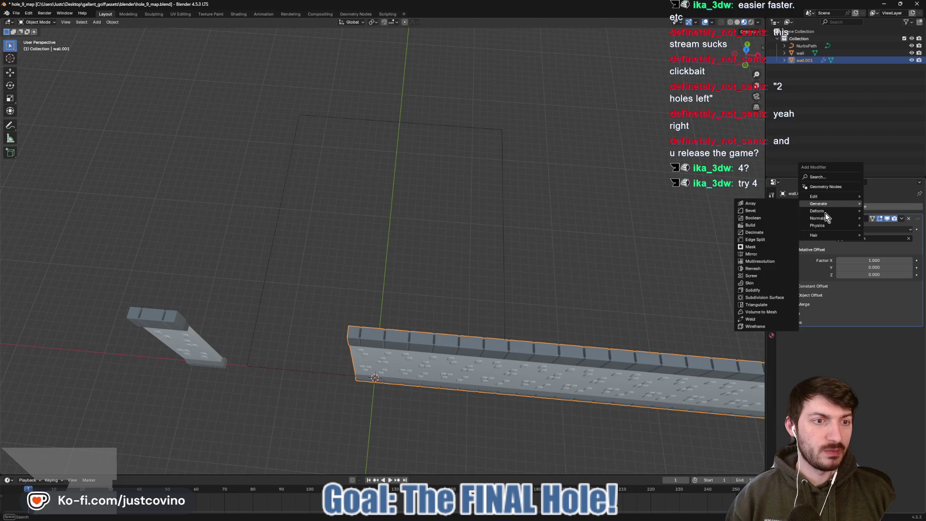
click(760, 225)
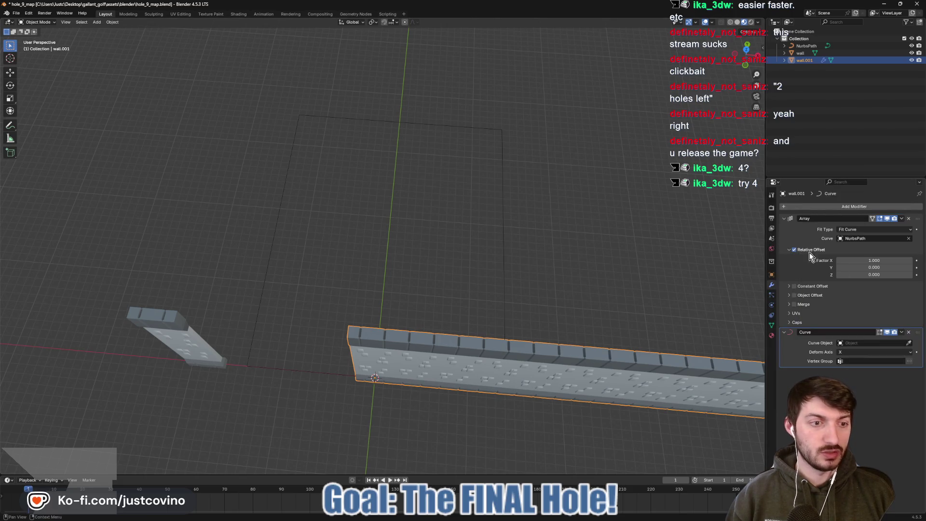
click(909, 344)
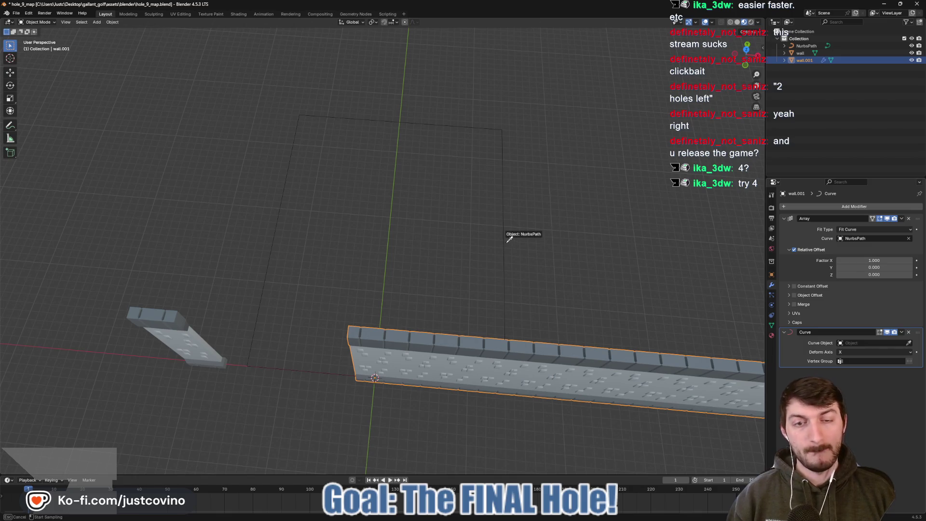
click(510, 239)
drag(394, 295, 414, 286)
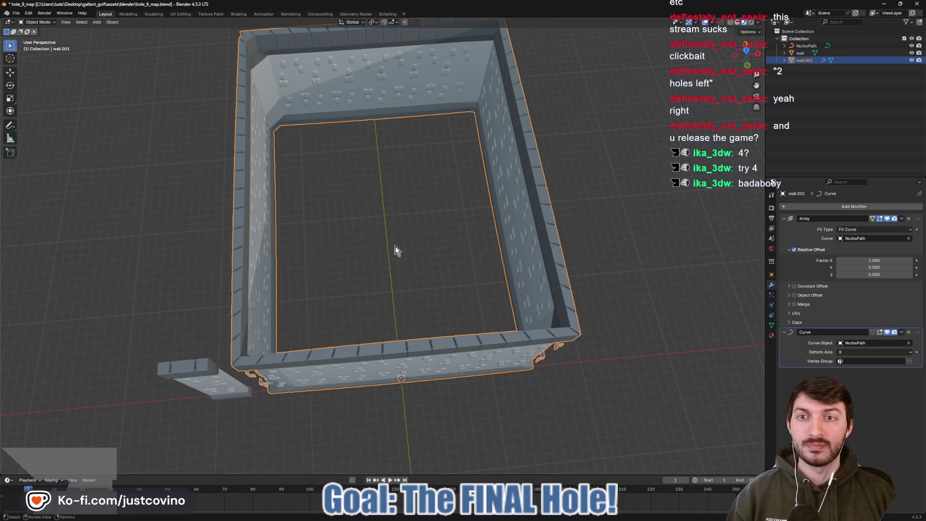
click(210, 382)
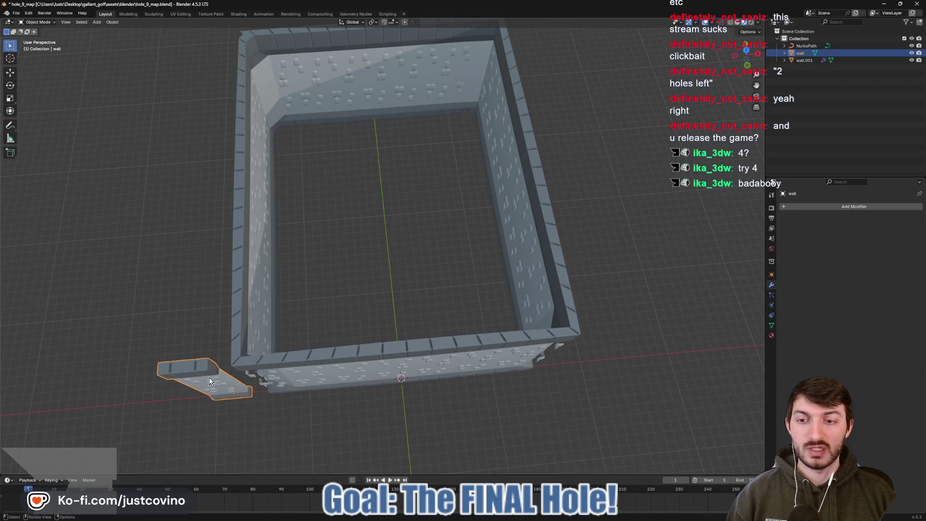
- Save hole_9_map.blend and bring up the dungeon_hole_nine scene tab in Godot
drag(401, 265, 399, 260)
key(ctrl+s)
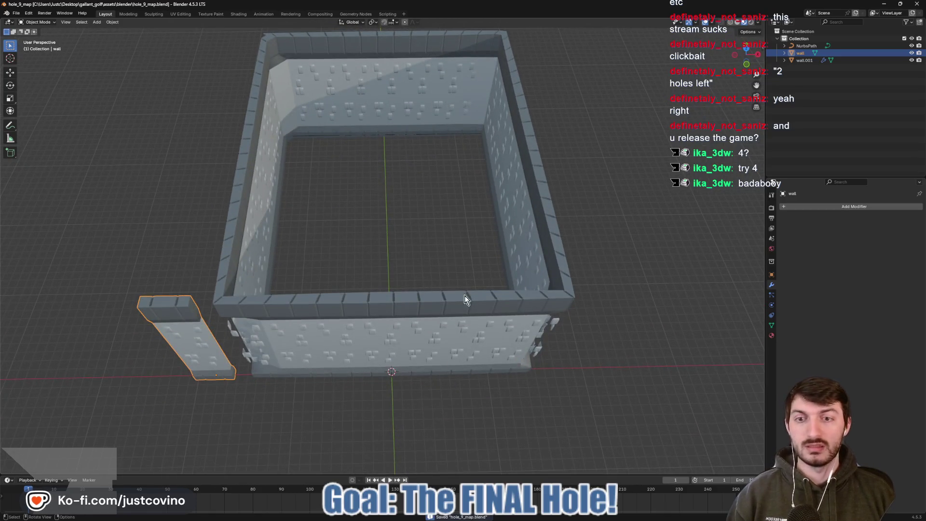
click(536, 518)
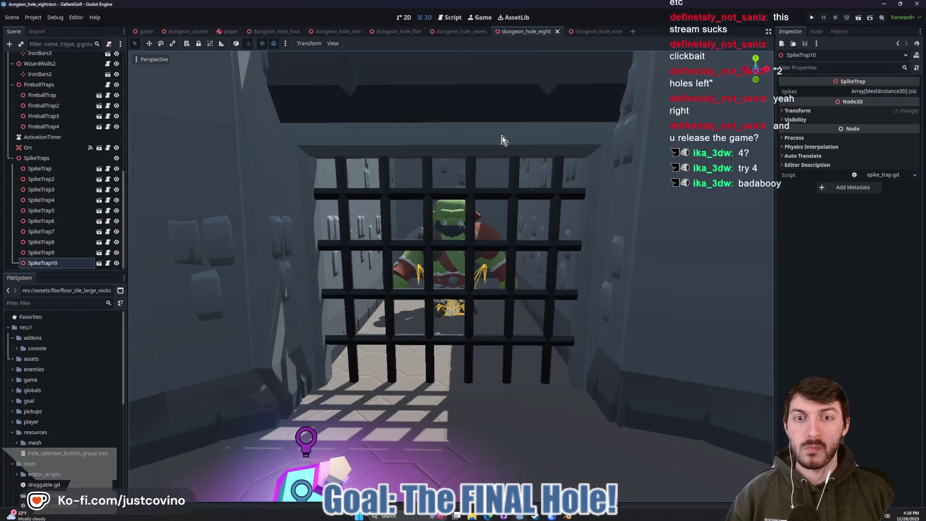
click(601, 33)
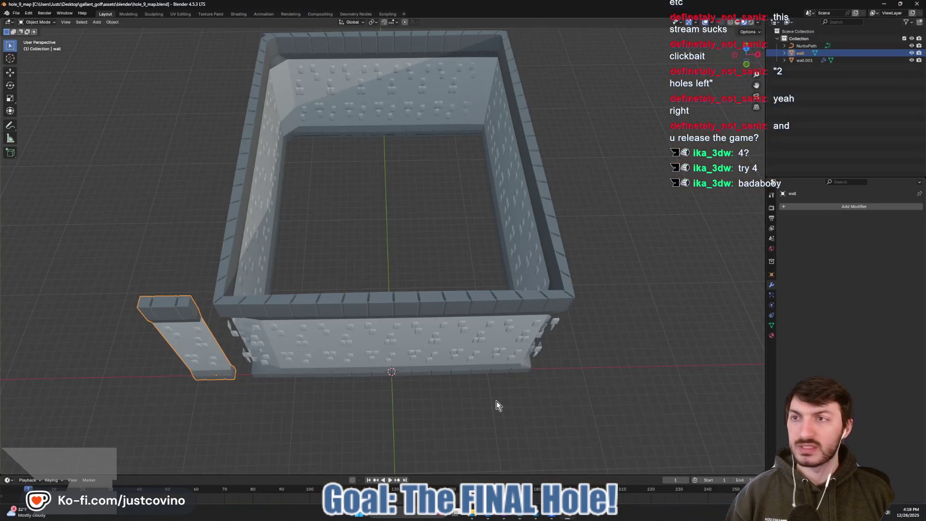
click(565, 517)
drag(370, 323, 389, 325)
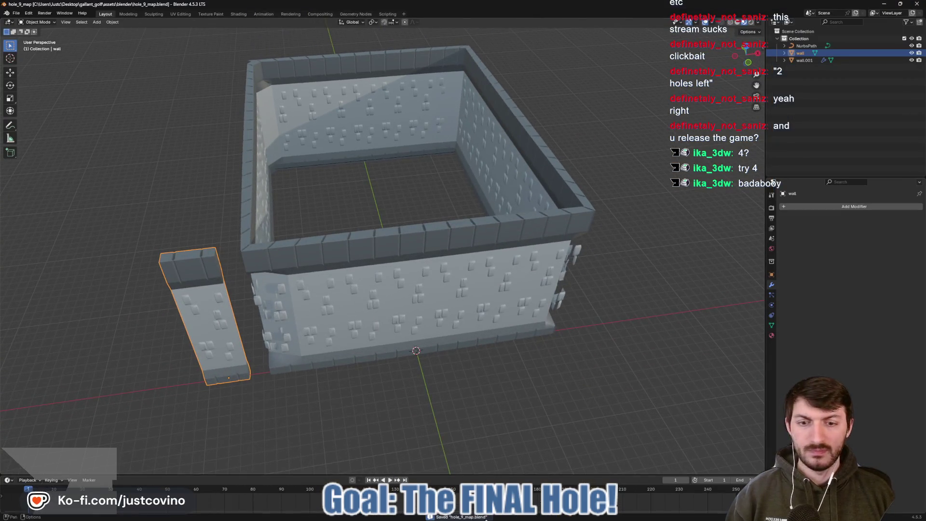
click(519, 517)
- Filter Godot's FileSystem by 'hole' and select hole_9_map.blend
drag(496, 172, 492, 161)
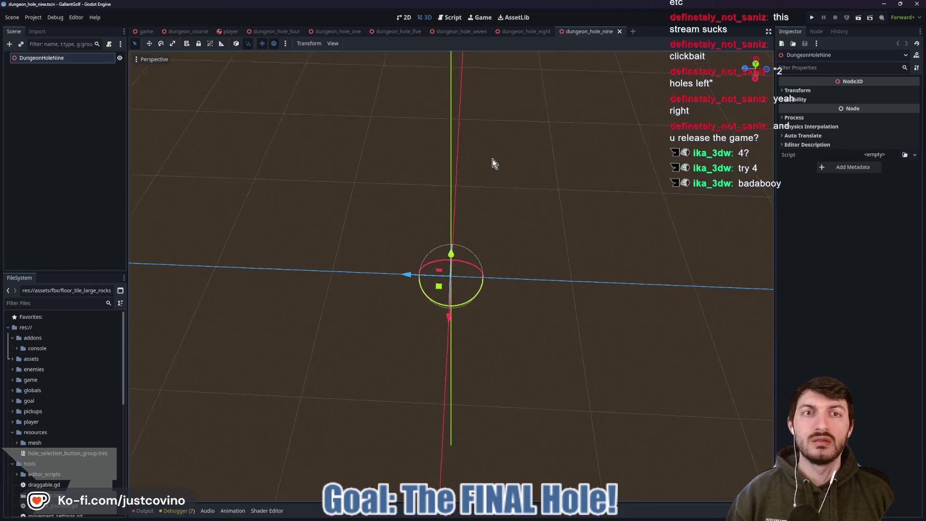
click(57, 304)
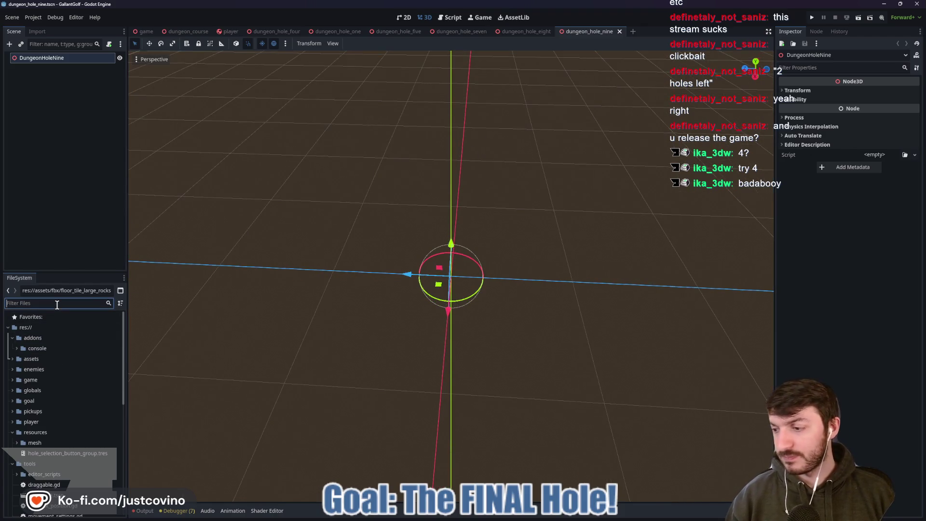
text(hole)
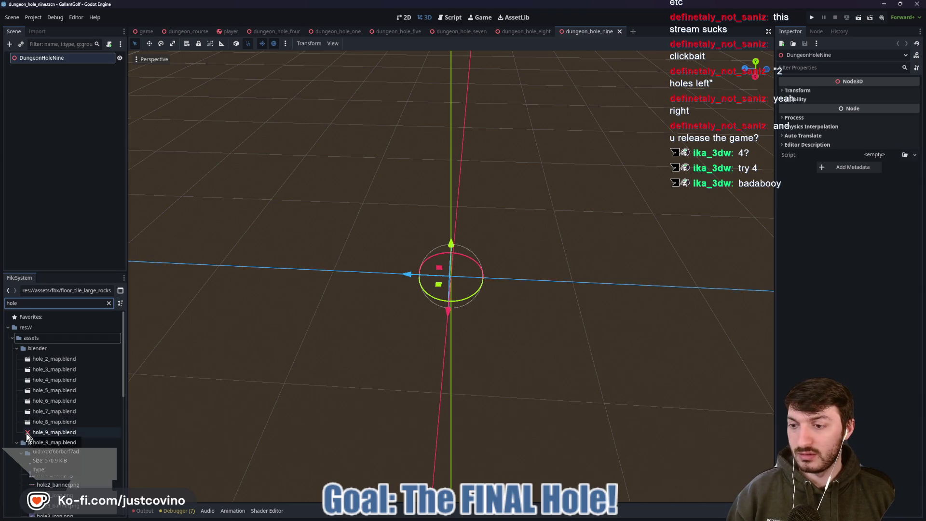
click(54, 435)
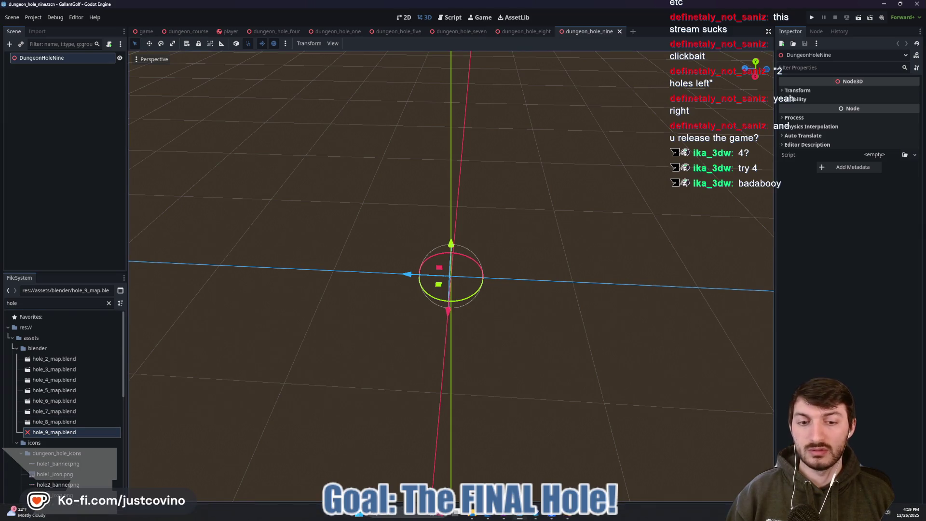
- Back in Blender, deselect the separate wall piece and resave hole_9_map.blend
click(565, 517)
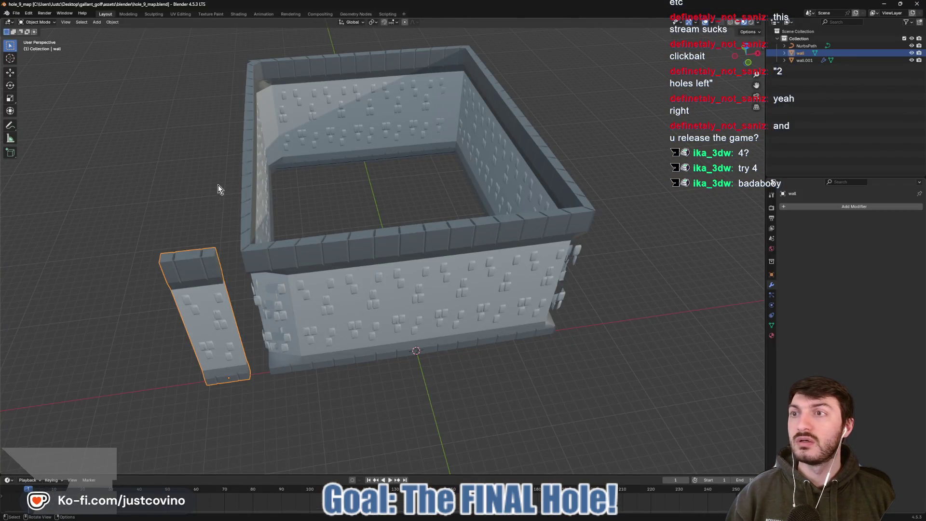
drag(206, 177, 201, 163)
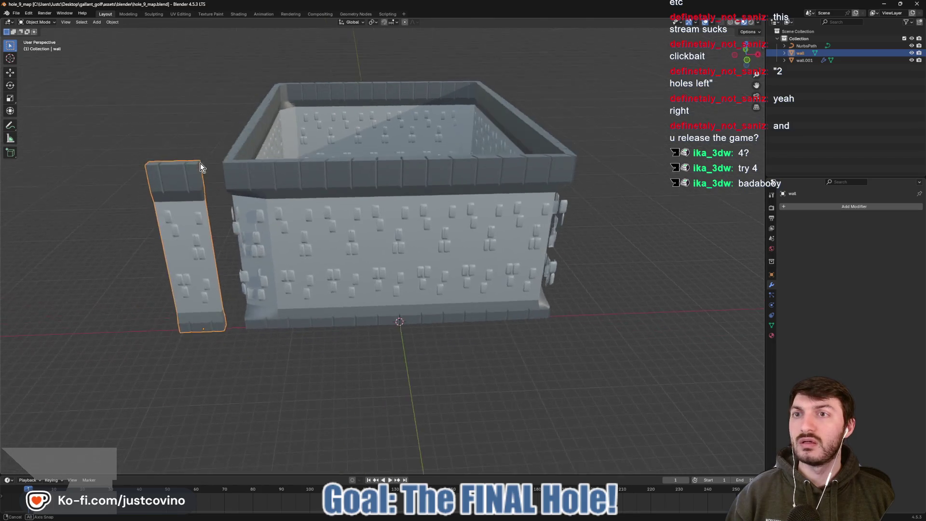
click(227, 100)
key(ctrl+s)
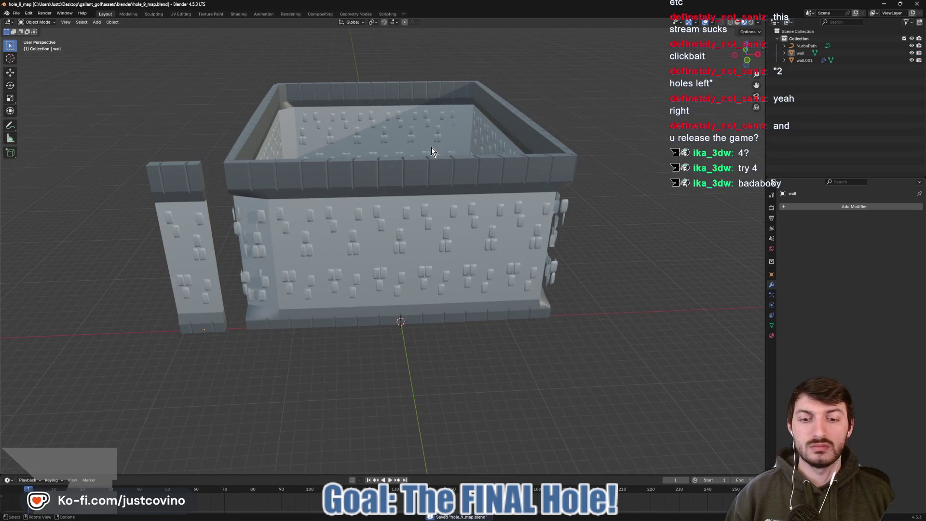
mouse_move(564, 517)
click(522, 517)
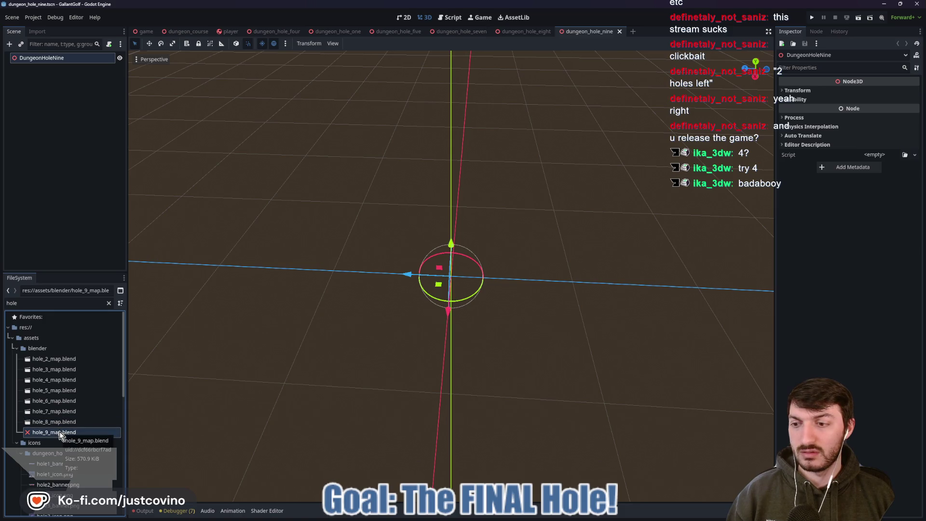
click(564, 517)
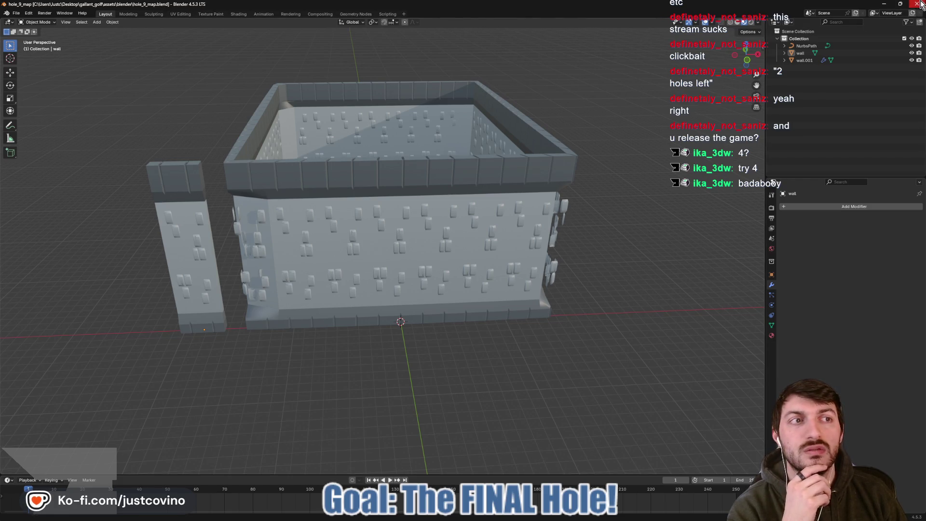
key(alt+Tab)
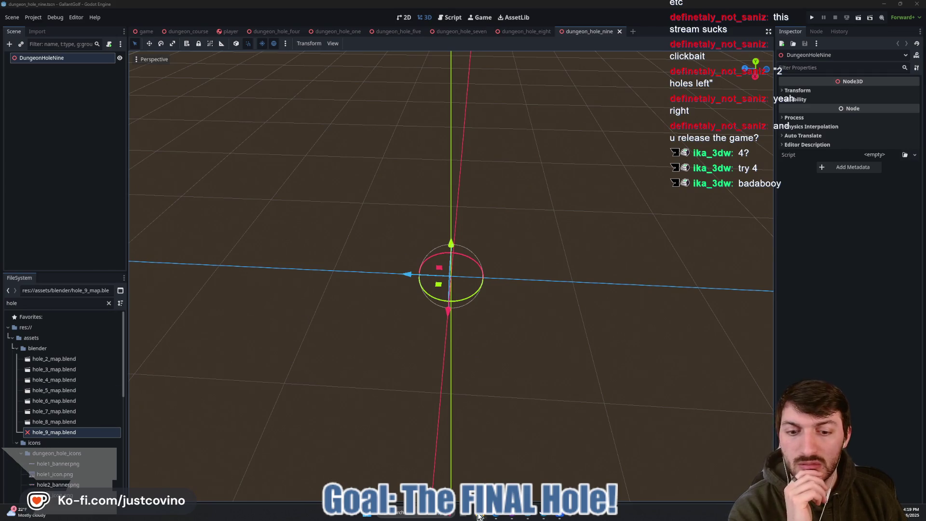
- Browse to gallant_golf\assets\blender in File Explorer and open hole_9_map.blend in Blender
click(478, 516)
click(480, 119)
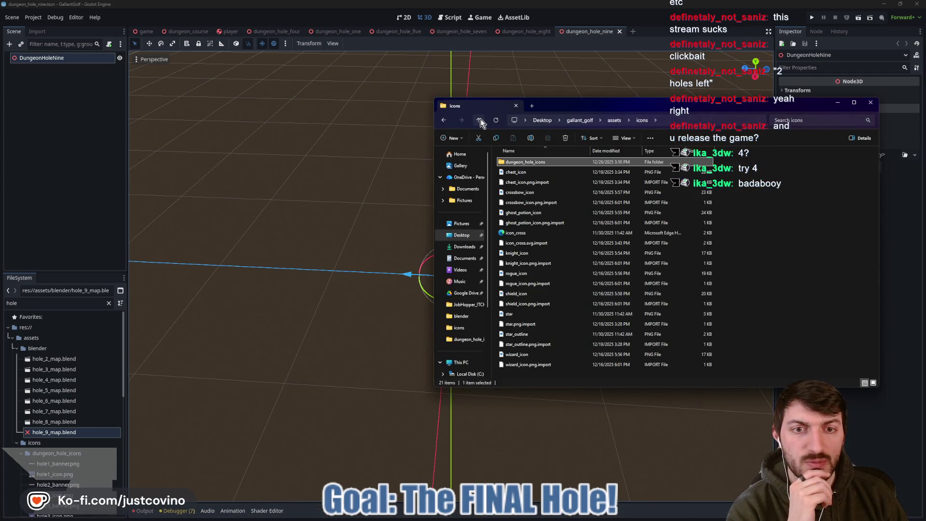
click(480, 119)
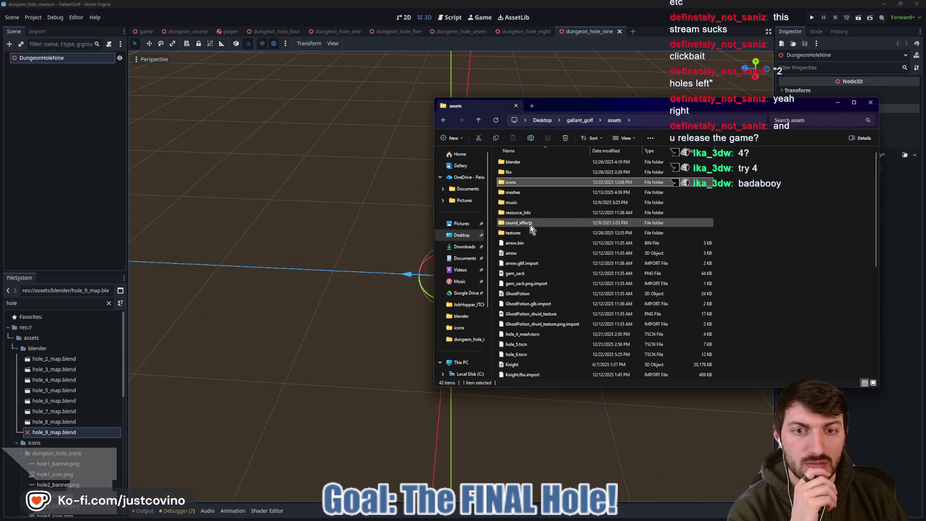
double_click(522, 164)
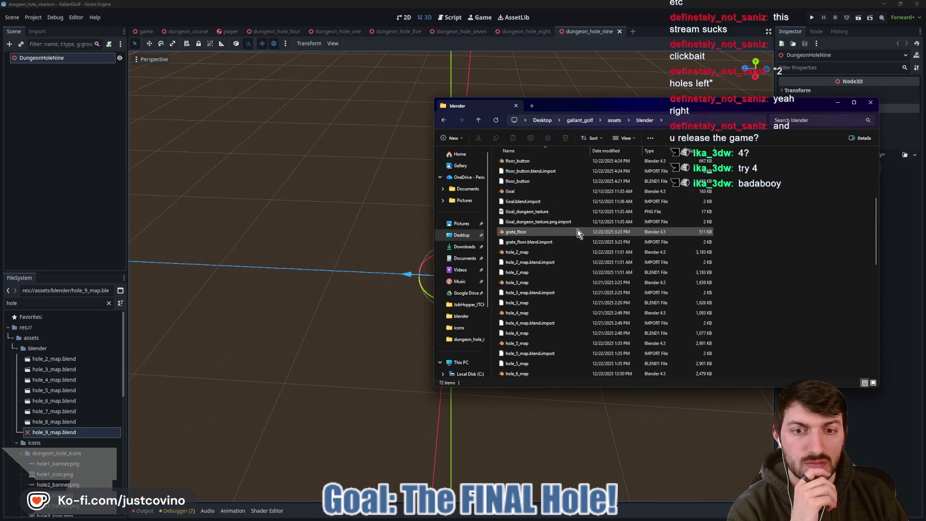
scroll(down, 3)
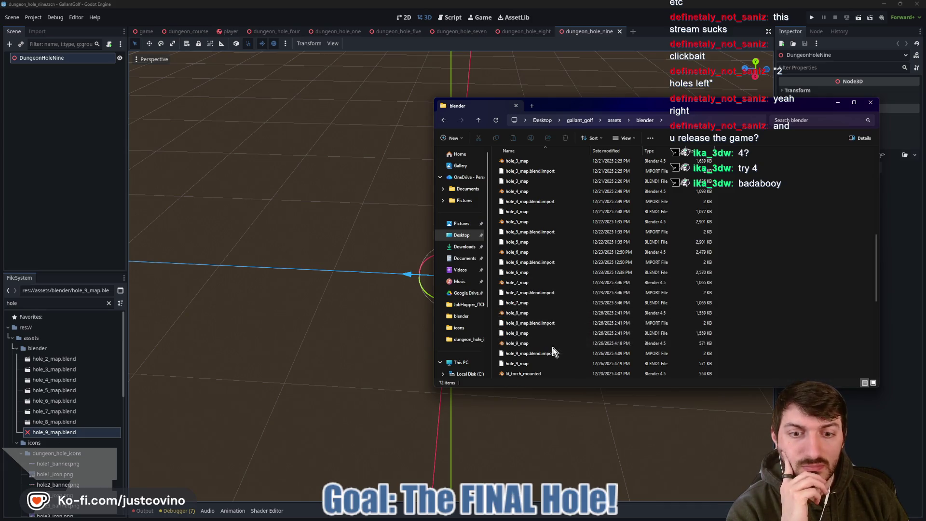
double_click(553, 345)
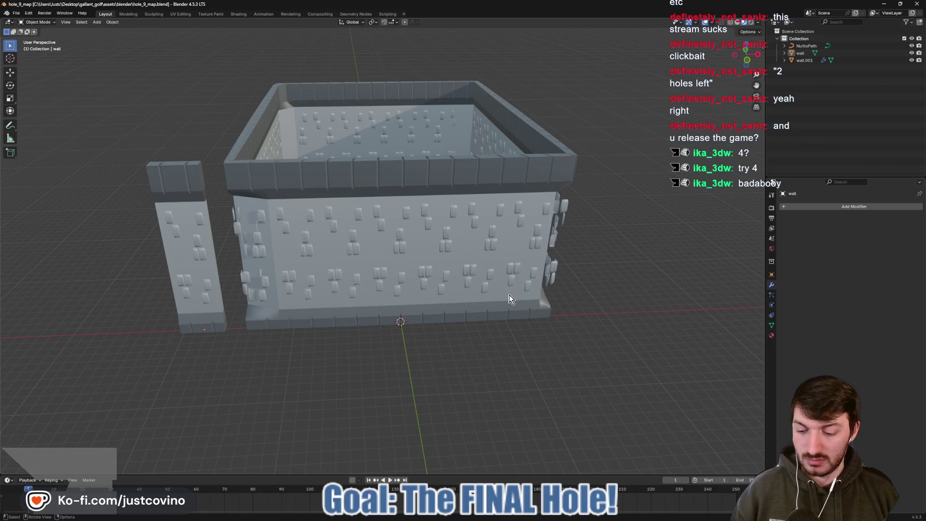
- Save hole_9_map.blend, quit the Godot editor and return to Blender
key(ctrl+s)
key(alt+Tab)
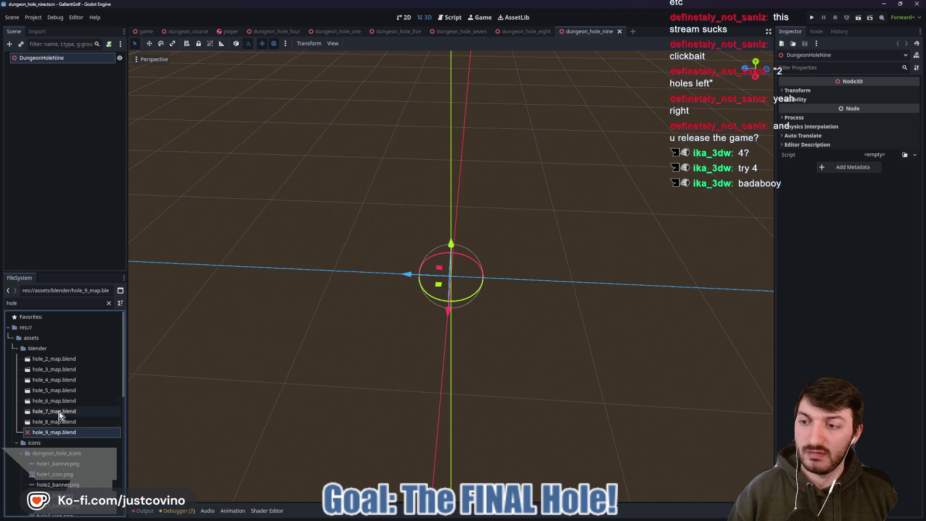
click(60, 395)
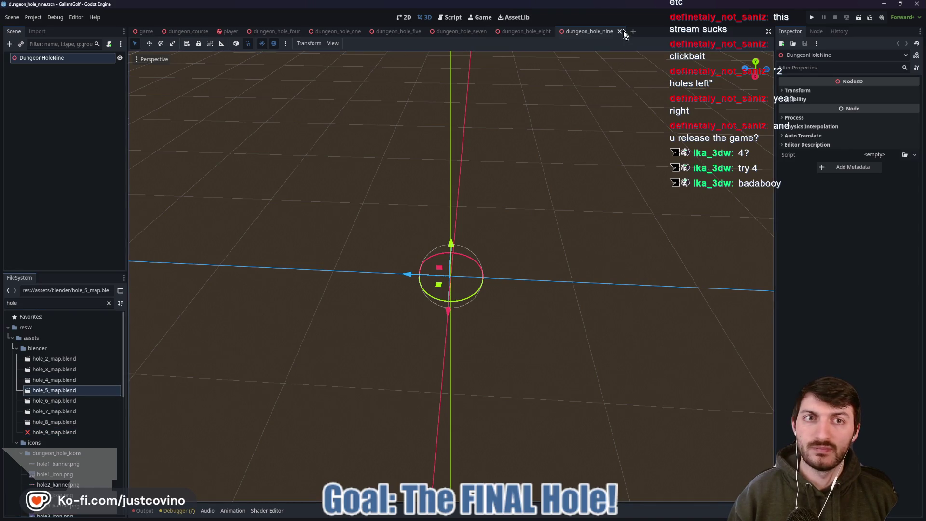
drag(544, 180, 378, 185)
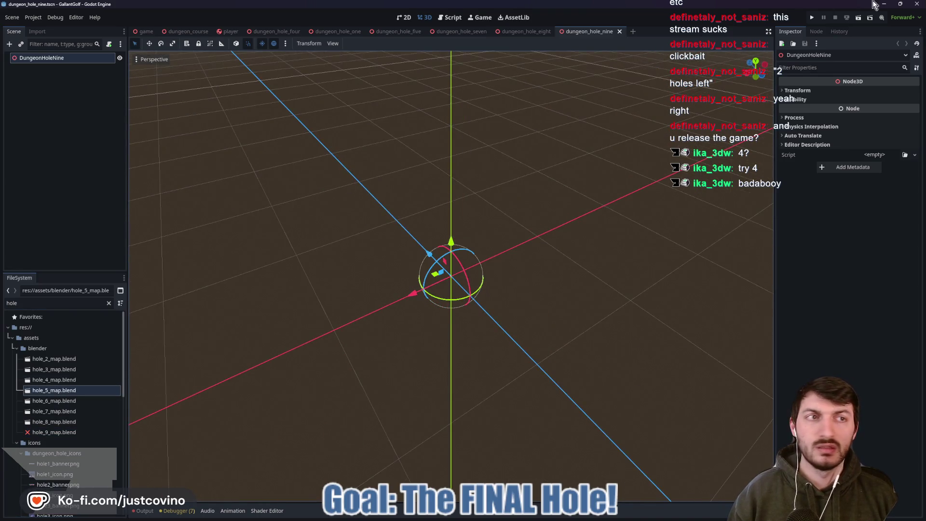
click(922, 4)
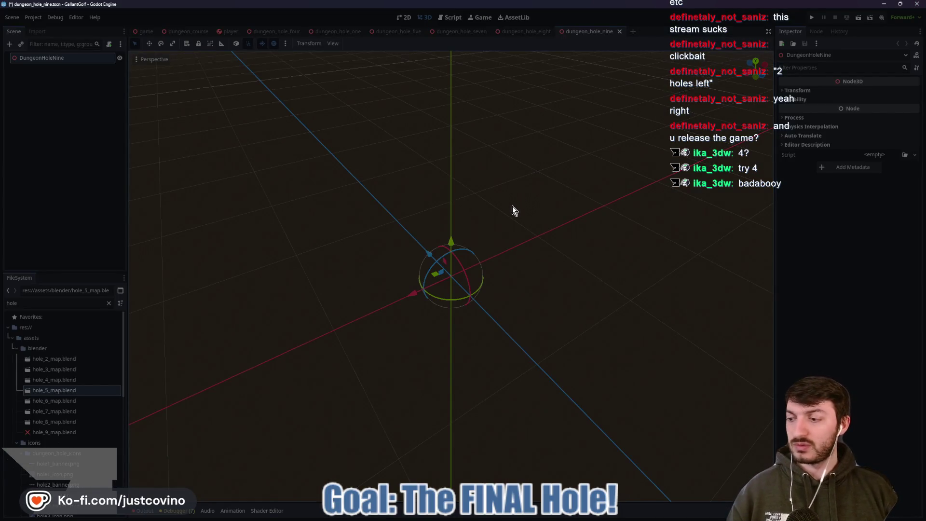
key(alt+Tab)
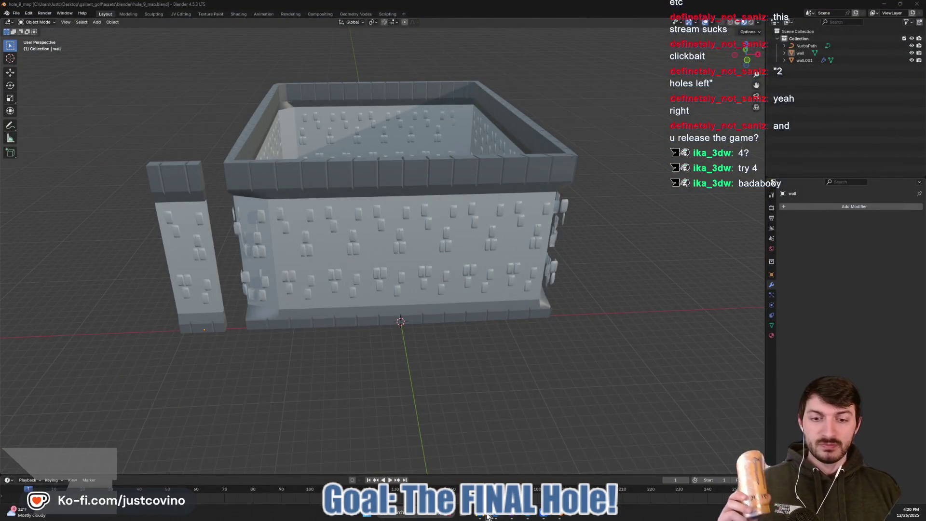
- Launch Godot_v4.5.1-stable_win64 from Desktop > Godot and open the GallantGolf project
click(487, 517)
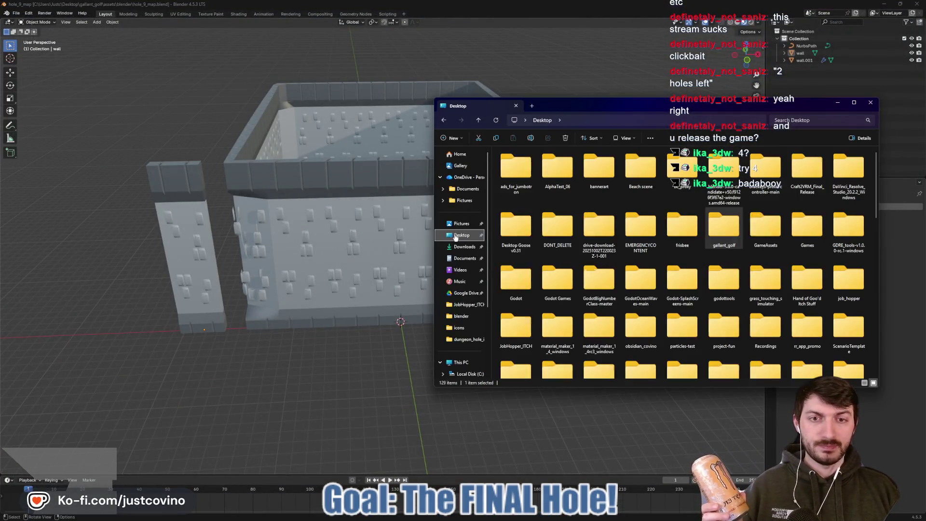
double_click(526, 280)
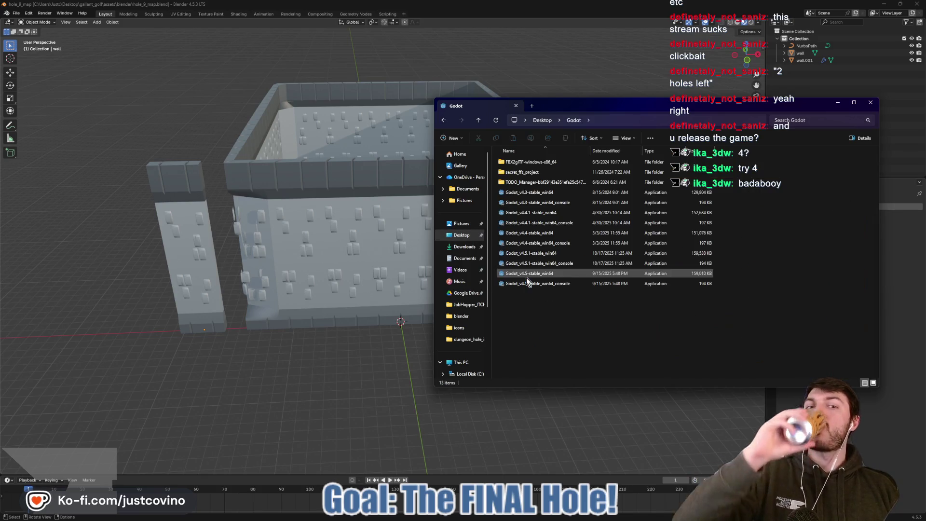
click(544, 255)
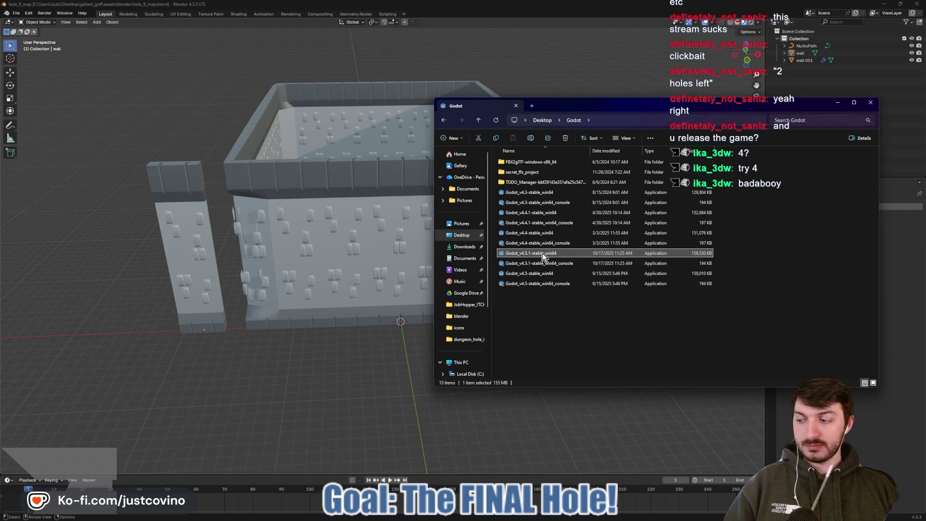
double_click(543, 254)
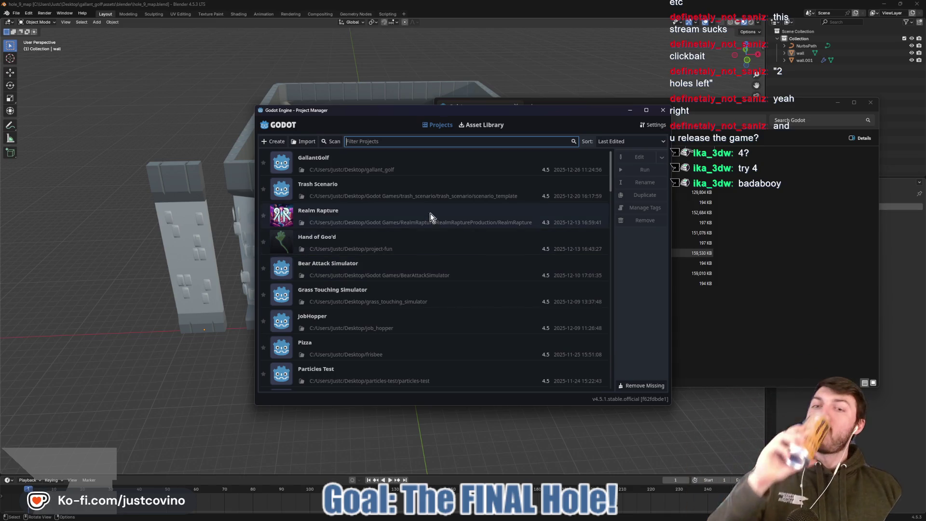
double_click(393, 168)
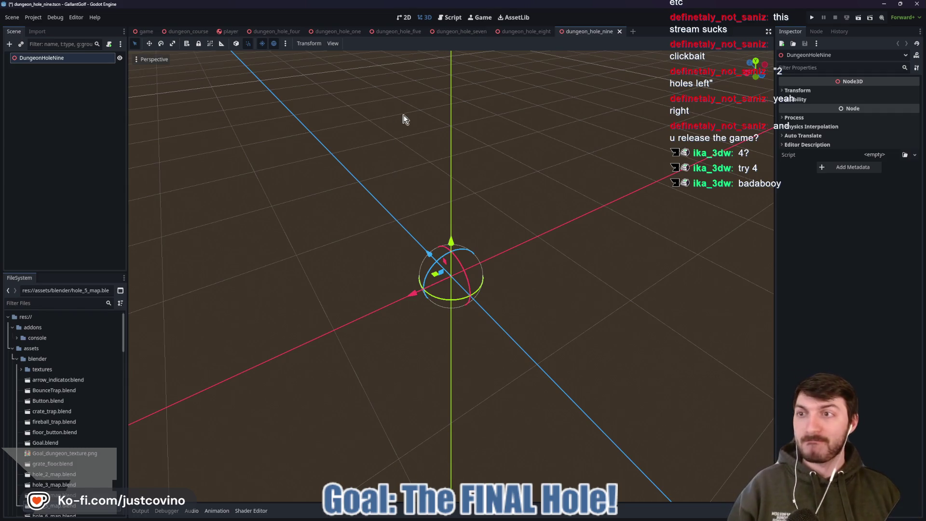
- Check the Output log's load errors, then delete hole_9_map.blend from the FileSystem
scroll(down, 3)
click(64, 468)
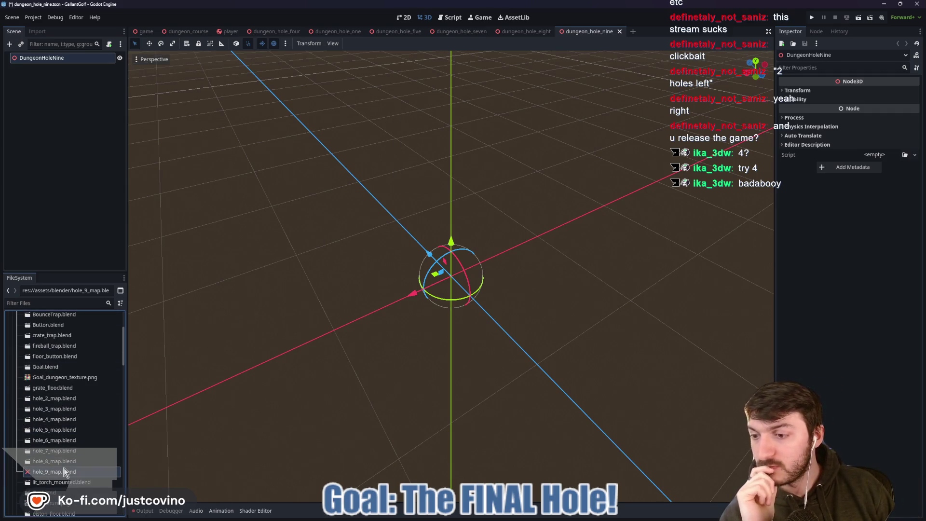
click(143, 511)
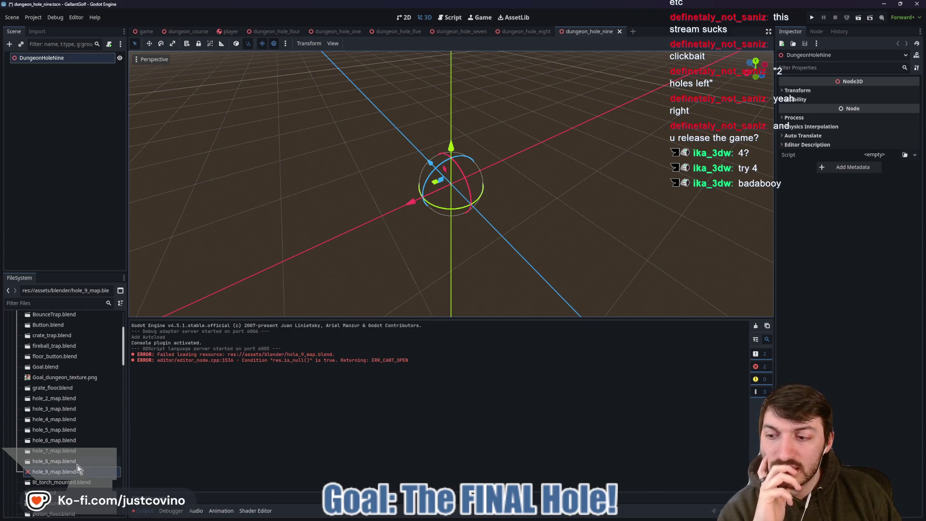
mouse_move(471, 520)
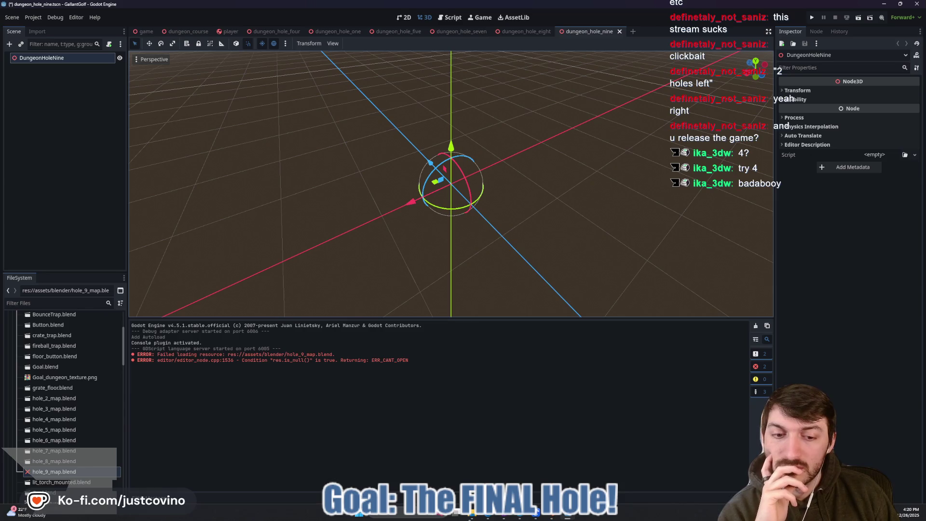
click(61, 474)
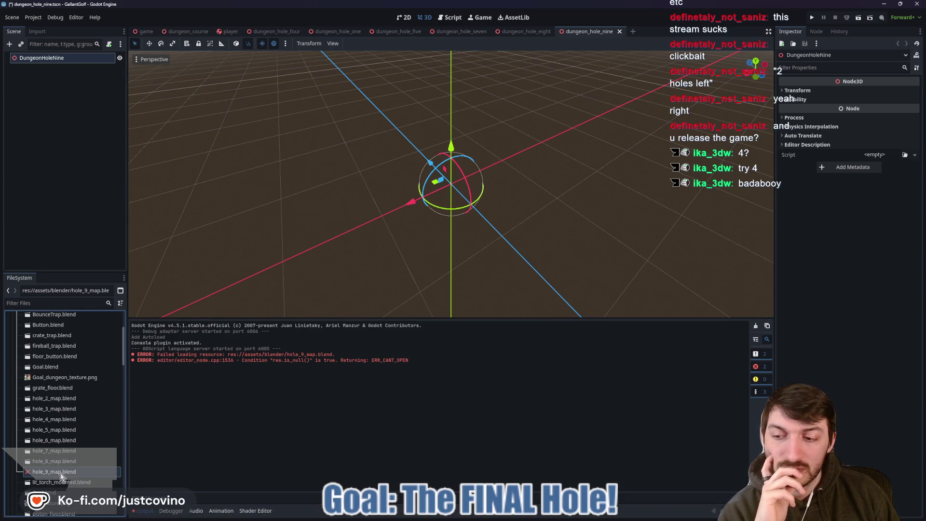
key(Delete)
click(412, 297)
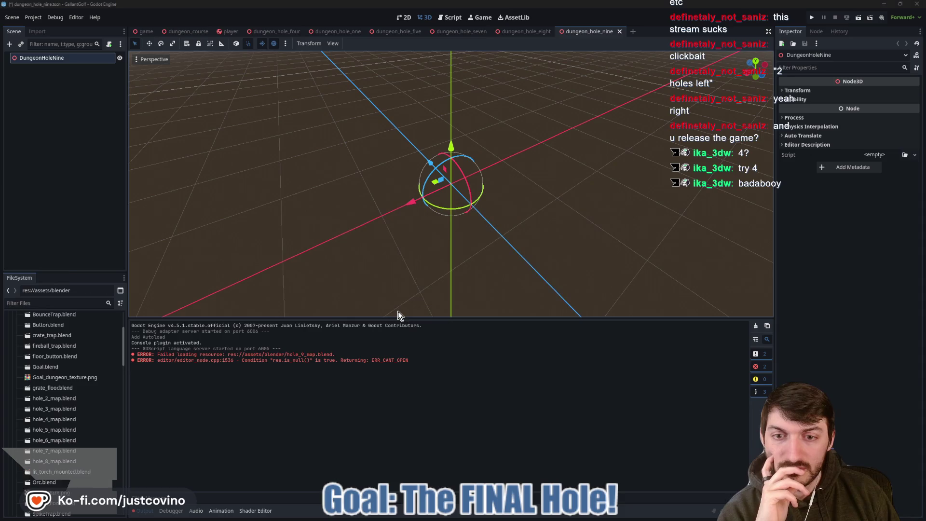
- Move the small wall piece further left along X and save hole_9_map.blend
mouse_move(555, 517)
click(552, 467)
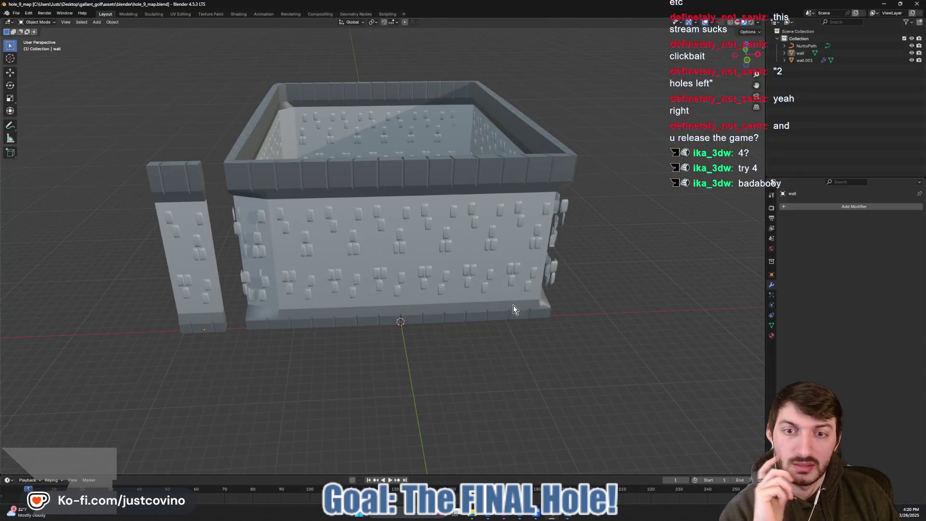
drag(514, 306, 347, 338)
click(235, 314)
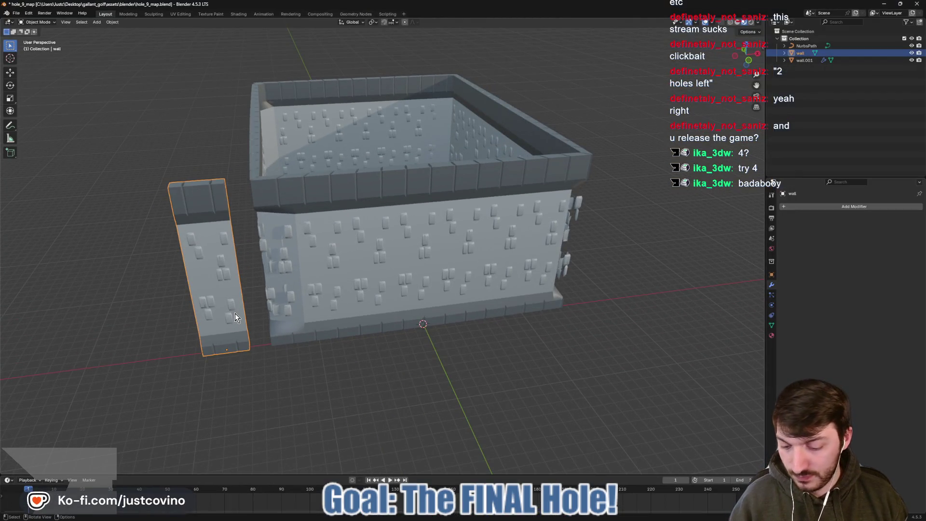
key(g)
key(x)
click(327, 362)
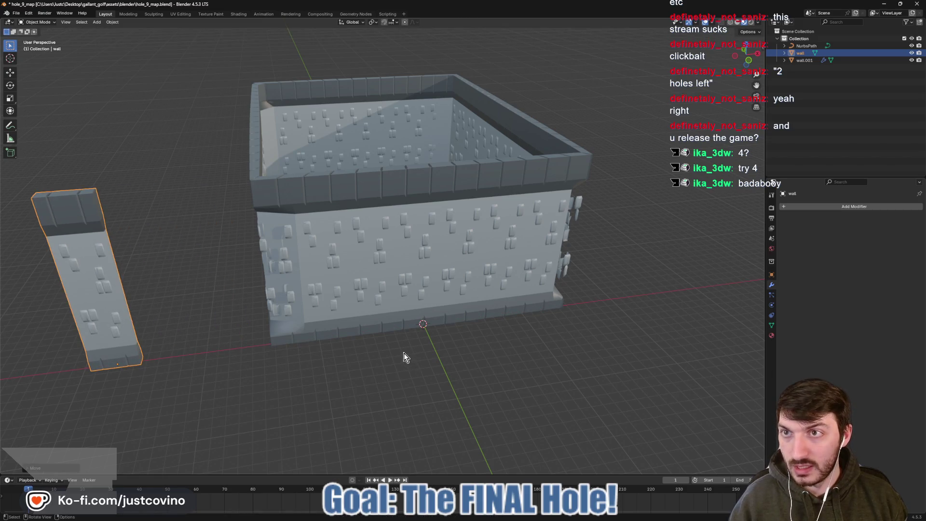
key(ctrl+s)
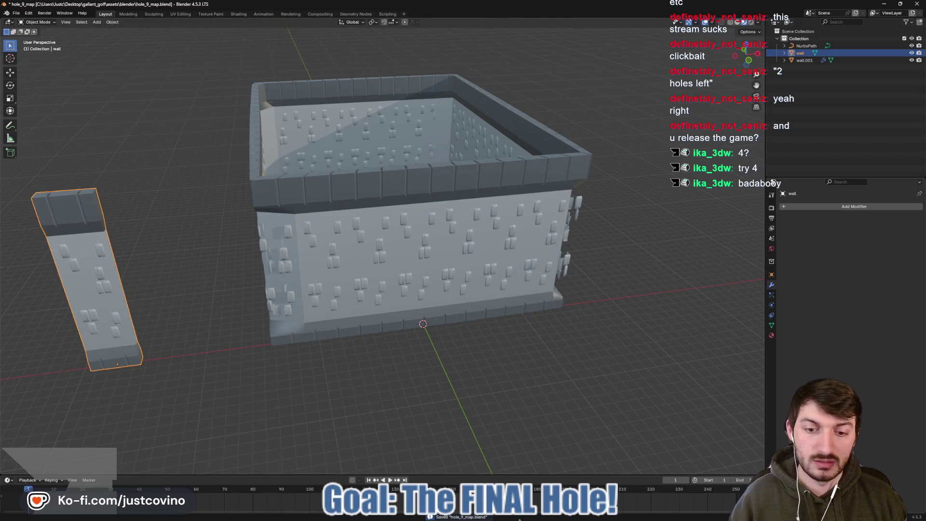
click(559, 517)
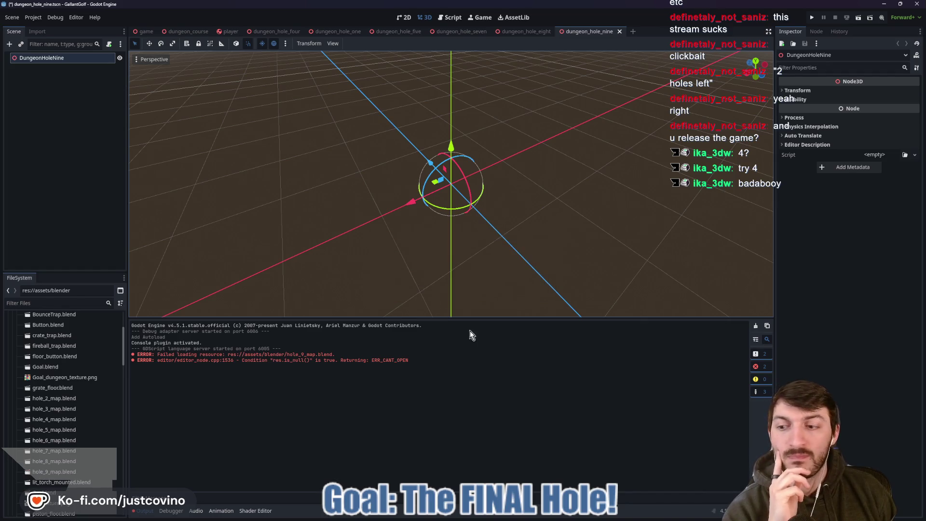
- Add hole_9_map to the dungeon_hole_nine scene at x 0 m and save the scene
double_click(71, 472)
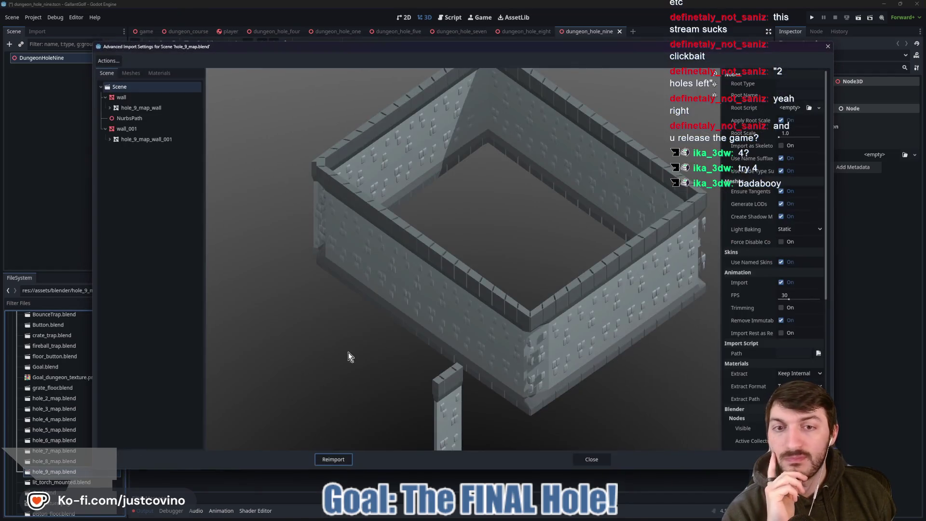
click(598, 458)
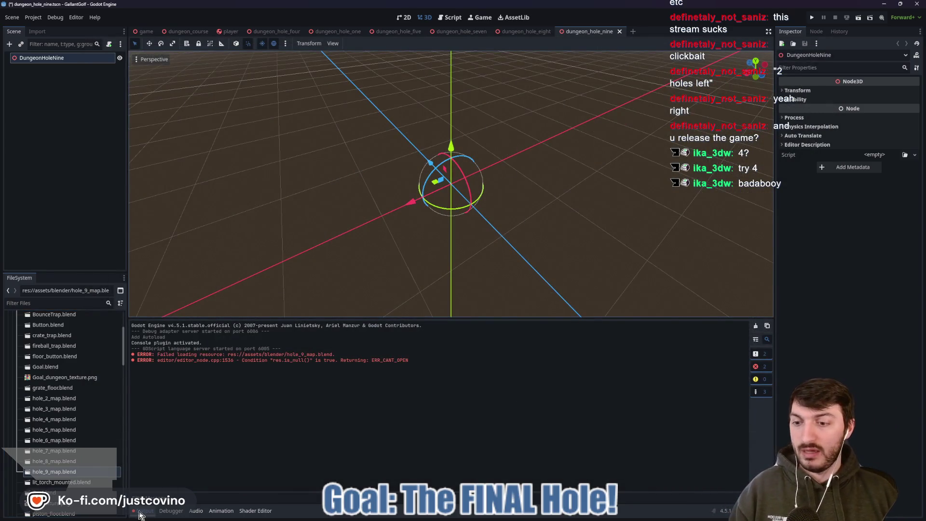
click(144, 511)
drag(60, 471, 424, 289)
click(815, 92)
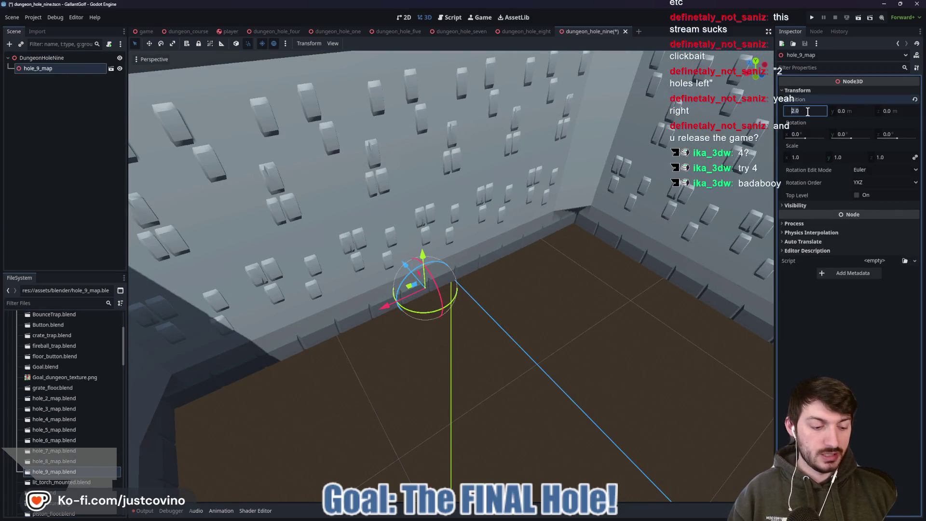
text(0)
key(Tab)
key(Tab)
scroll(down, 3)
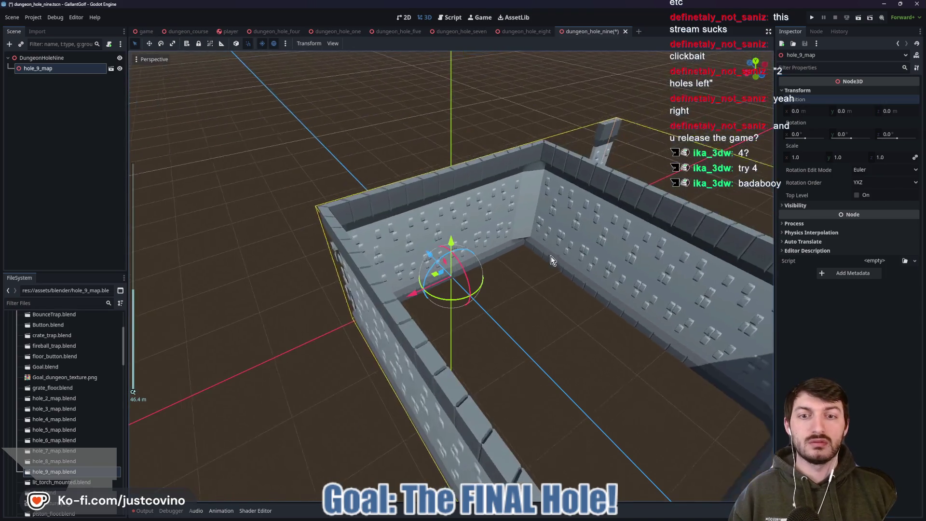
key(ctrl+s)
scroll(up, 3)
- Instance player.tscn under the DungeonHoleNine root node
drag(649, 308, 364, 290)
scroll(up, 3)
drag(432, 273, 415, 296)
scroll(down, 3)
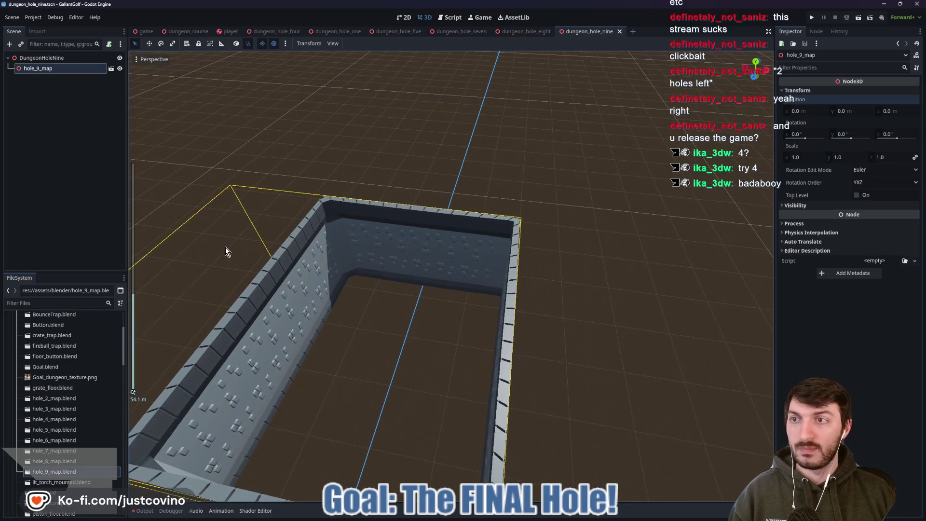
click(42, 60)
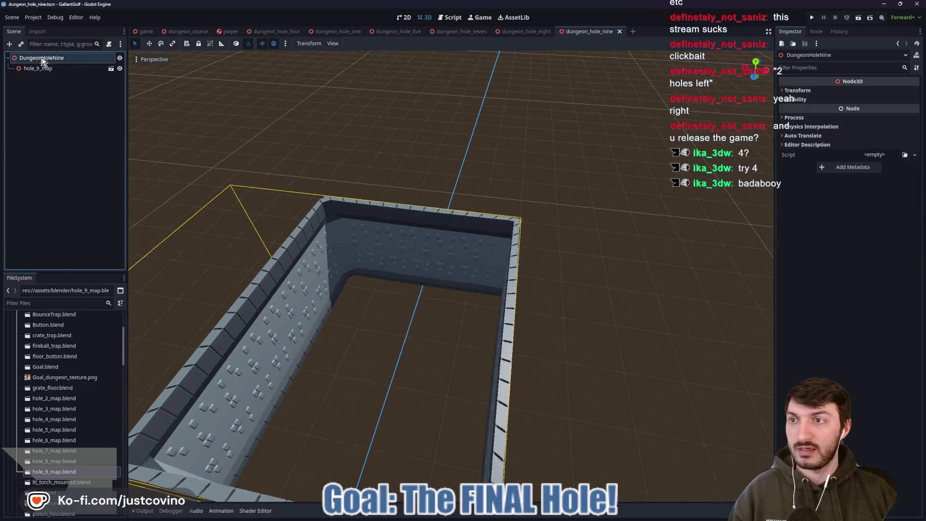
key(ctrl+shift+a)
text(player)
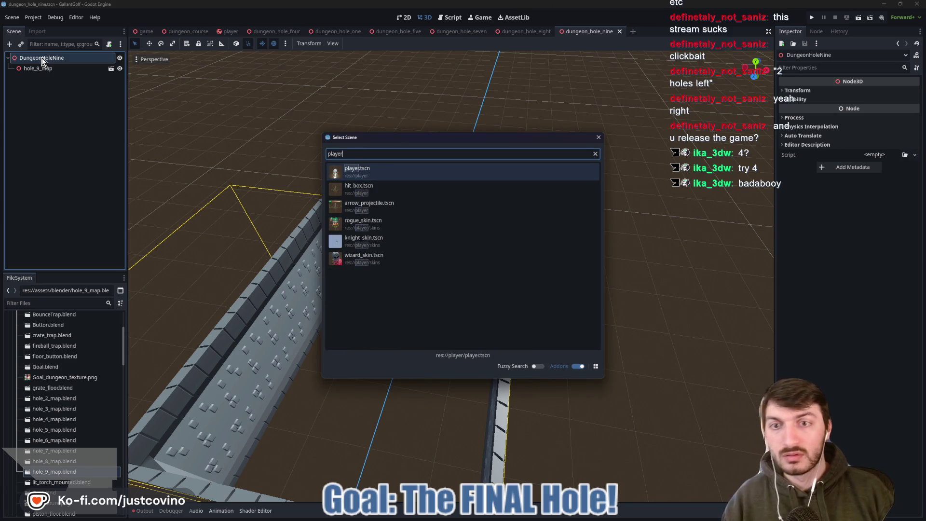
key(Return)
- Drag the Player into the walled room
key(f)
drag(397, 319, 313, 343)
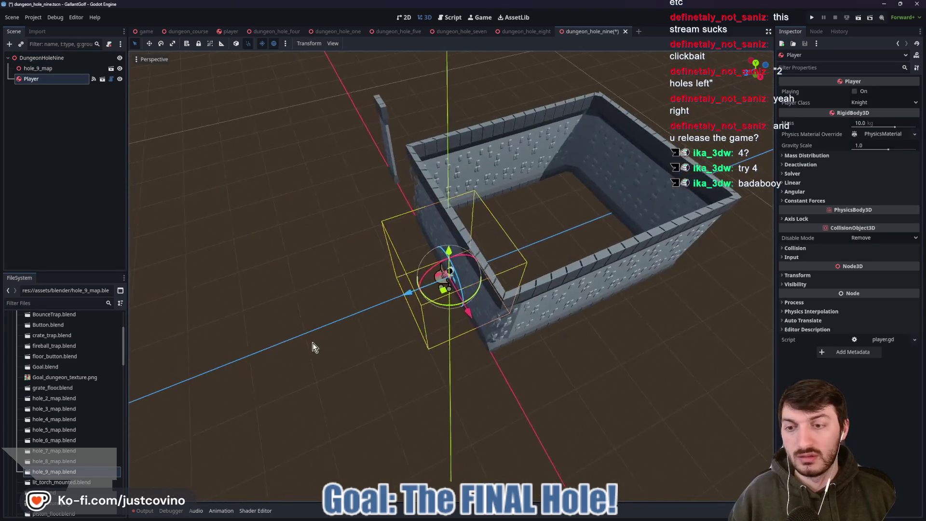
scroll(up, 3)
drag(476, 301, 467, 288)
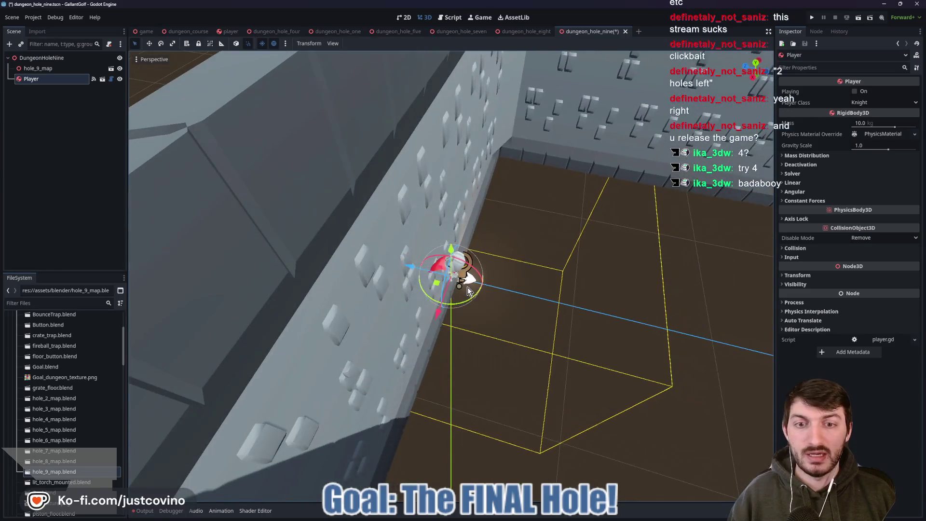
drag(403, 269, 458, 283)
scroll(down, 3)
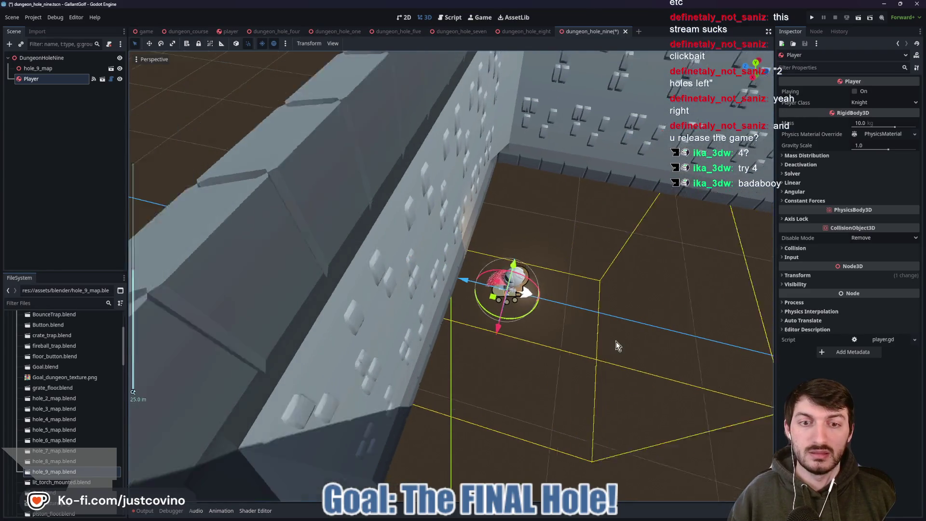
drag(672, 337, 569, 314)
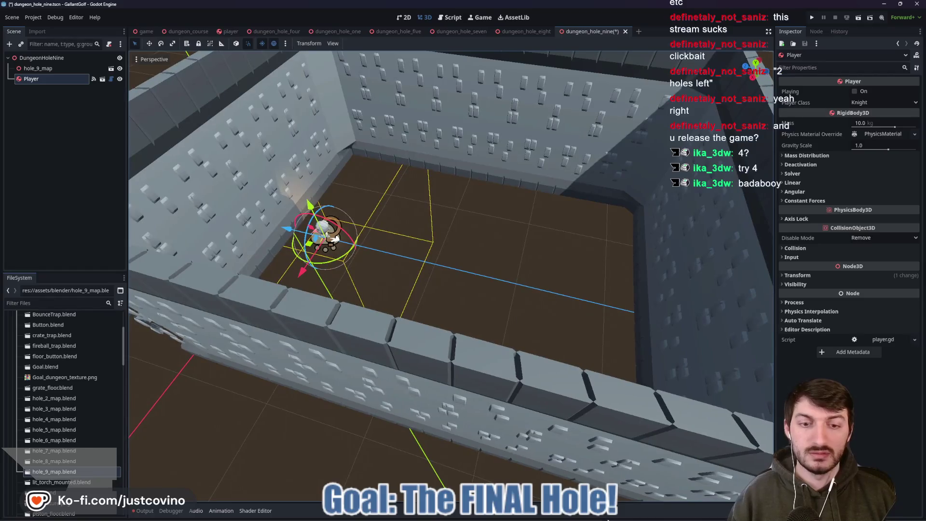
click(572, 517)
- In top view, edit NurbsPath and move its top edge up along Y
drag(474, 165, 627, 126)
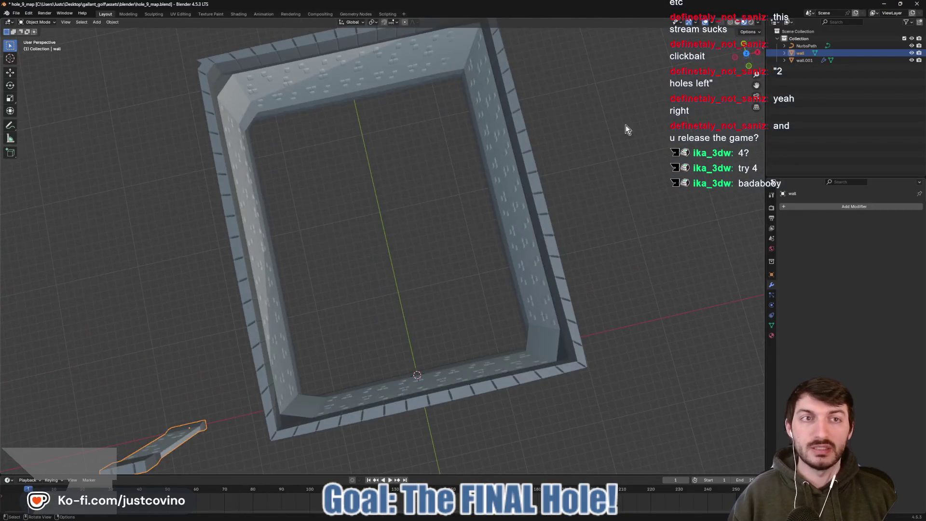
key(KP_7)
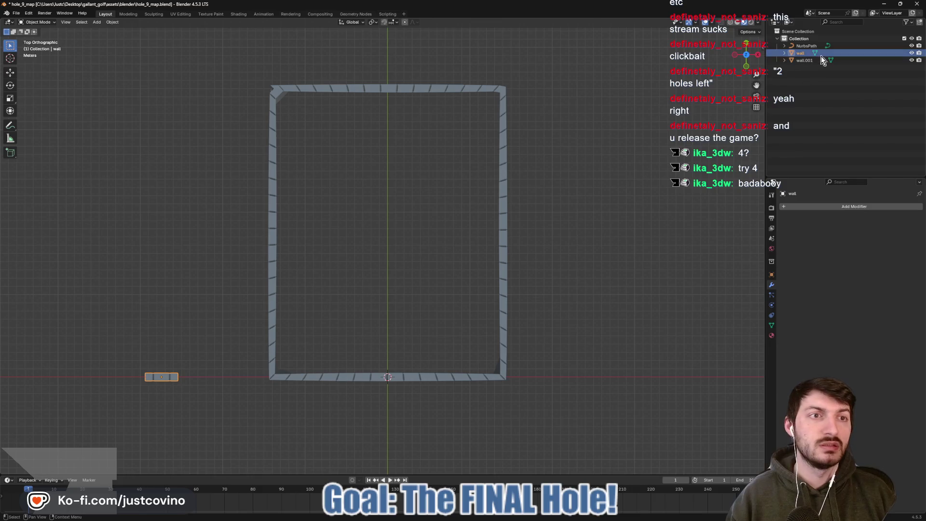
click(806, 45)
key(Tab)
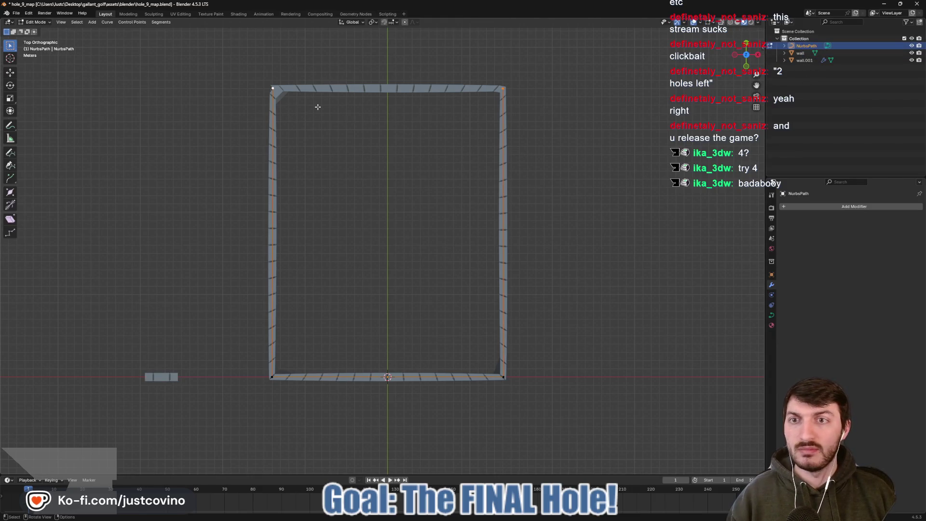
drag(398, 149, 395, 234)
scroll(down, 3)
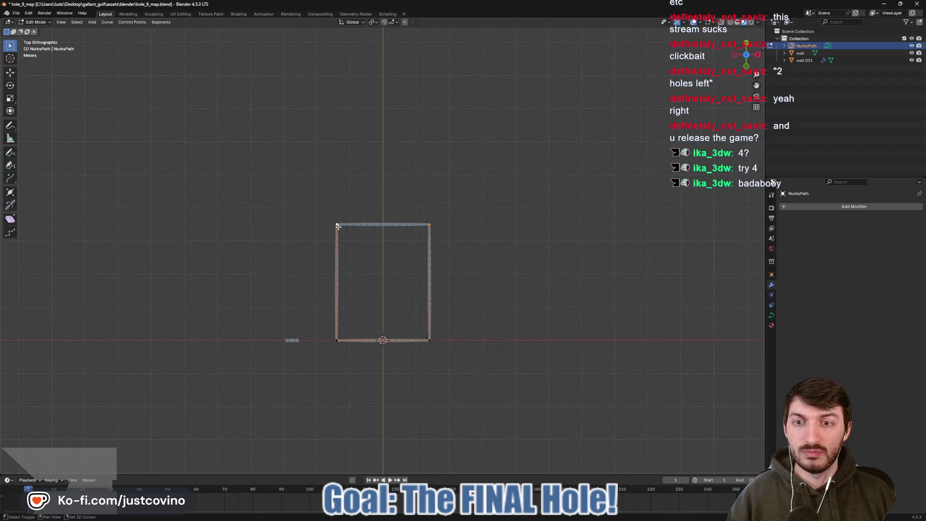
key(g)
key(y)
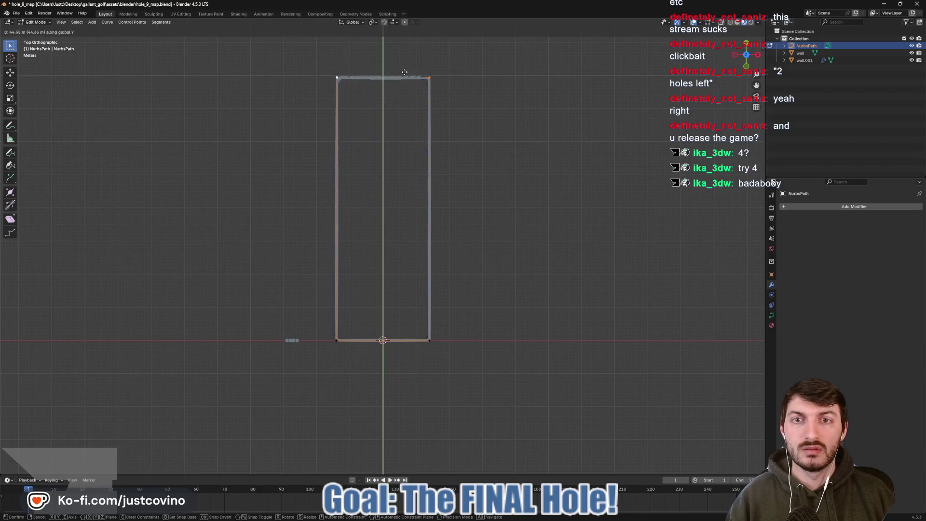
click(405, 71)
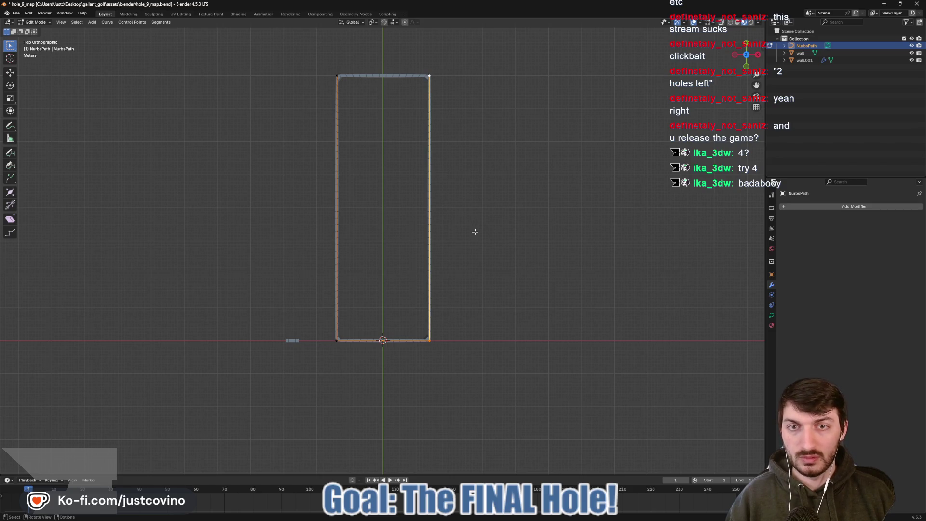
- Push the curve's right and left edges outward along X and save hole_9_map.blend
key(g)
key(x)
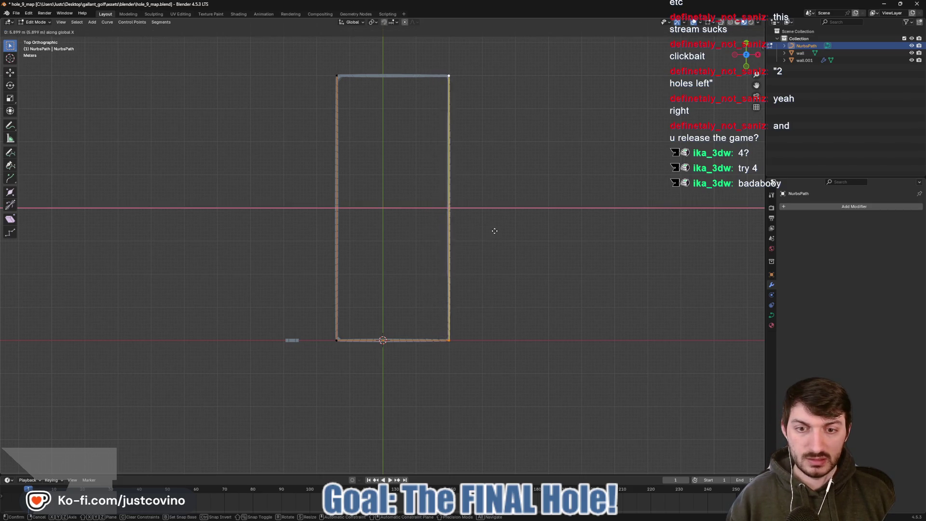
click(495, 231)
click(337, 339)
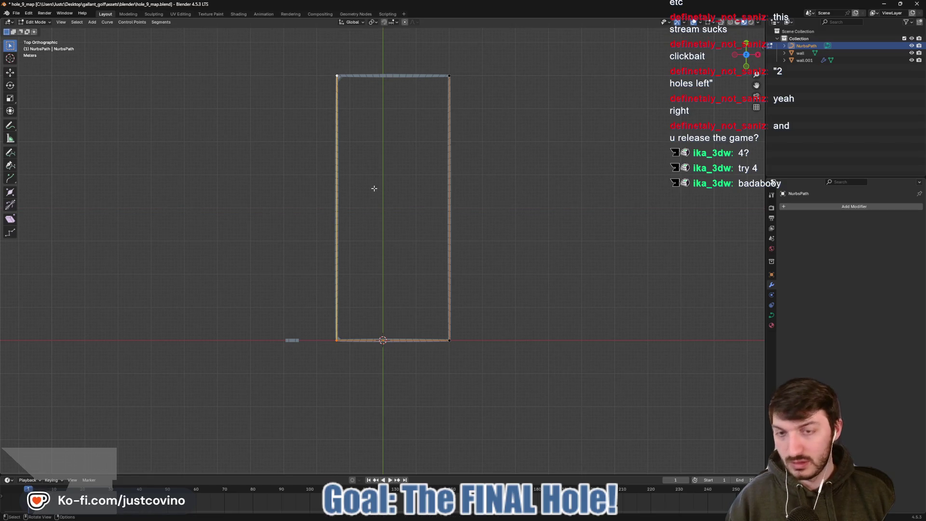
key(g)
key(x)
click(355, 187)
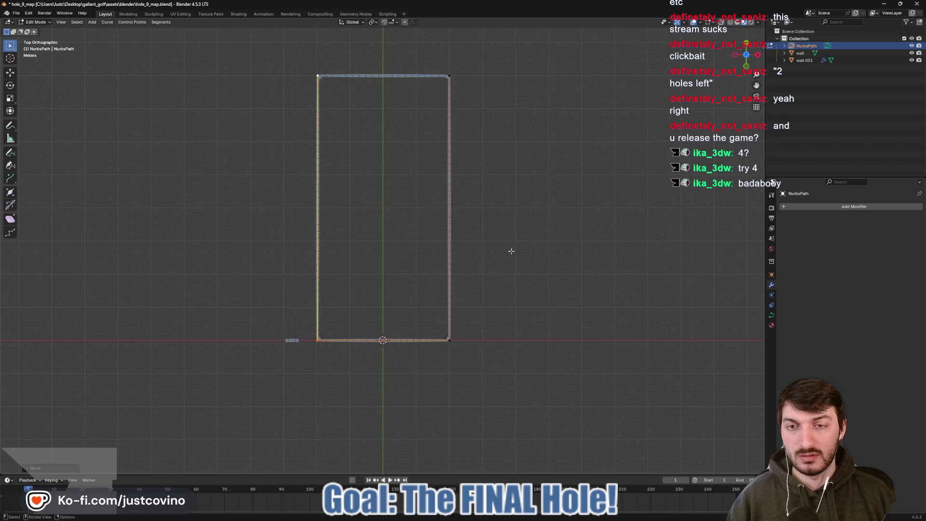
drag(511, 251, 502, 223)
key(ctrl+s)
mouse_move(524, 517)
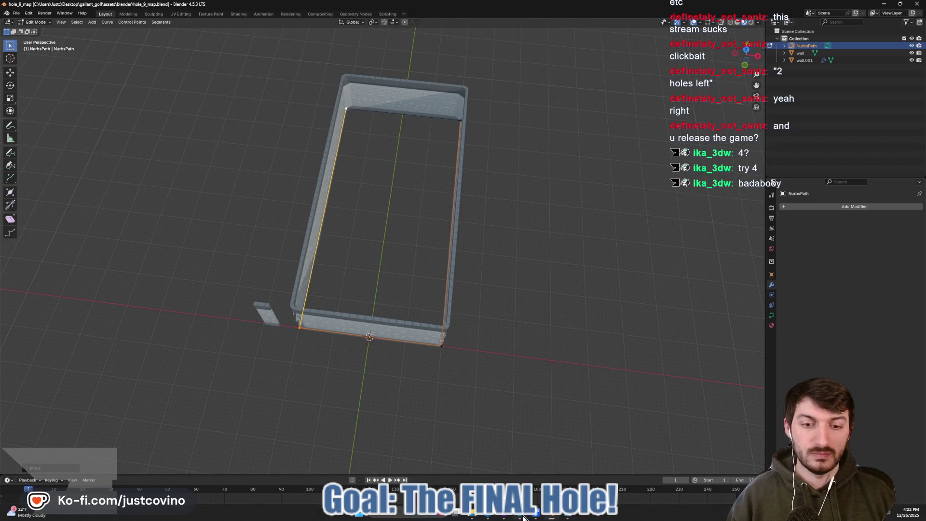
click(563, 517)
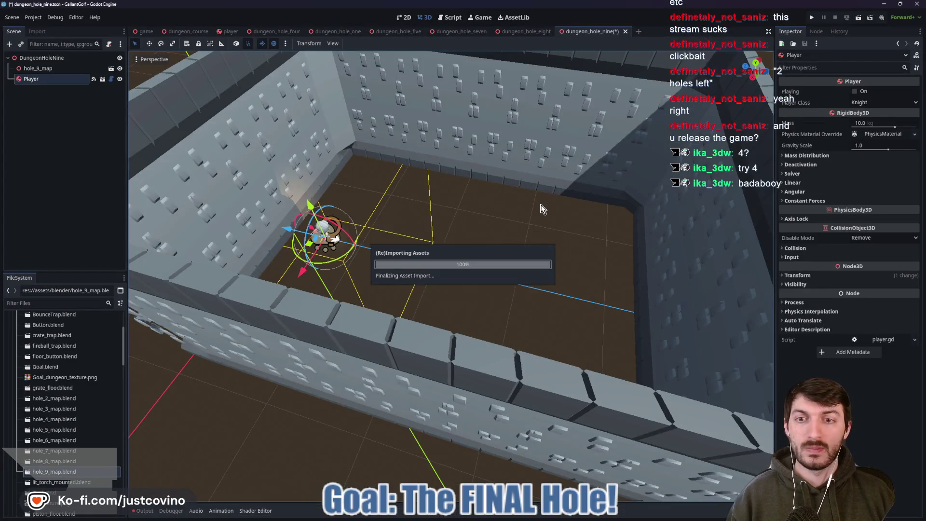
- Orbit and zoom Godot's viewport to inspect hole_9_map's longer walls around the Player
scroll(down, 3)
drag(535, 224, 565, 290)
scroll(up, 3)
drag(462, 299, 554, 297)
scroll(down, 3)
scroll(down, 3)
scroll(down, 3)
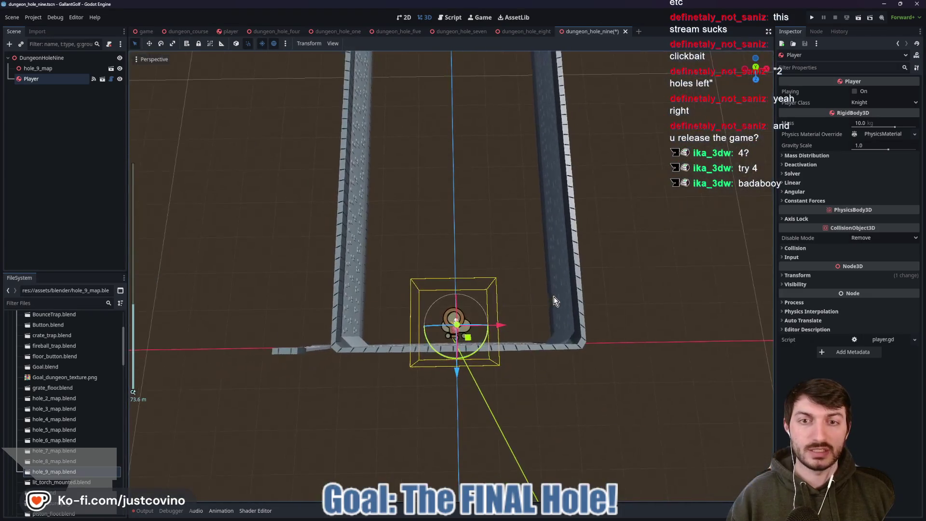
scroll(down, 3)
- Back in Blender, move the small wall piece farther to the left
click(536, 516)
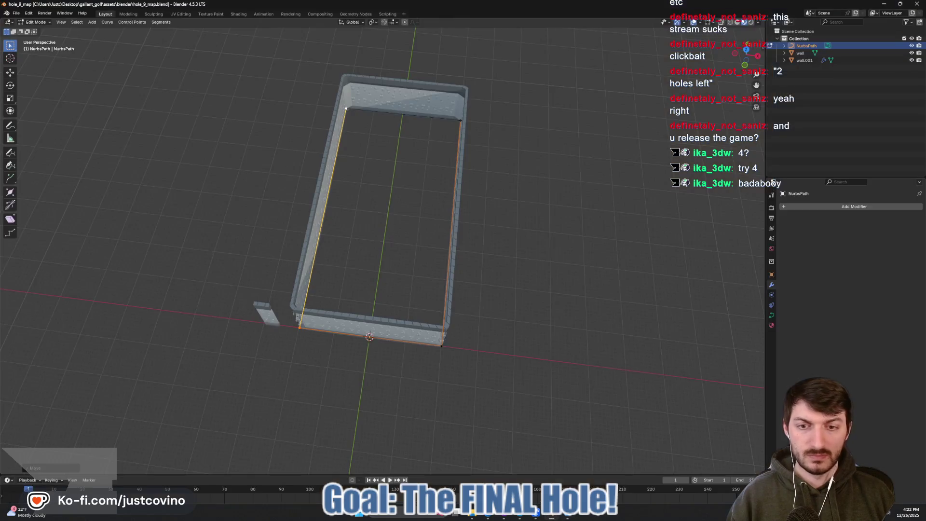
key(Tab)
click(271, 327)
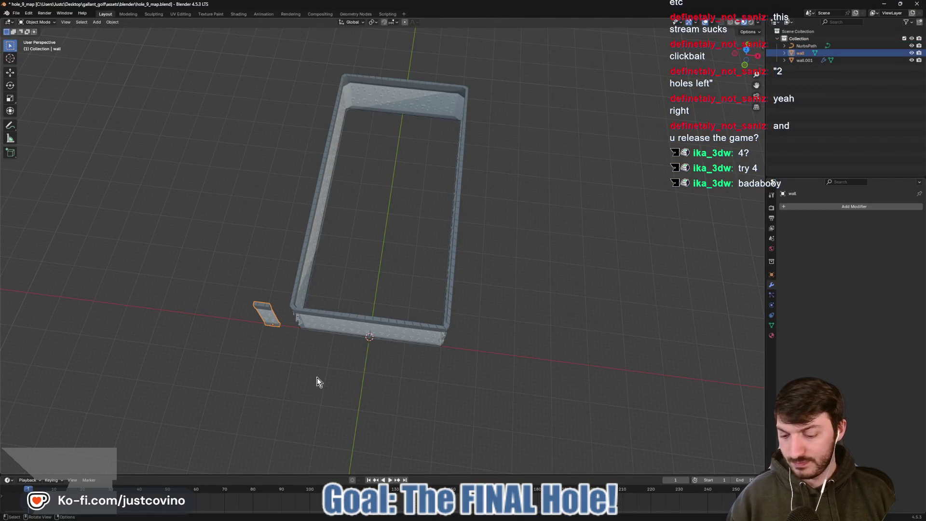
key(g)
click(145, 368)
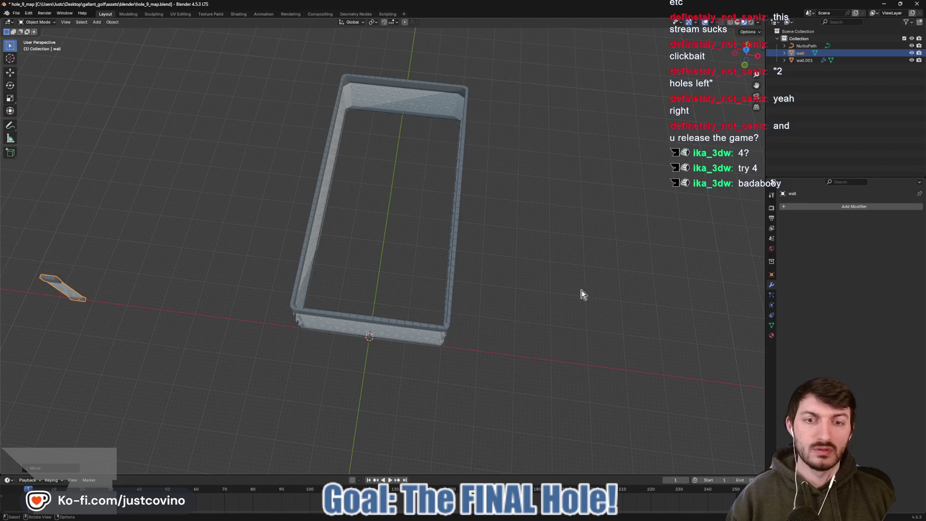
- In top view, shift the NurbsPath rectangle's left edge further left along X
click(803, 45)
key(Tab)
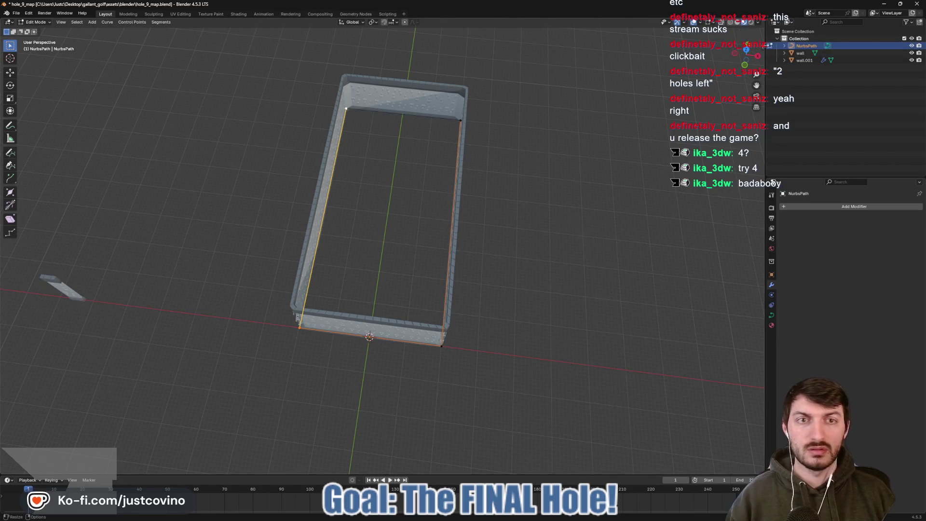
key(KP_7)
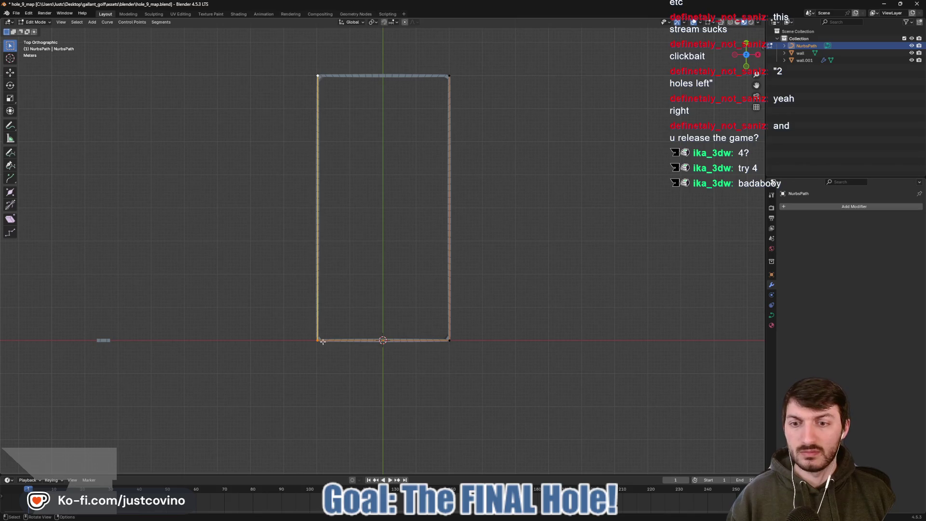
click(320, 341)
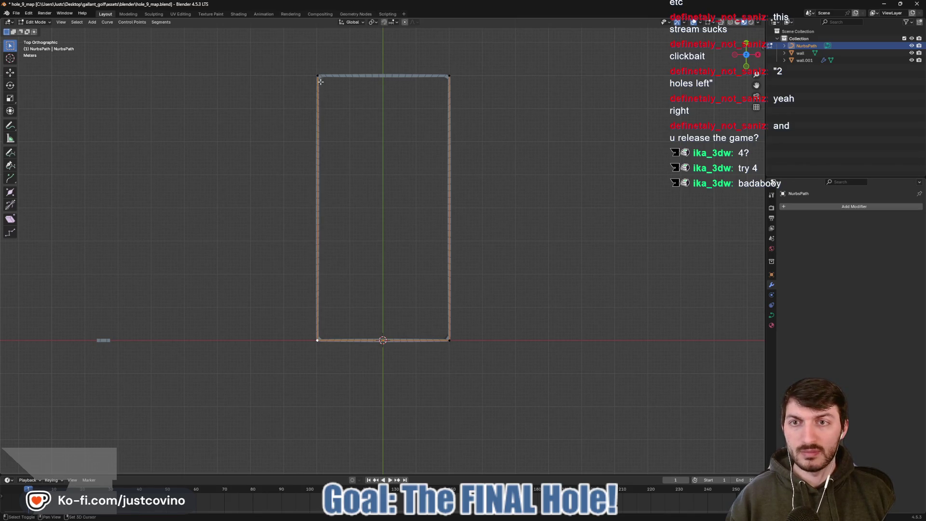
click(318, 76)
key(g)
key(x)
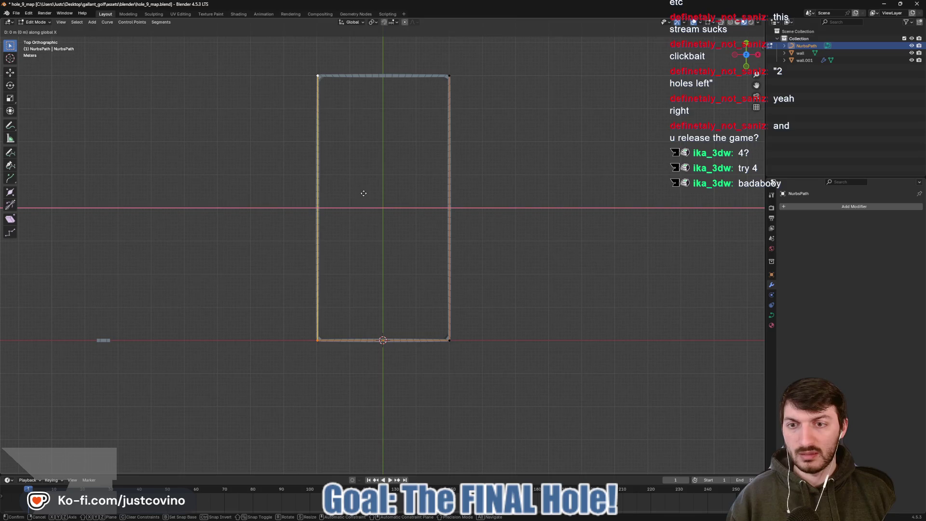
click(330, 190)
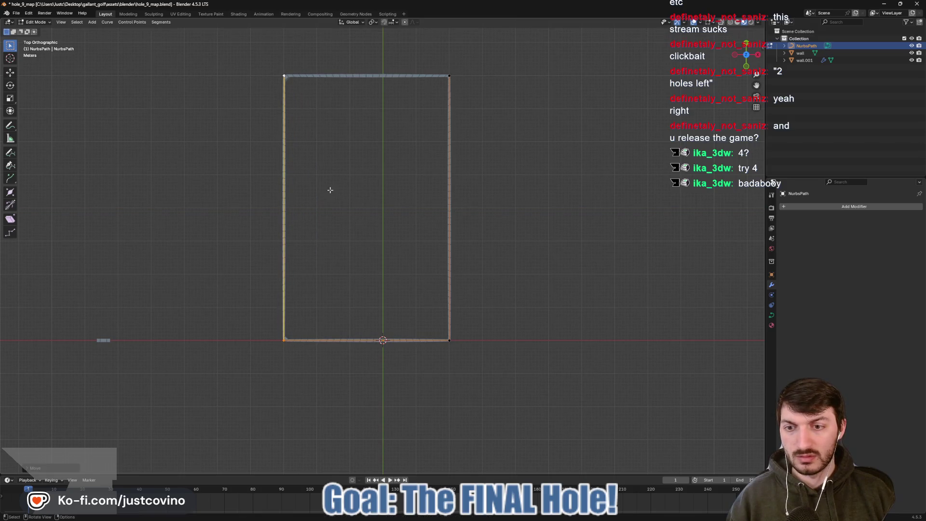
- Move the NurbsPath rectangle's right edge outward along X
click(450, 341)
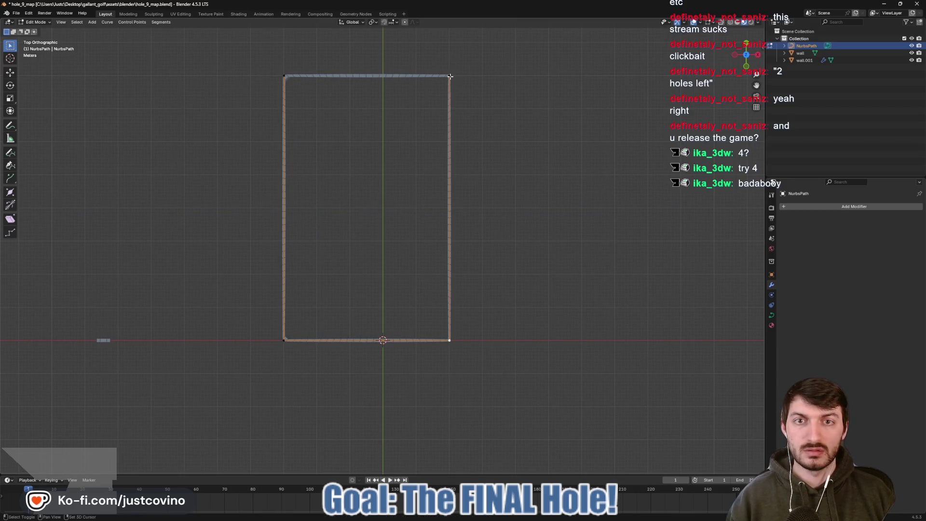
click(450, 76)
key(g)
key(x)
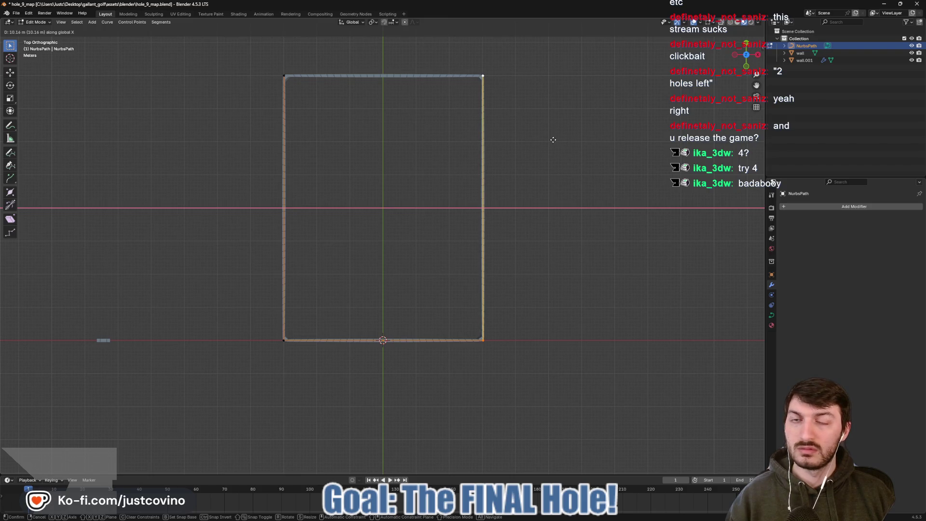
click(553, 139)
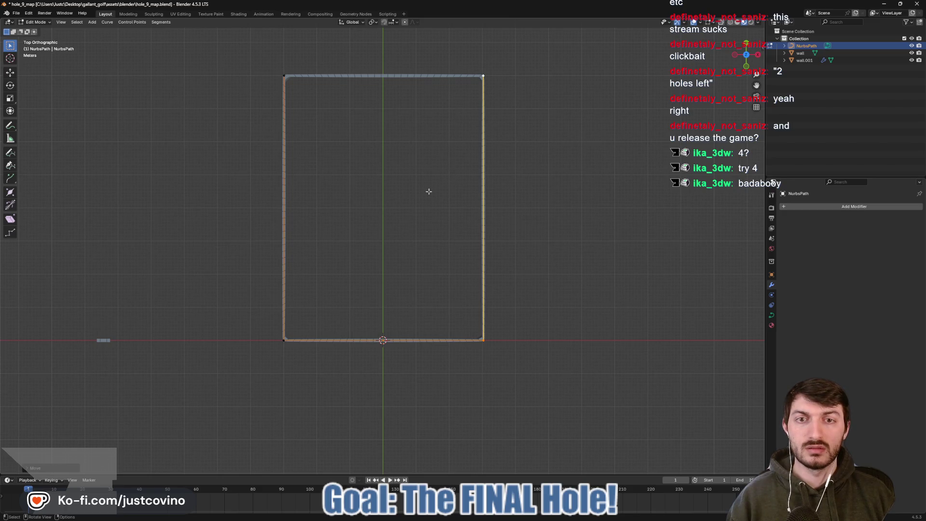
- Pull the rectangle's top edge higher along Y to lengthen the outline
drag(434, 138, 411, 256)
scroll(down, 3)
click(444, 231)
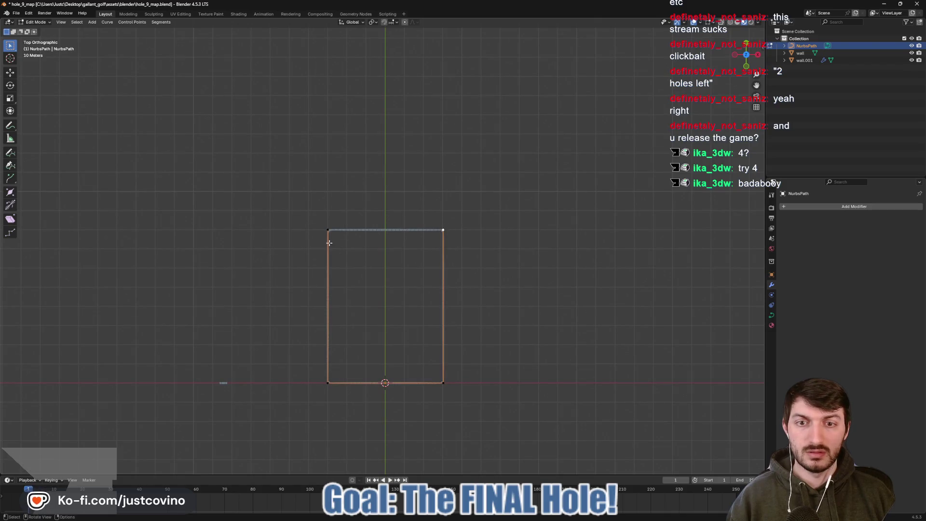
key(g)
key(y)
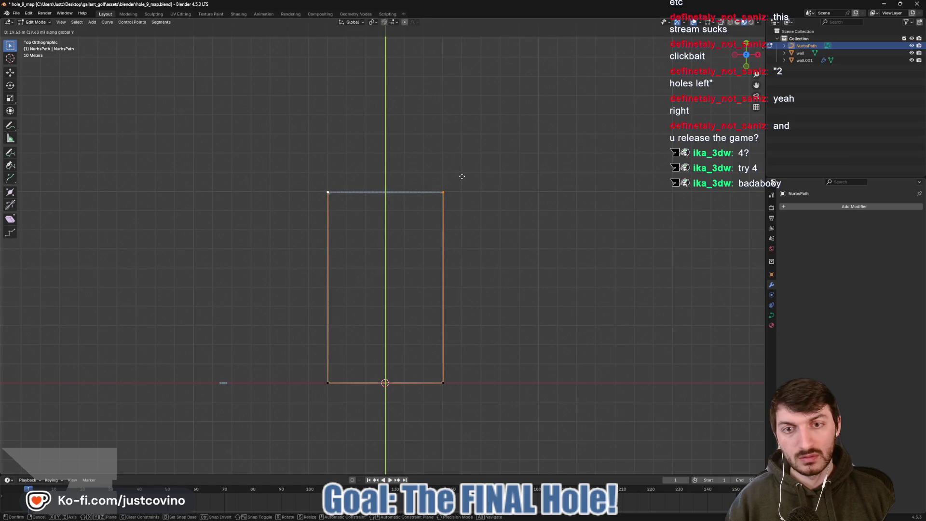
click(462, 177)
- Save the map file and look over the walls in 3D
drag(476, 201, 482, 221)
key(ctrl+s)
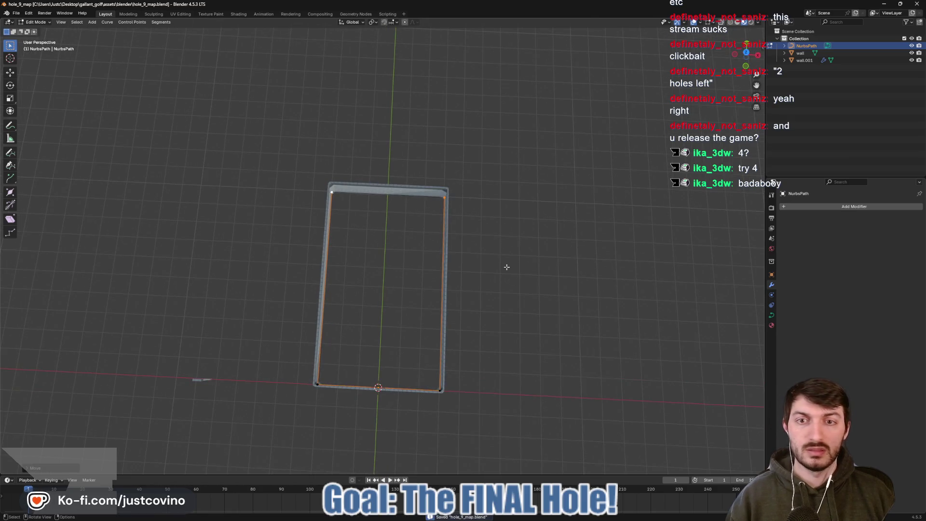
drag(507, 267, 511, 251)
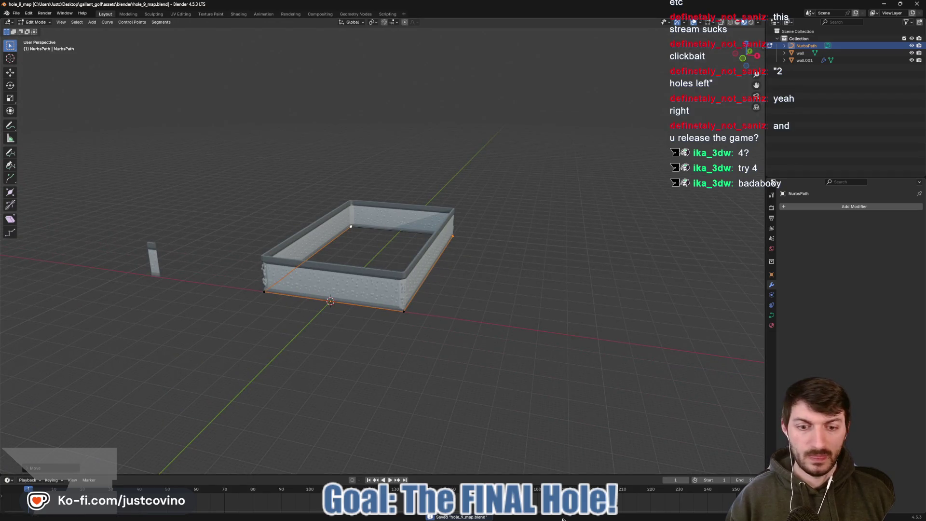
click(578, 518)
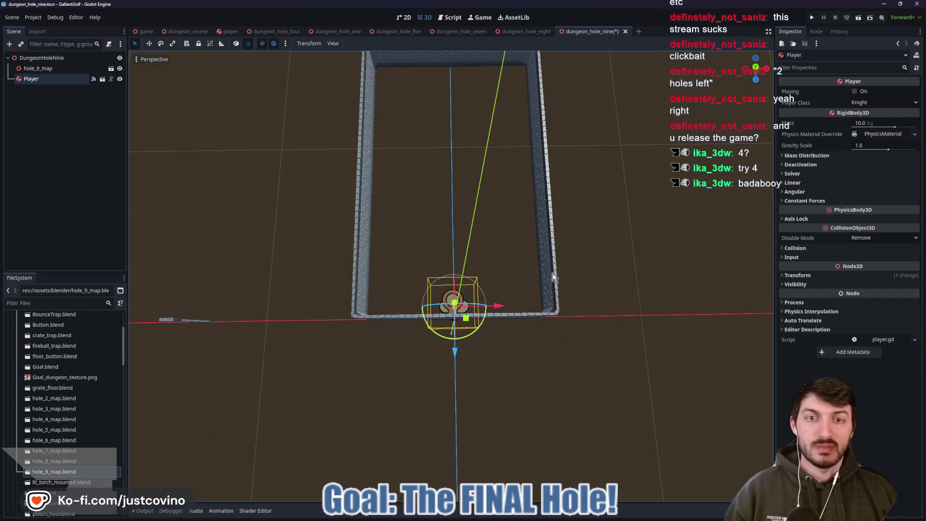
- Save hole nine, then copy dungeon_hole_eight's Floor node and paste it under the DungeonHoleNine root
drag(640, 260, 604, 233)
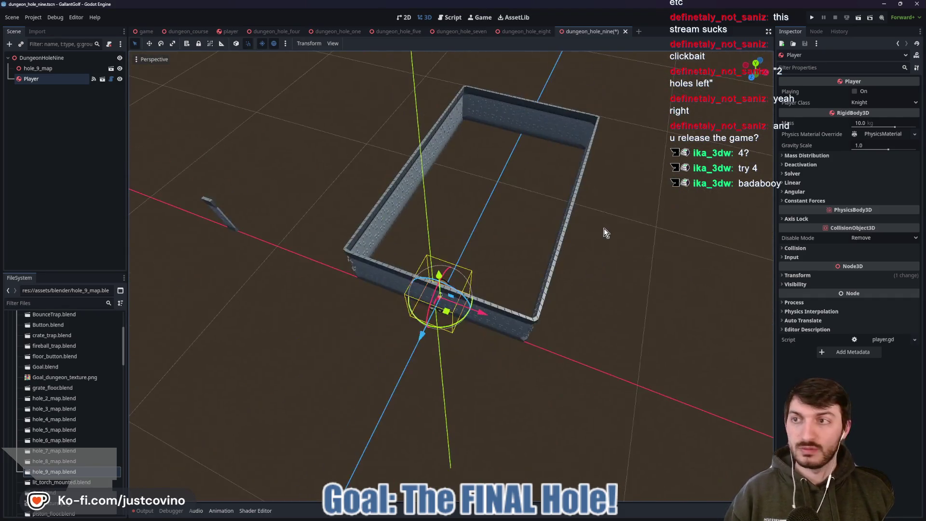
key(ctrl+s)
click(526, 31)
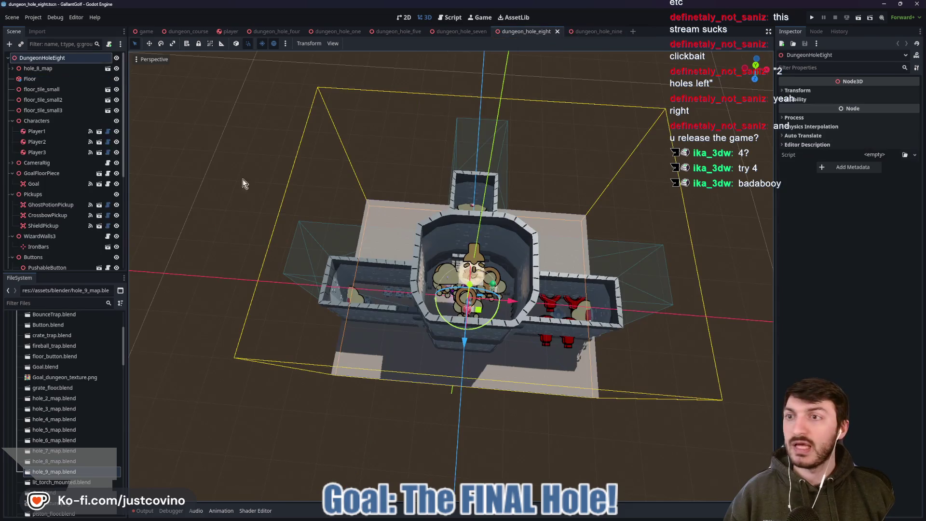
click(47, 80)
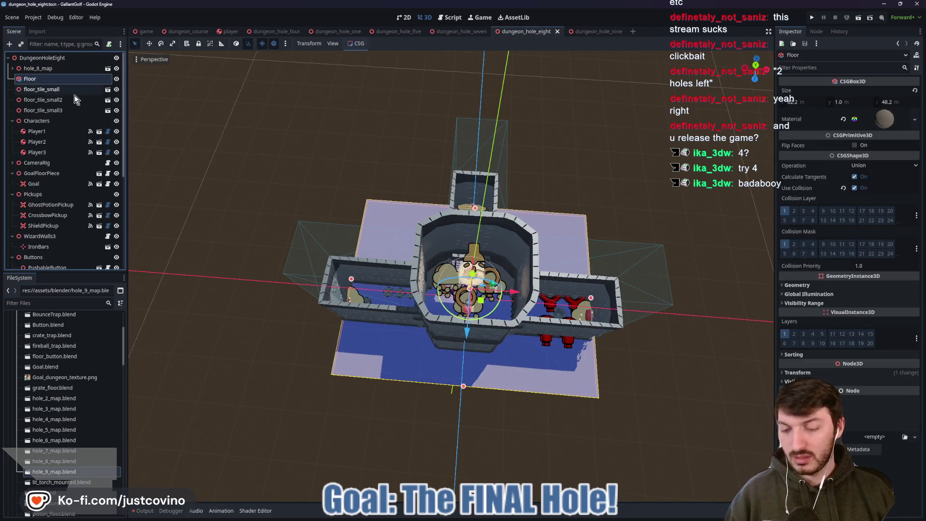
click(589, 31)
click(49, 58)
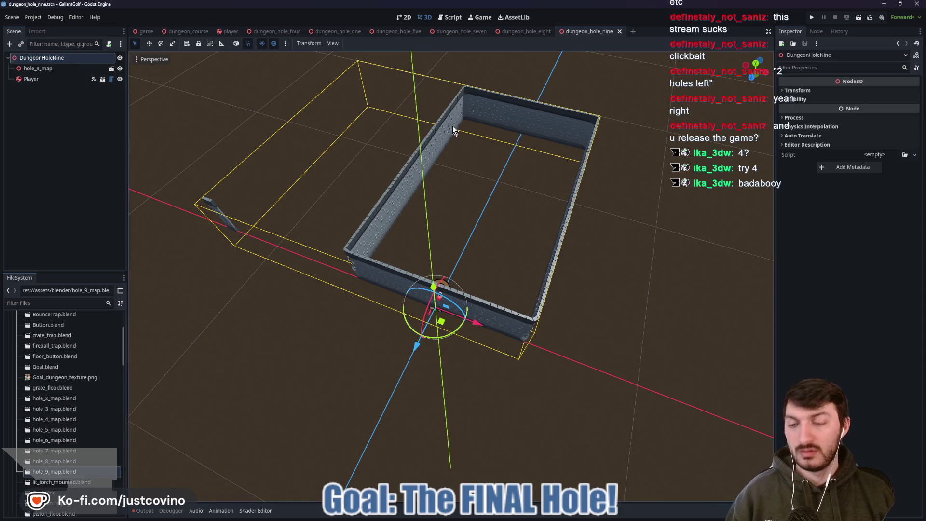
key(ctrl+v)
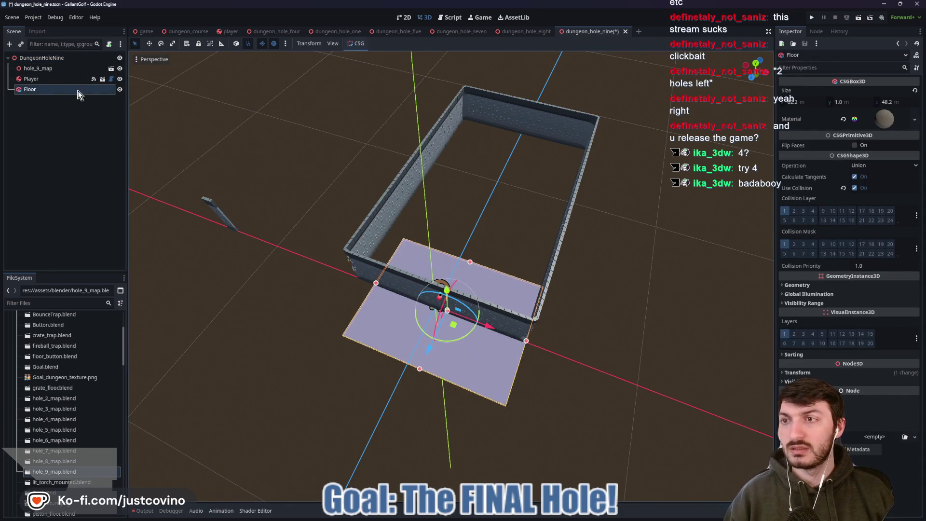
- Delete the Player node from the dungeon_hole_nine scene
click(45, 81)
key(Delete)
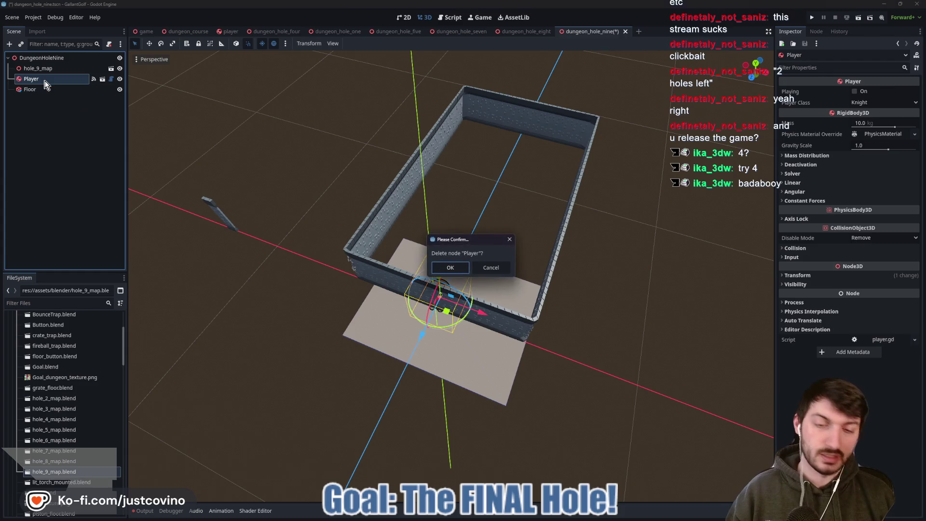
key(Return)
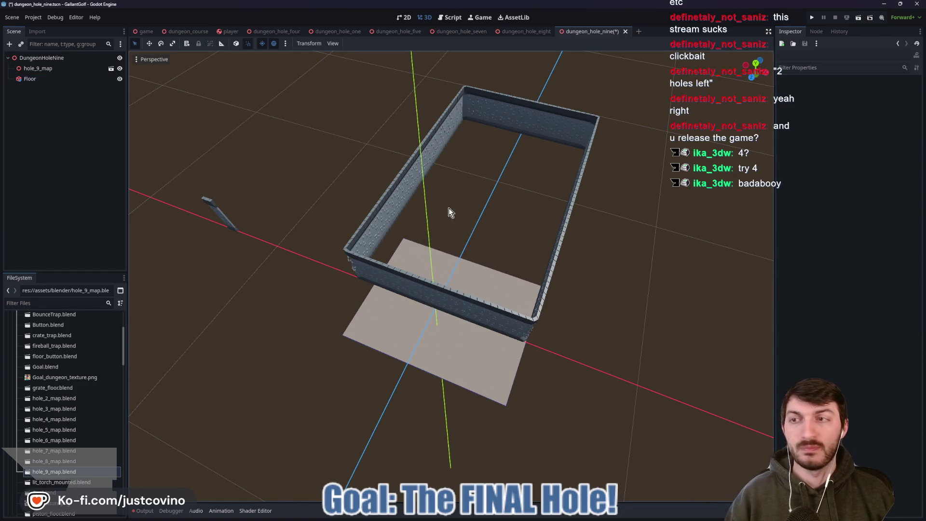
- In top view, drag the Floor box's size handles until it fills the walled area
click(42, 82)
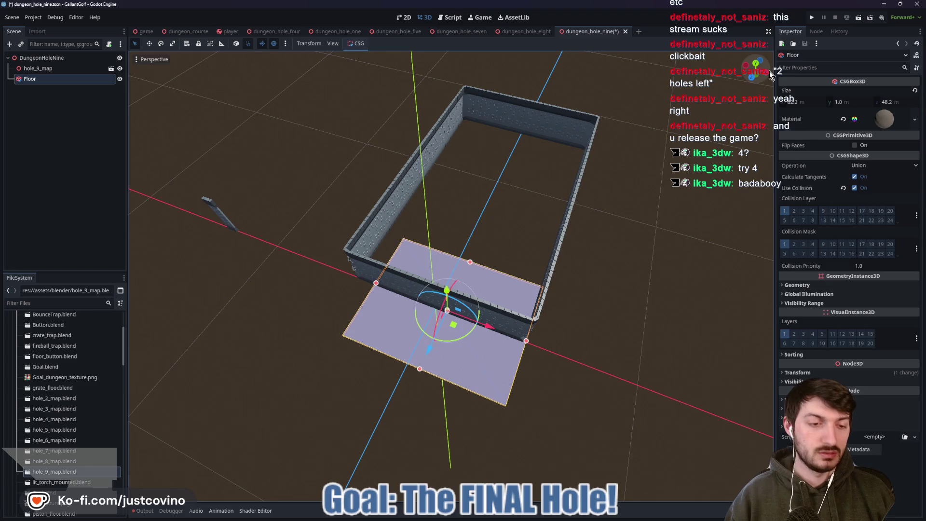
click(756, 64)
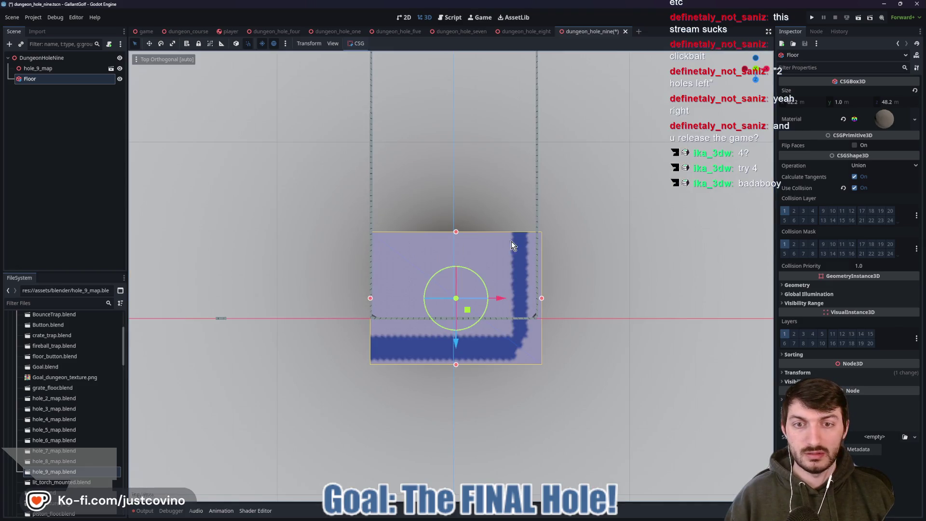
scroll(down, 3)
drag(455, 331, 458, 303)
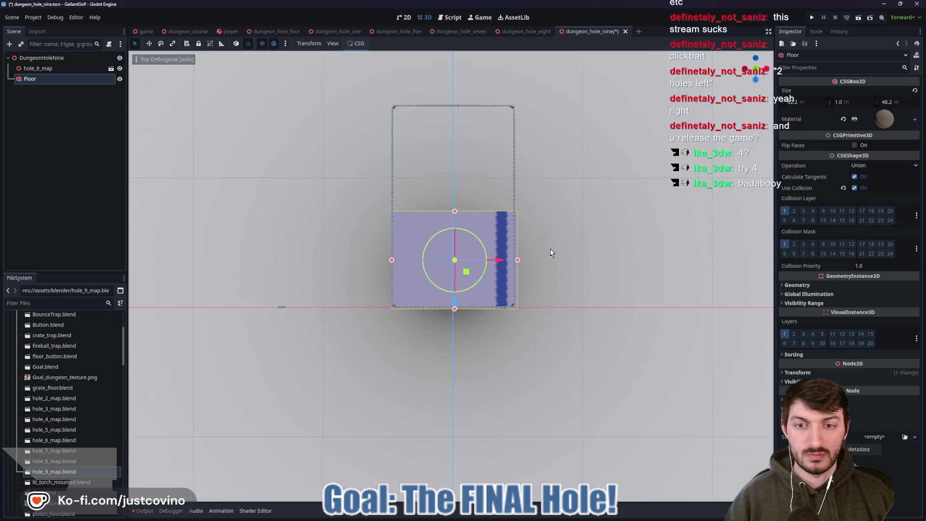
drag(454, 213, 445, 105)
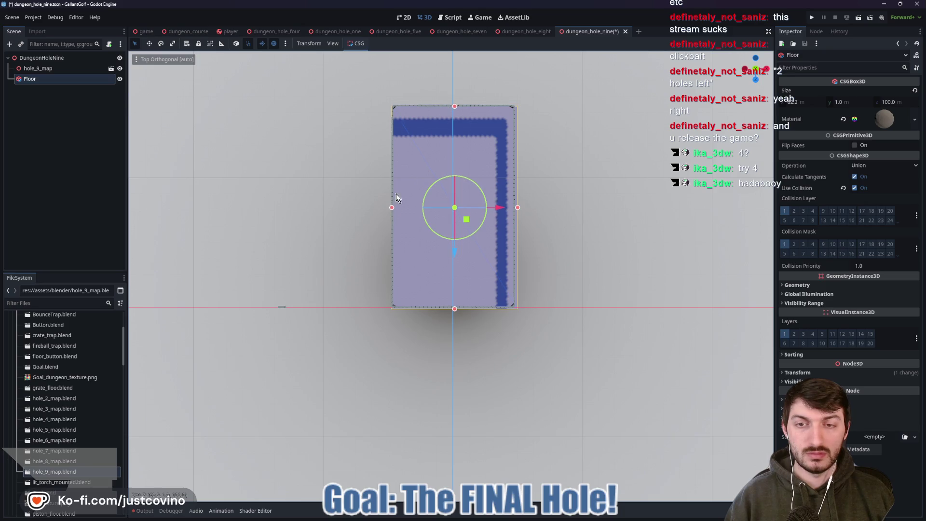
drag(392, 208, 391, 207)
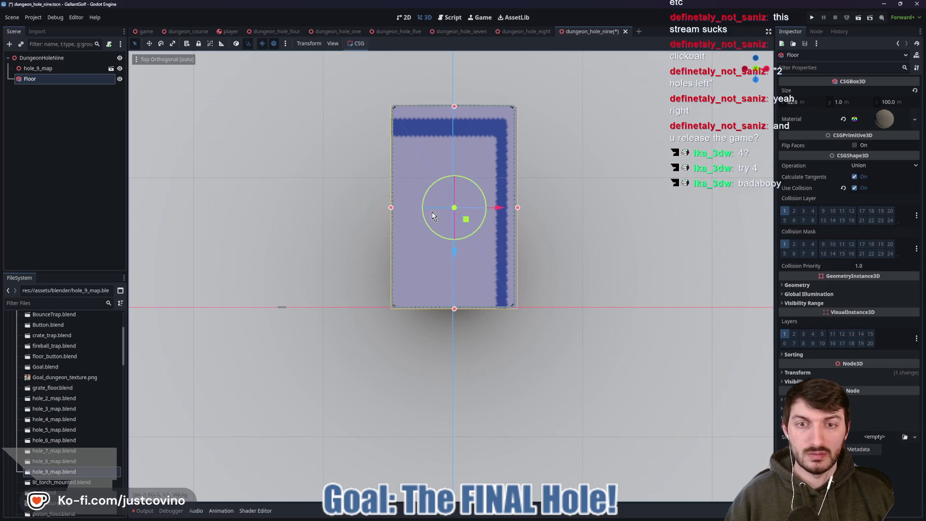
drag(519, 207, 515, 208)
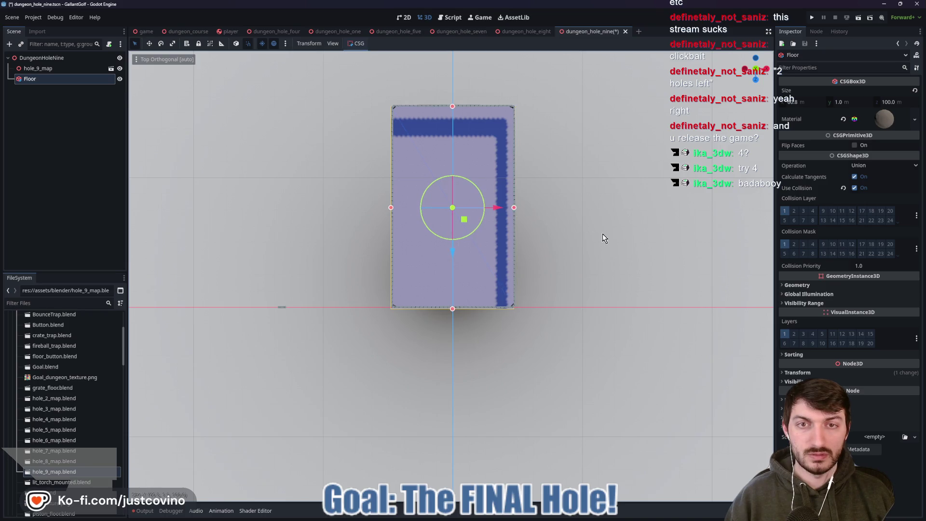
- Check the resized floor in perspective and front view, then deselect it
drag(602, 235, 659, 136)
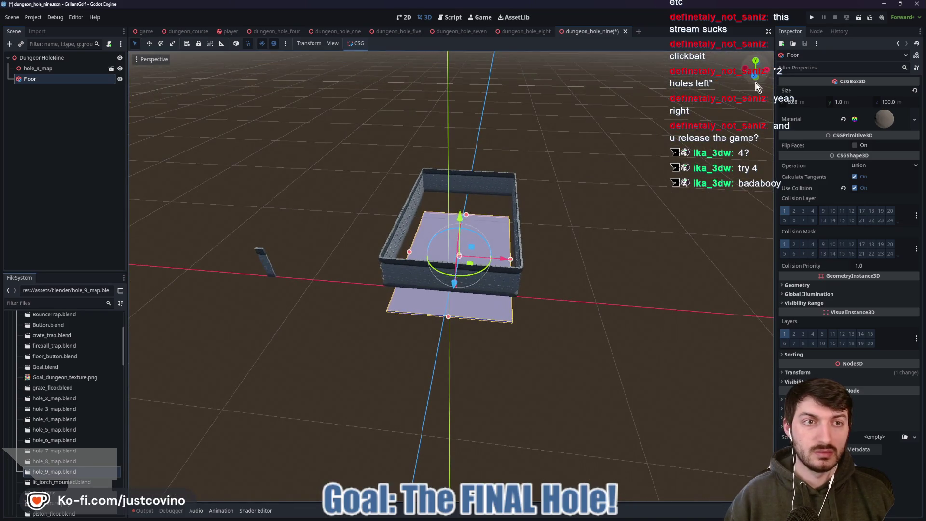
click(755, 79)
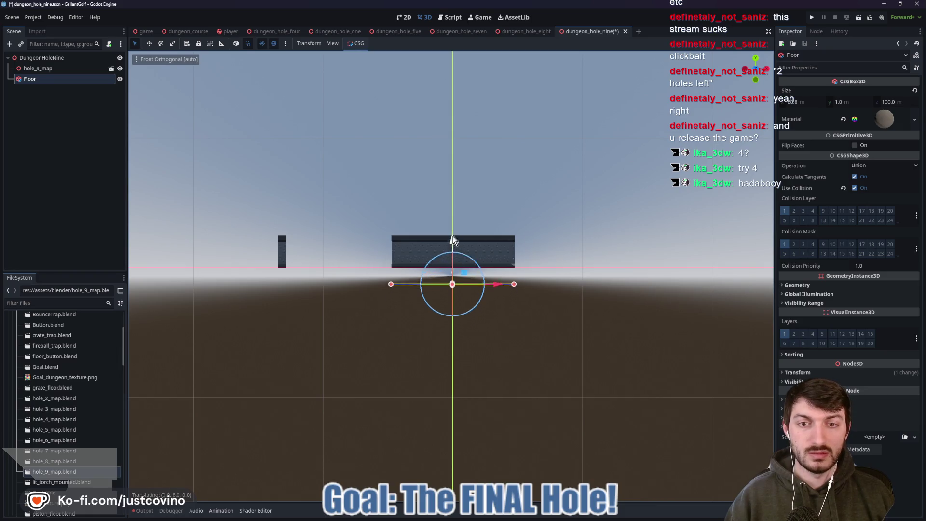
drag(454, 221, 586, 259)
click(587, 263)
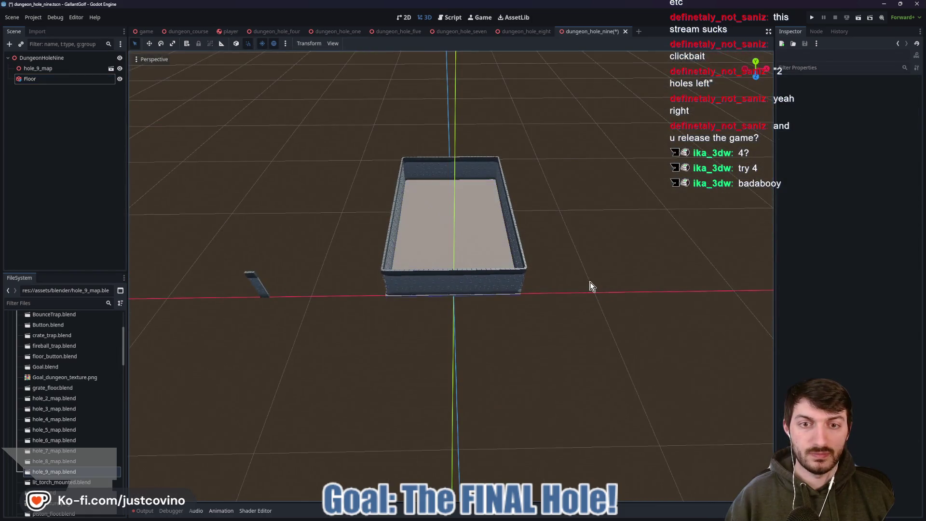
scroll(up, 3)
- Save dungeon_hole_nine and view the studded walls and floor from low angles
drag(633, 273, 584, 271)
key(ctrl+s)
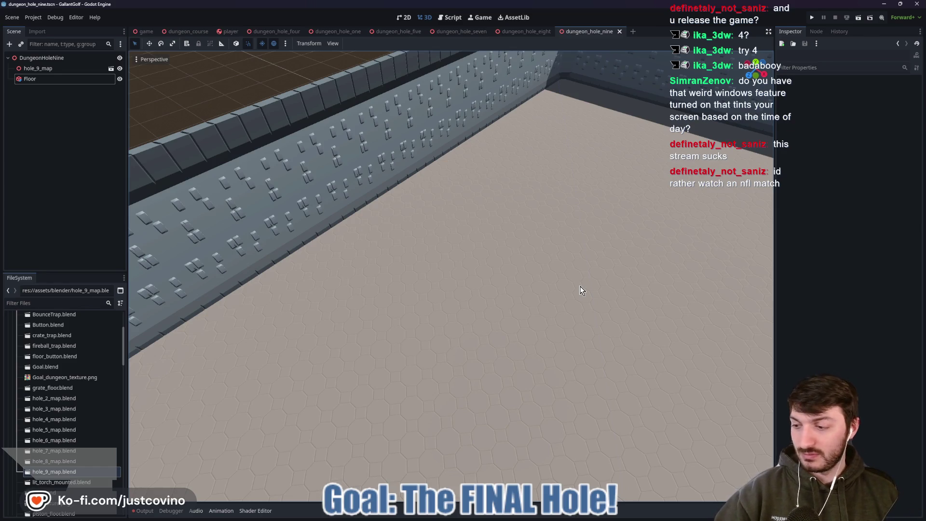
scroll(down, 3)
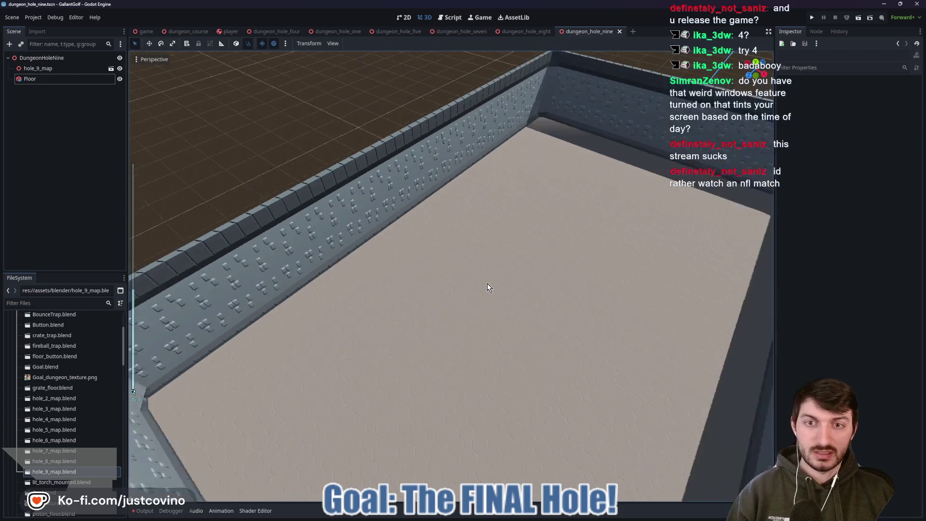
drag(489, 292, 474, 329)
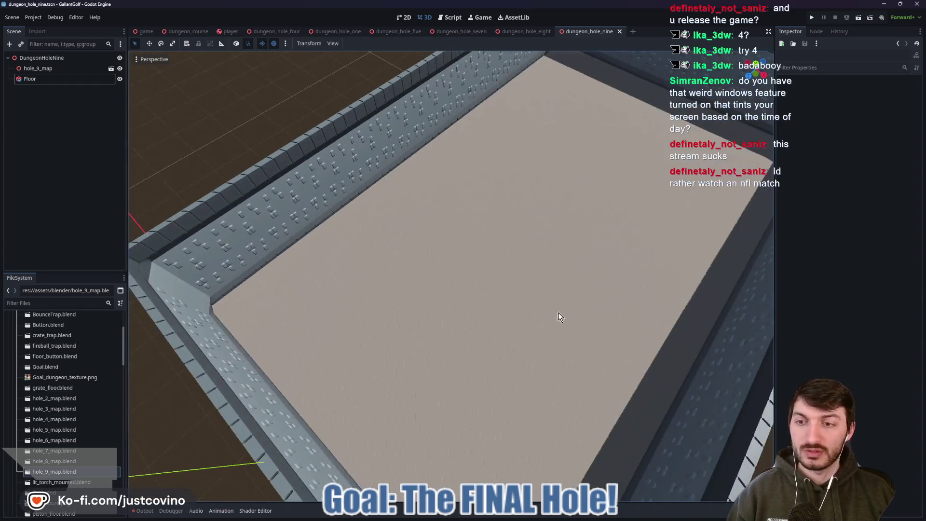
drag(559, 317, 507, 341)
scroll(down, 3)
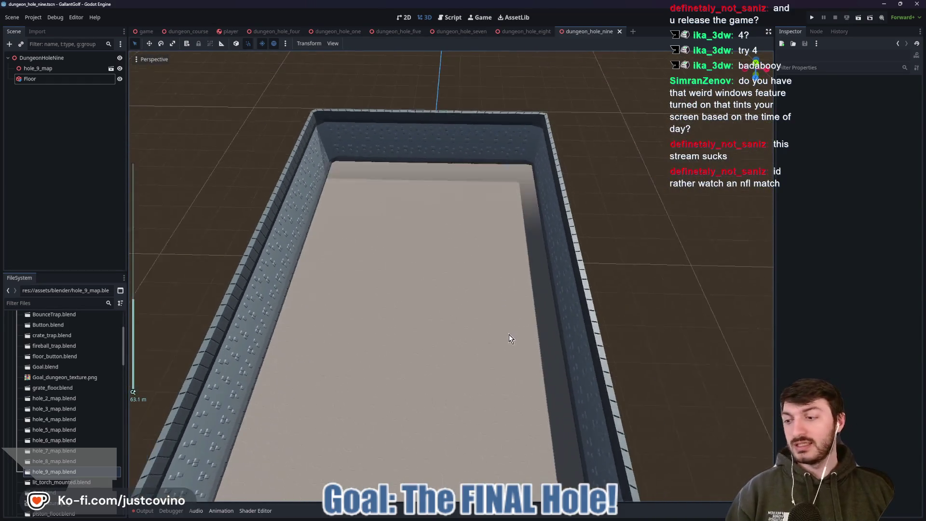
drag(449, 316, 403, 314)
- Orbit over the wall corner and long wall, then save the scene again
scroll(up, 3)
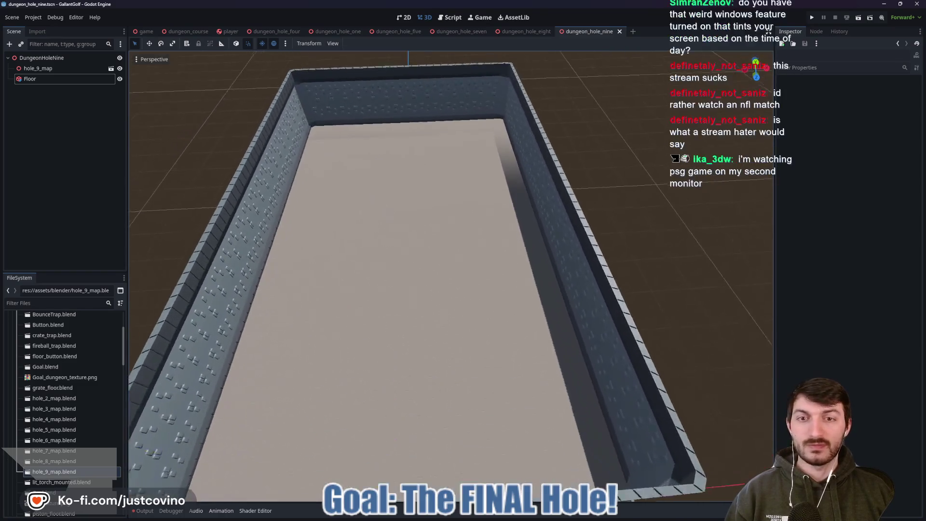
scroll(up, 3)
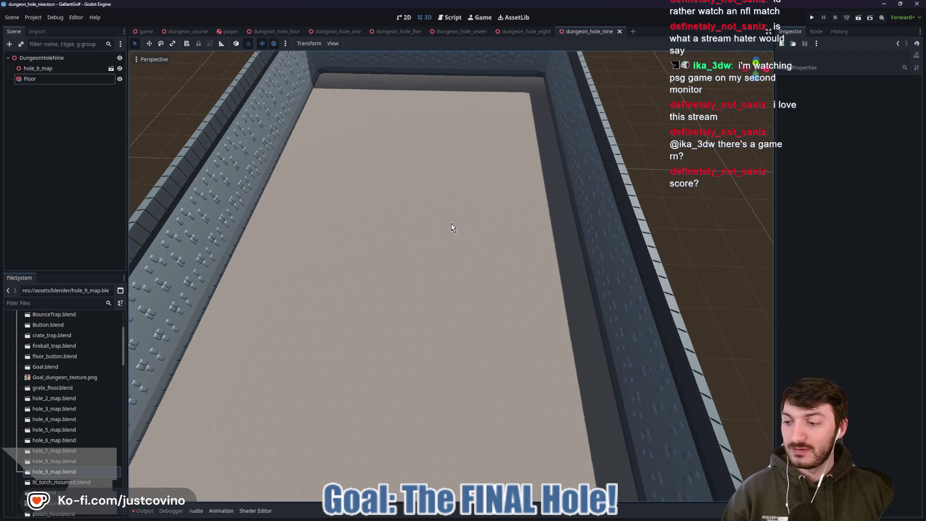
scroll(down, 3)
scroll(up, 3)
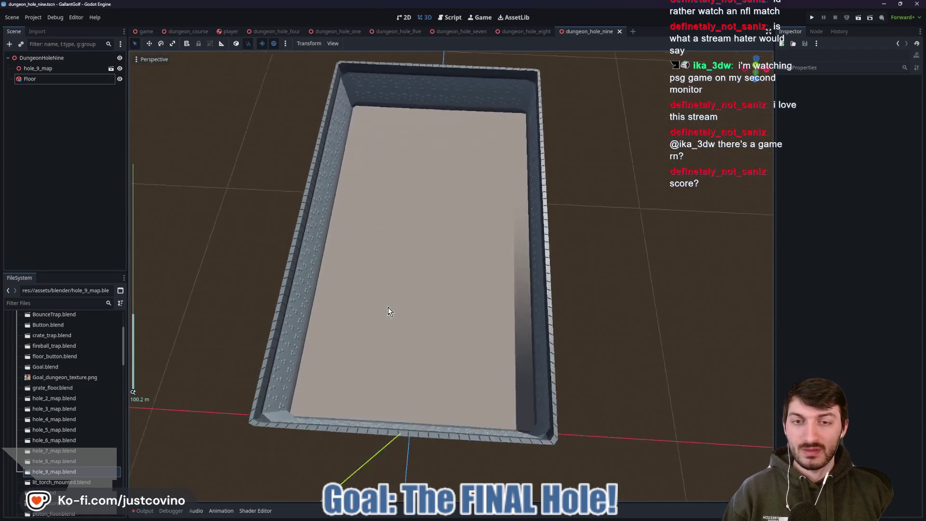
drag(403, 309, 363, 293)
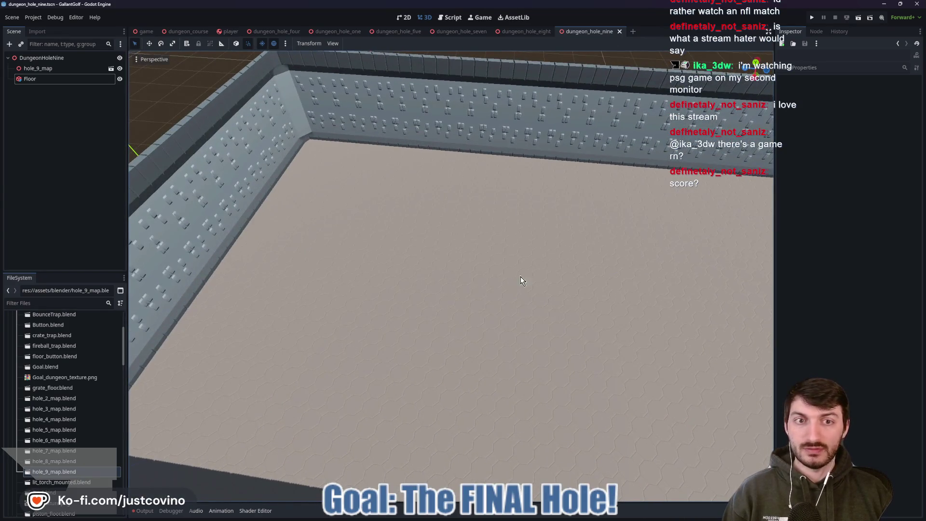
drag(521, 277, 465, 351)
key(ctrl+s)
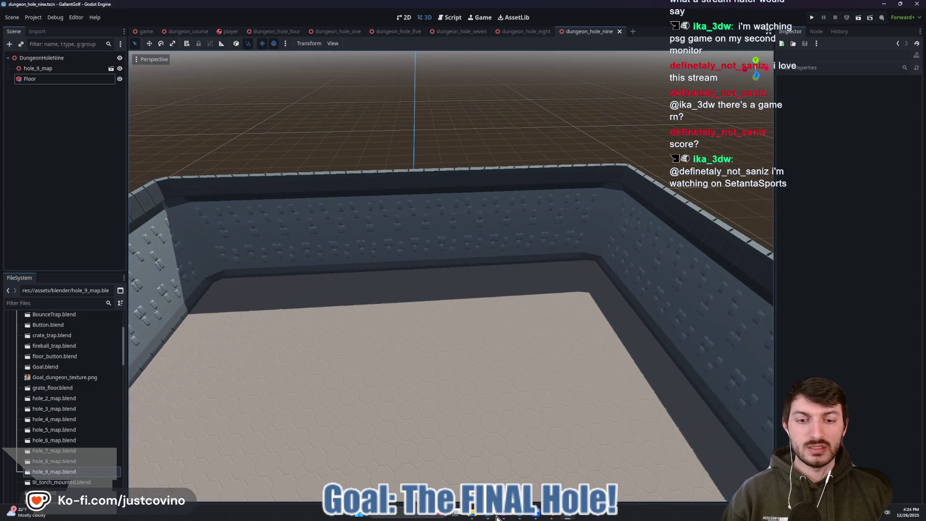
- In the browser, go to the KayKit page and open the creator's list of all packs
click(490, 516)
click(333, 71)
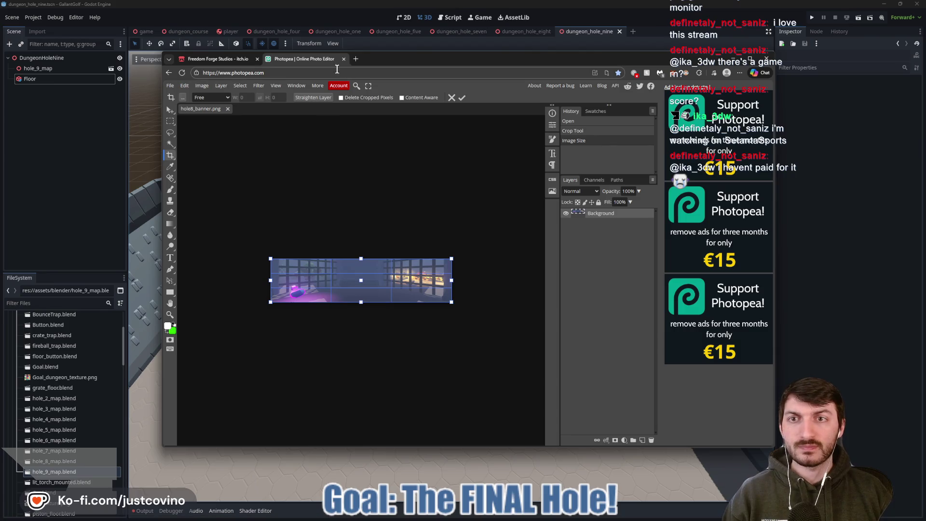
text(kaykit)
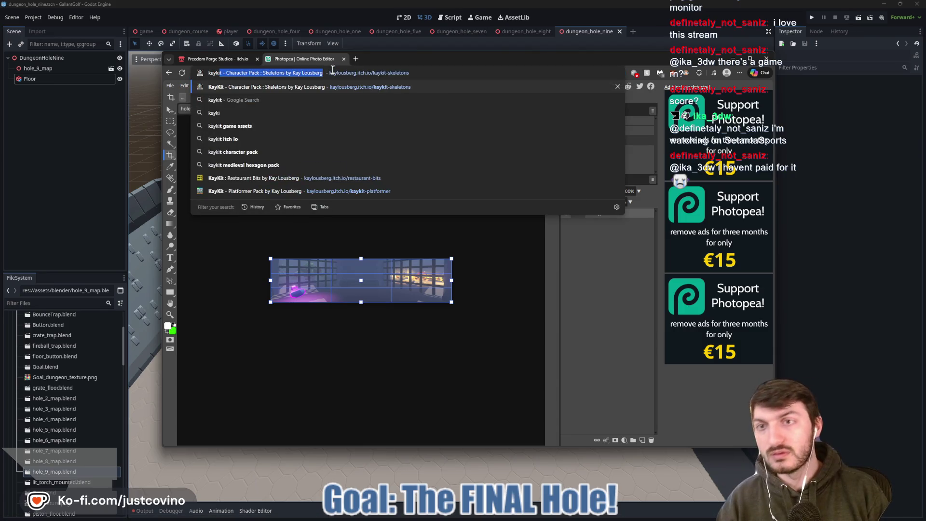
key(Return)
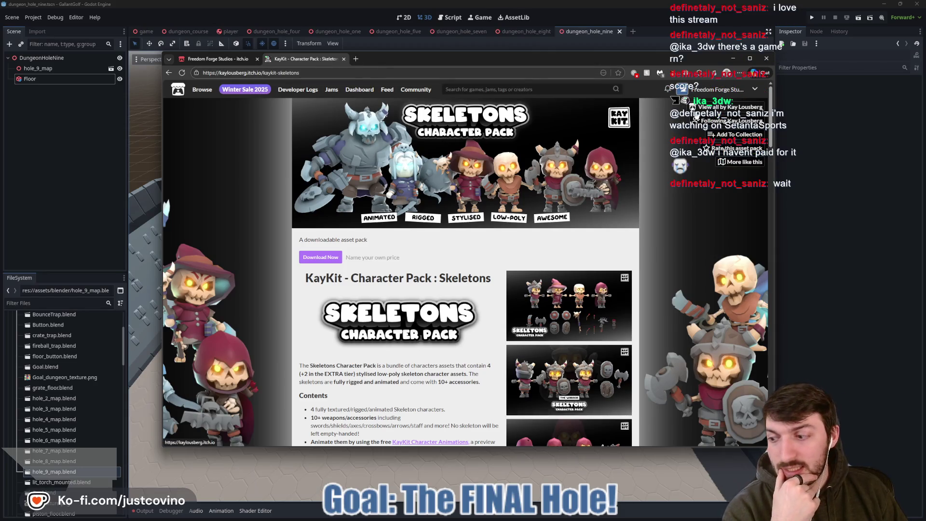
click(697, 109)
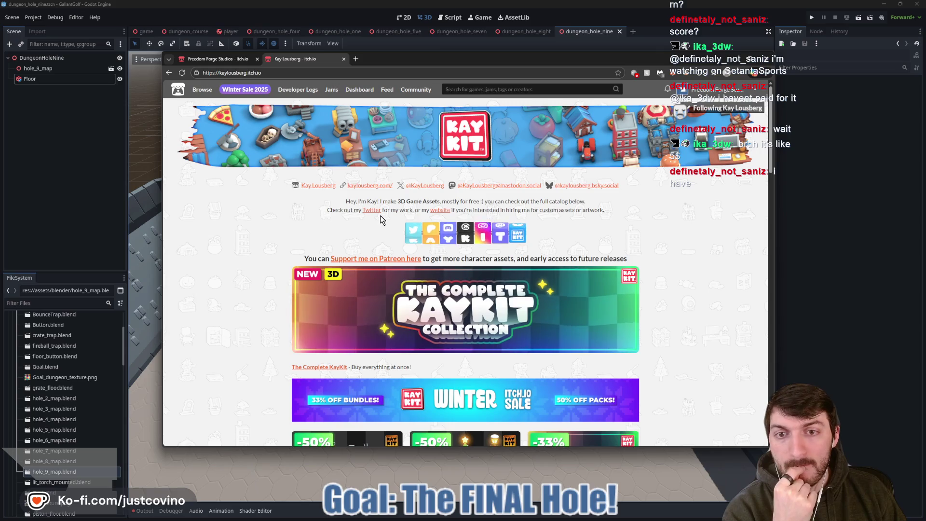
- Scroll down through the grid of KayKit asset packs
scroll(down, 3)
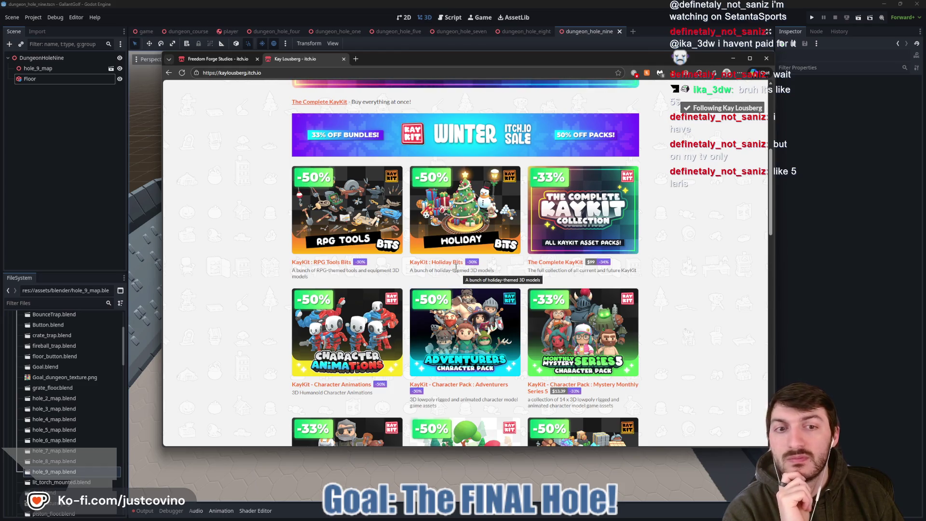
scroll(down, 3)
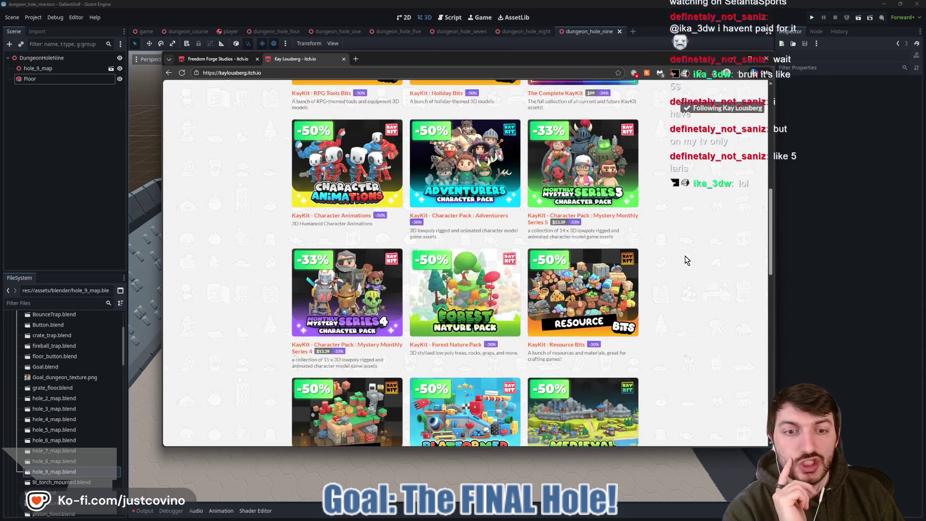
scroll(down, 3)
scroll(down, 3)
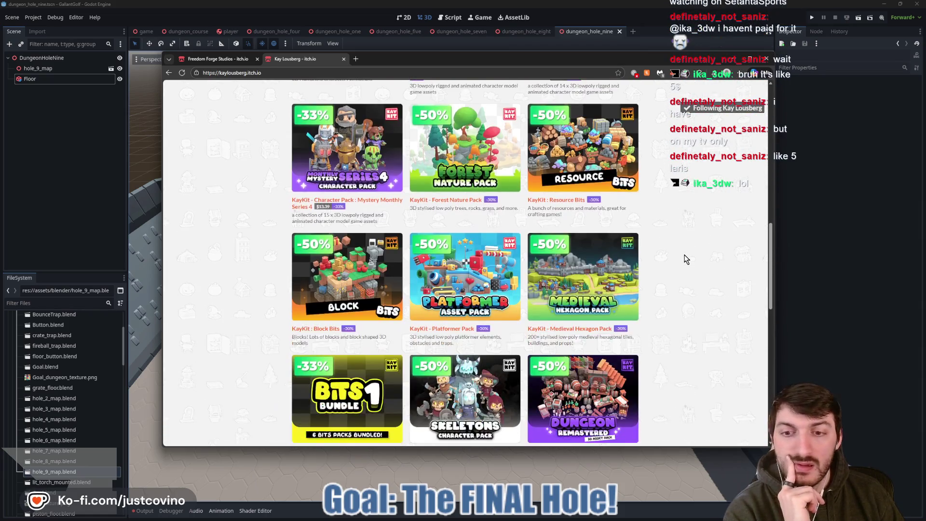
scroll(down, 3)
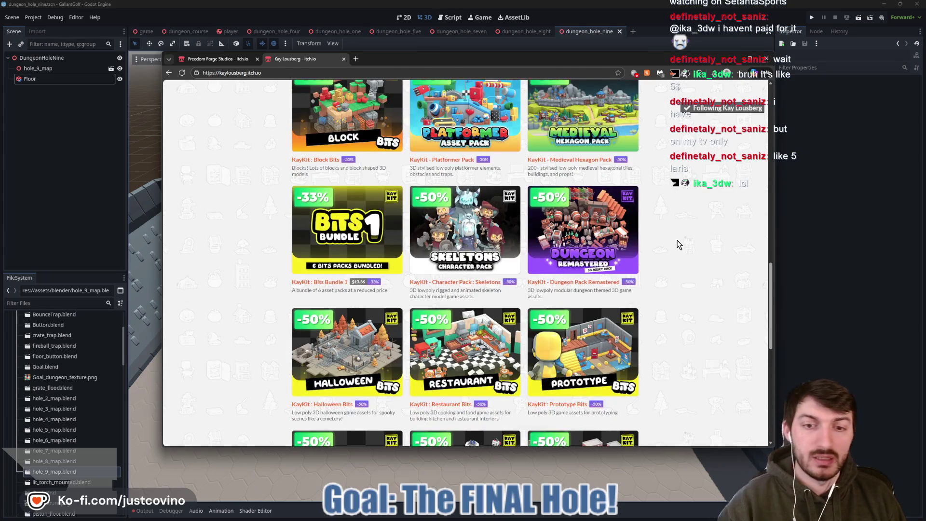
key(super)
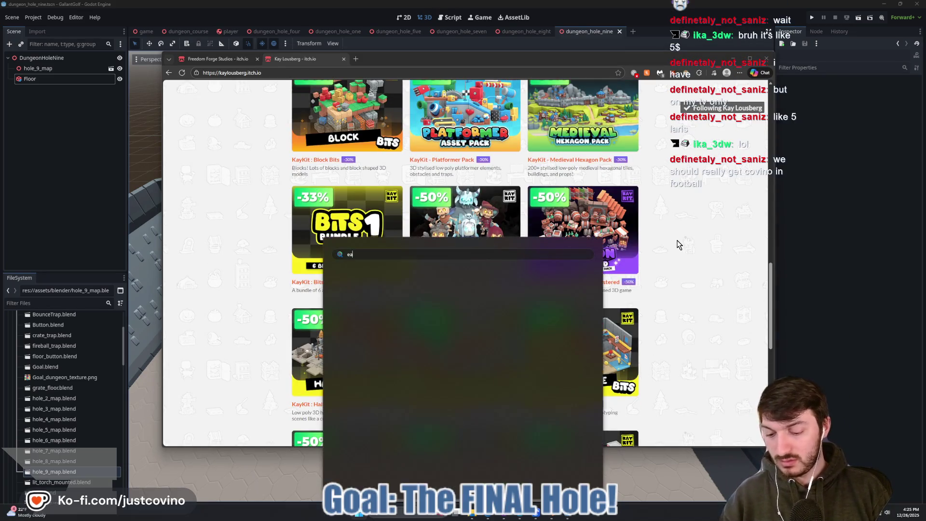
- Launch Eagle, search the 3DModels folder for 'chair', and preview armchair.fbx from the front
text(eagle)
click(387, 313)
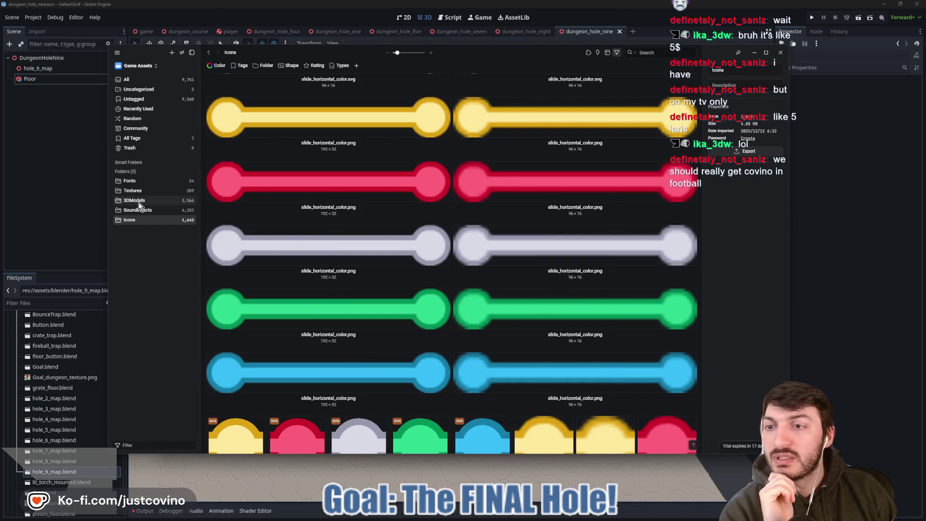
click(134, 200)
click(647, 53)
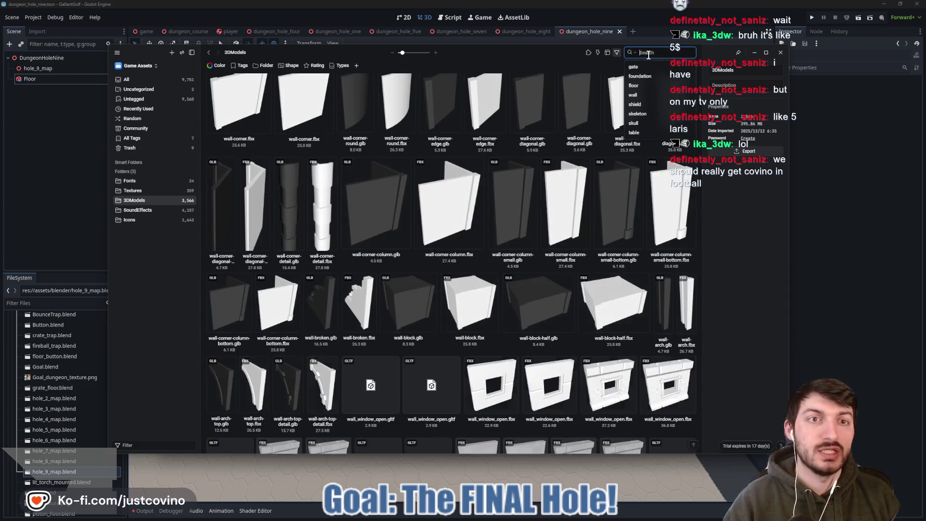
text(ch)
text(air)
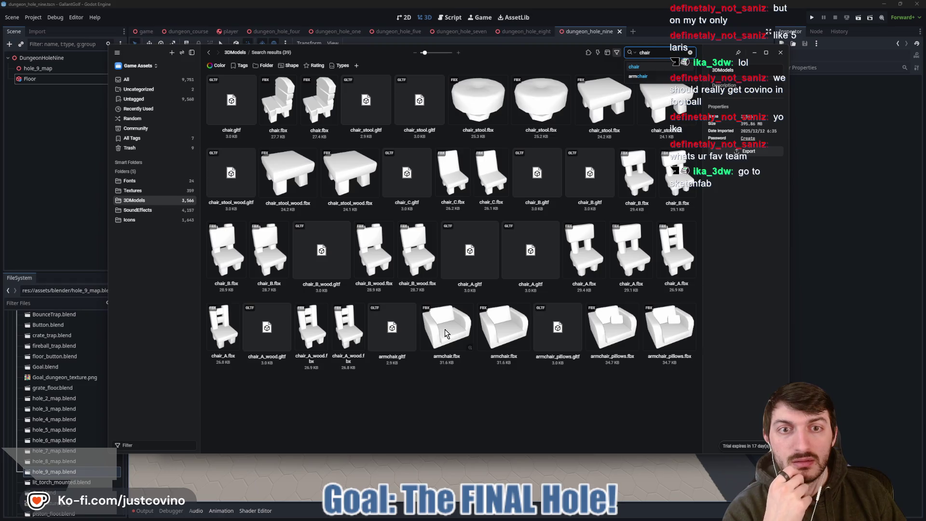
click(446, 333)
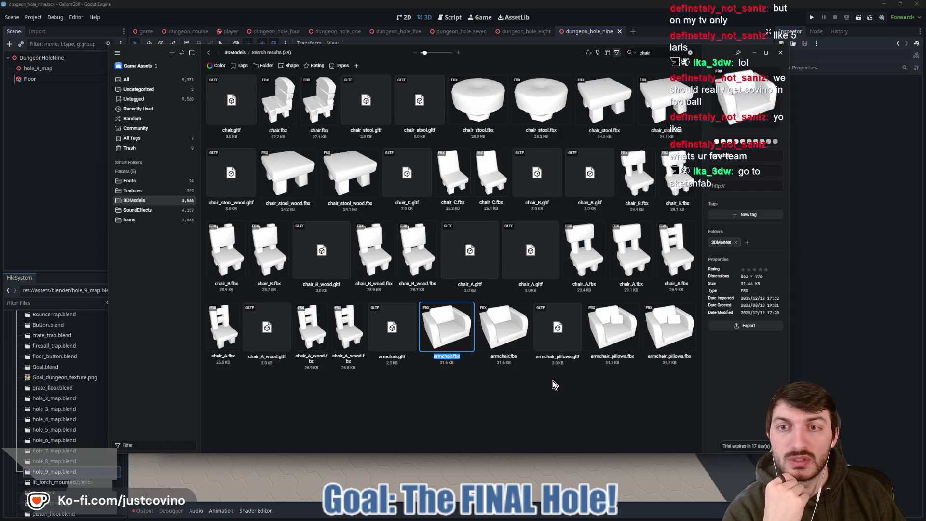
drag(463, 290, 387, 191)
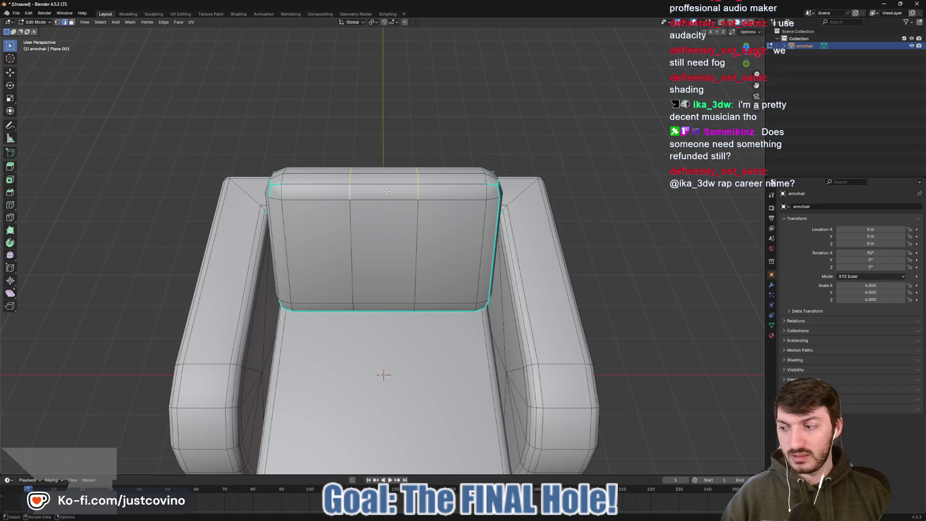
- Add a centred edge loop down the middle of the armchair's backrest
key(ctrl+r)
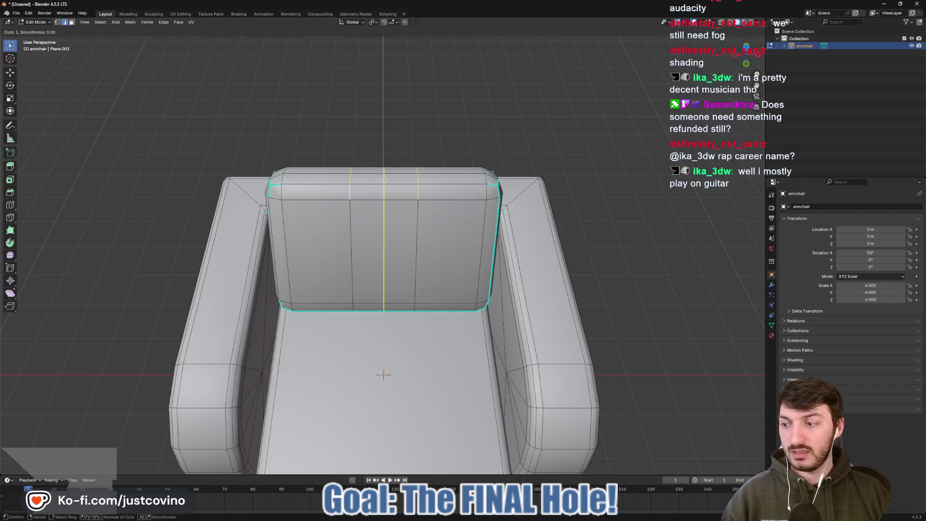
click(384, 179)
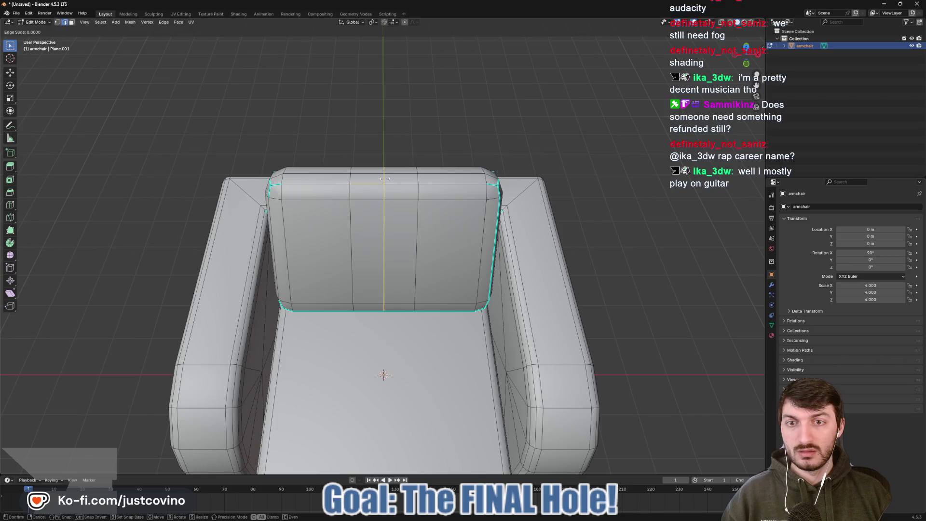
right_click(417, 206)
drag(398, 198, 421, 209)
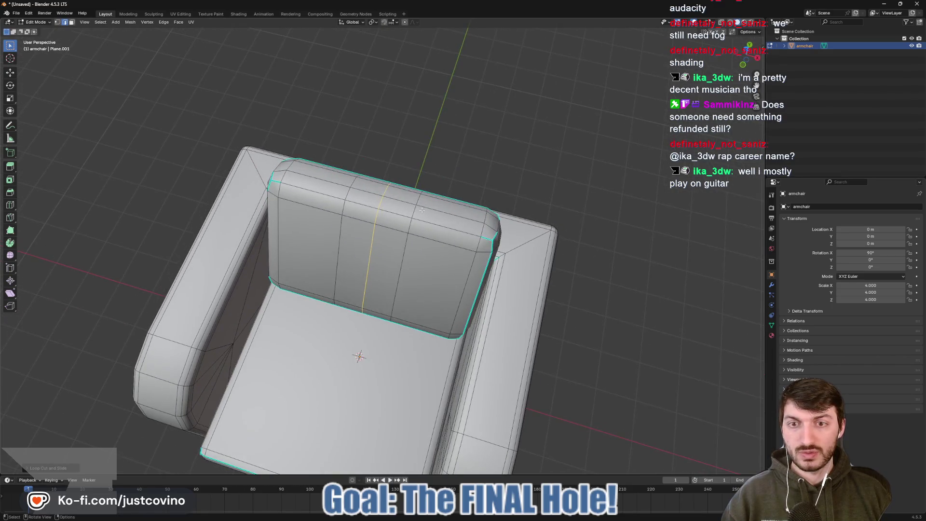
- Select the edges along the backrest's top at its centre
key(alt+a)
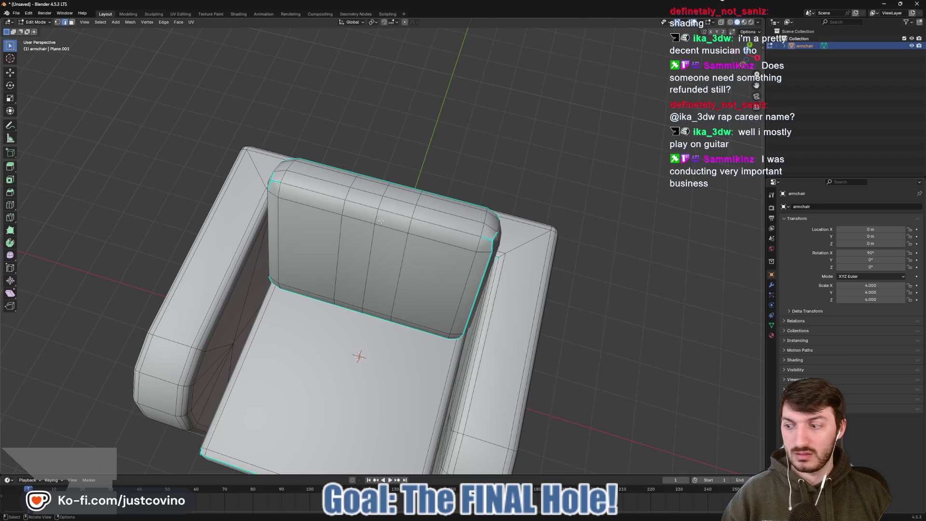
click(378, 218)
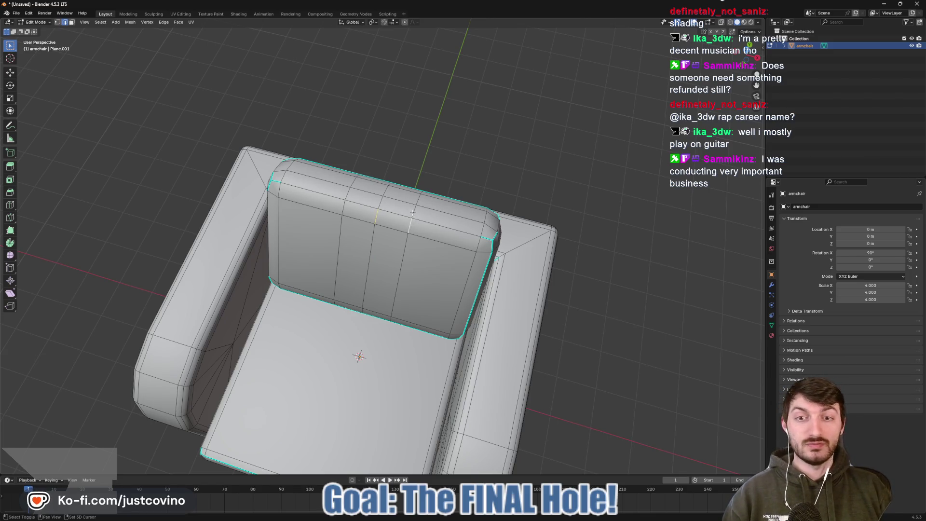
click(382, 204)
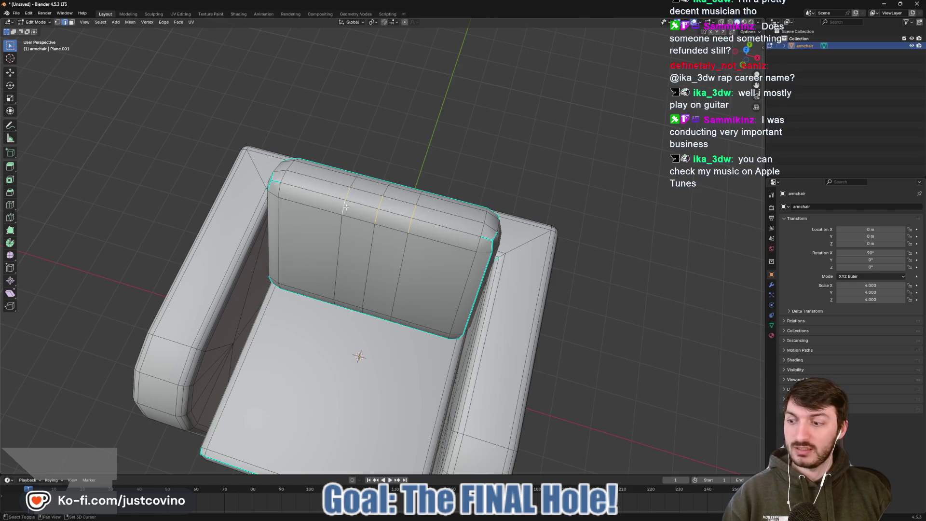
drag(346, 206, 374, 218)
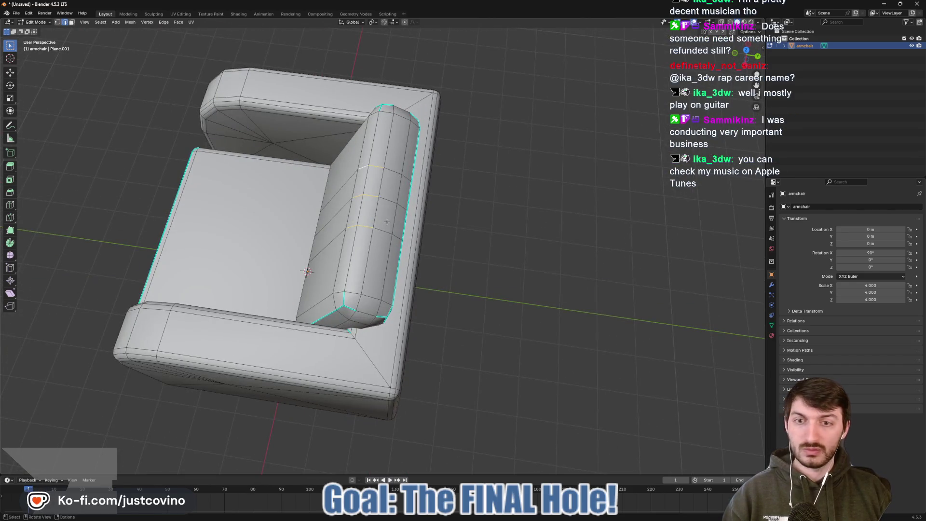
click(390, 233)
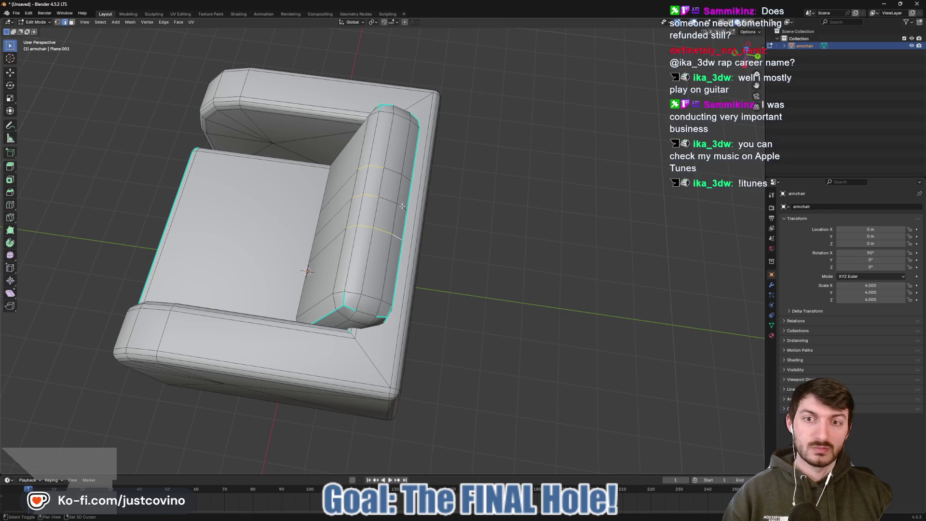
drag(427, 209, 430, 194)
- With proportional editing on, pull the selected edges straight up along Z into a peak
key(o)
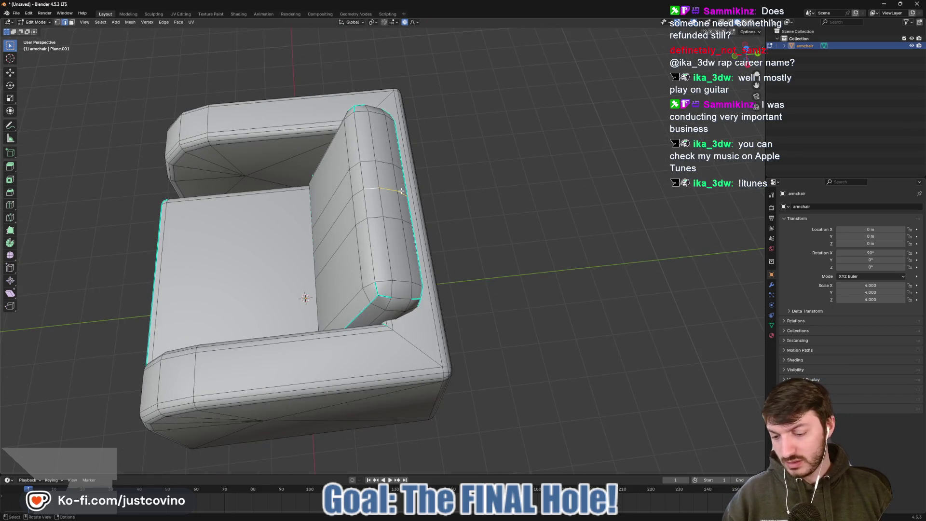
key(g)
key(z)
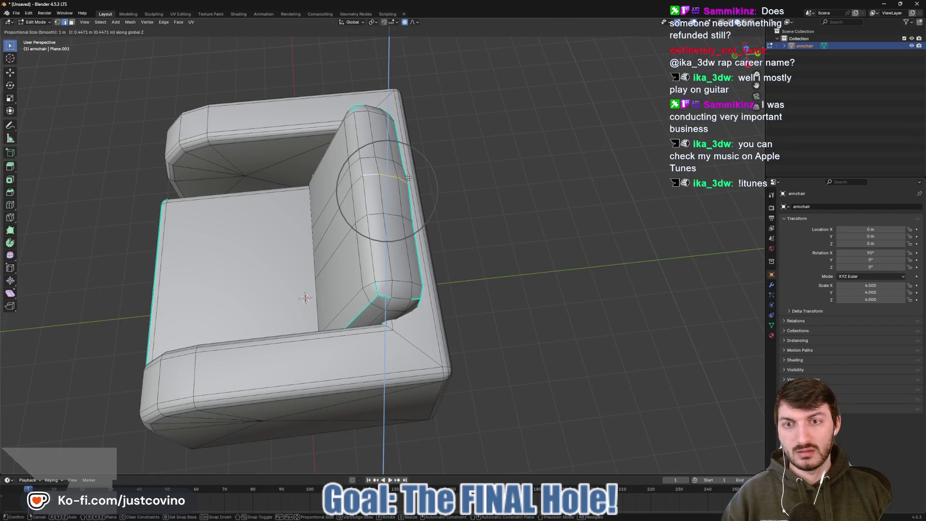
scroll(down, 3)
scroll(down, 3)
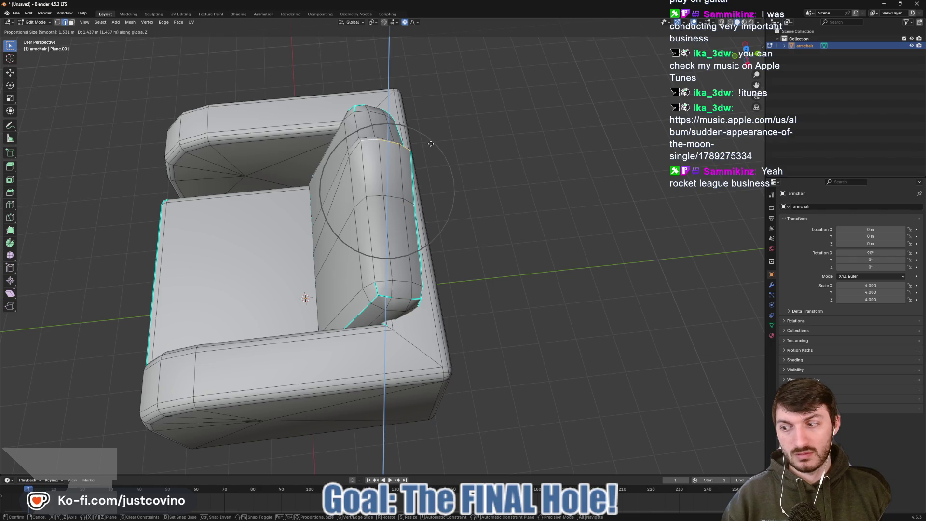
click(431, 144)
drag(431, 144, 315, 194)
key(a)
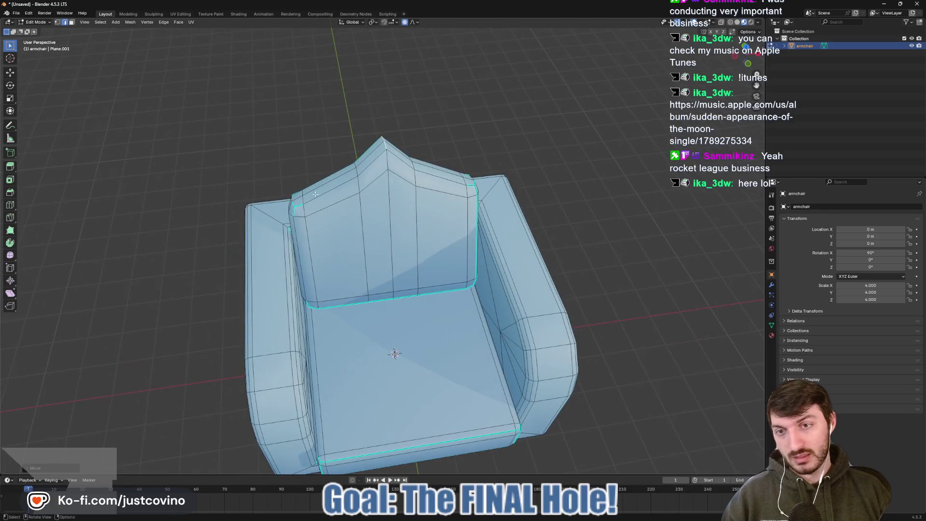
- Add another centred loop cut across the backrest
key(ctrl+r)
key(Escape)
key(ctrl+r)
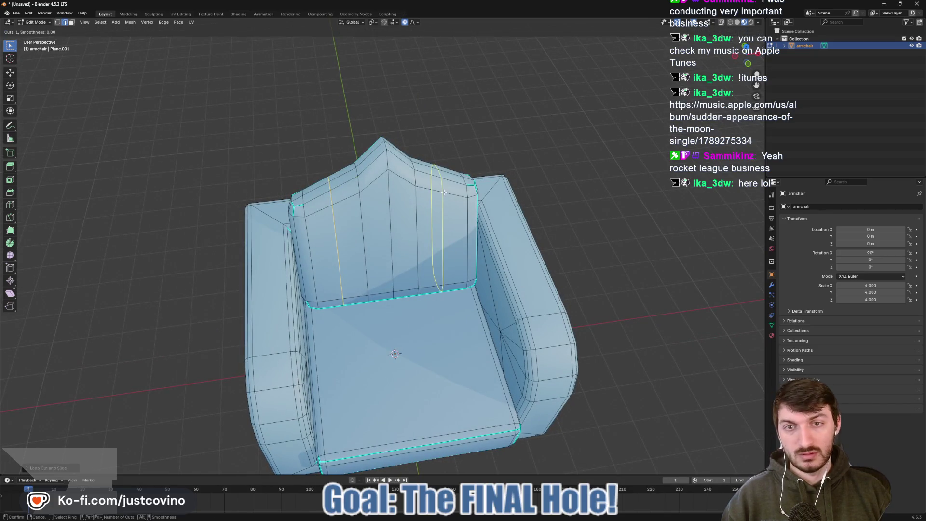
click(444, 193)
right_click(393, 147)
drag(430, 153, 462, 153)
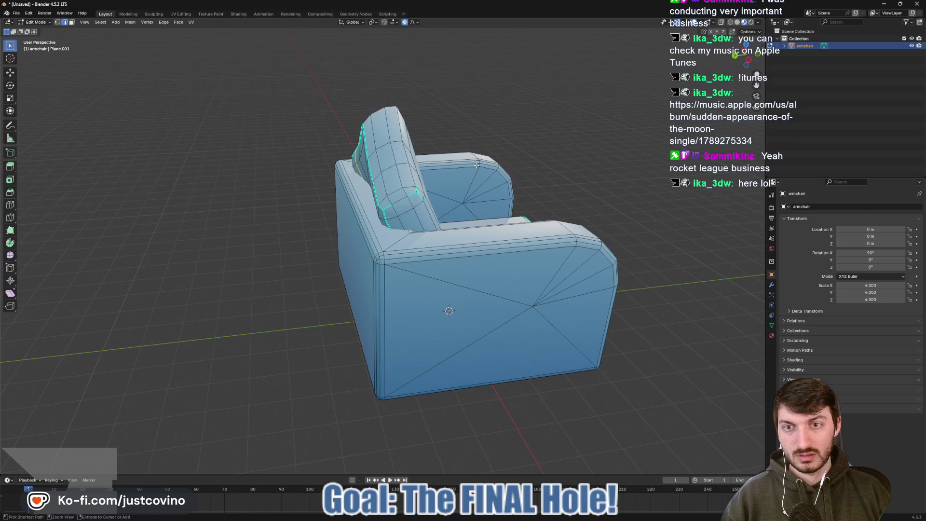
- Undo the peaked backrest reshape and add a further vertical loop to the backrest
key(ctrl+z)
drag(477, 165, 442, 219)
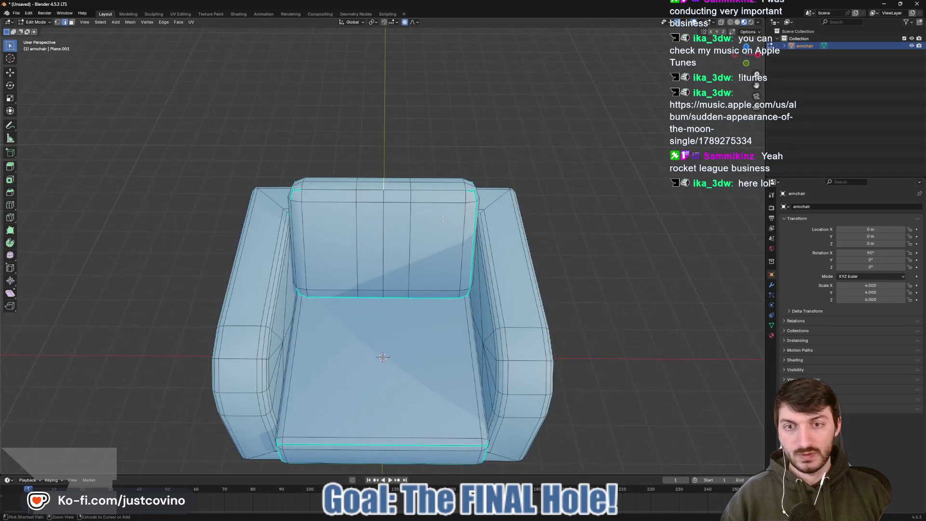
key(ctrl+r)
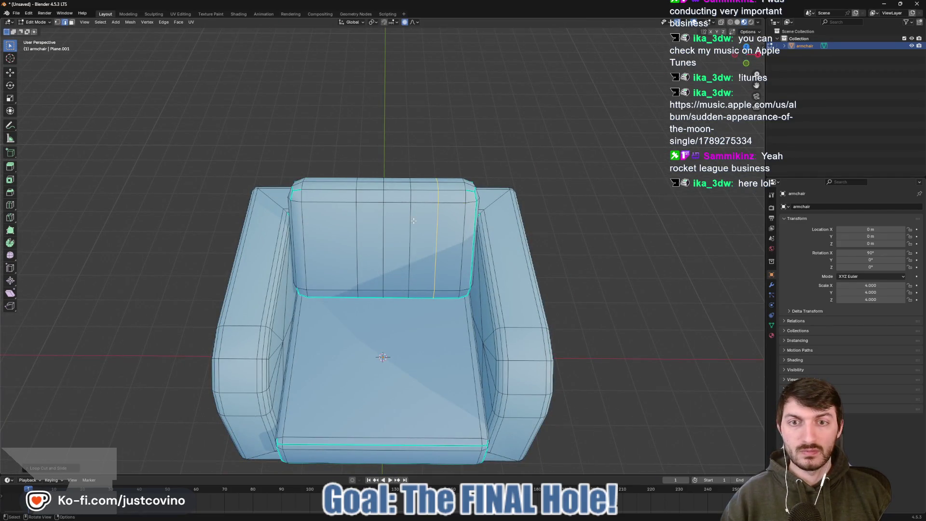
click(328, 213)
click(329, 213)
drag(329, 213, 371, 190)
key(Escape)
drag(430, 176, 425, 177)
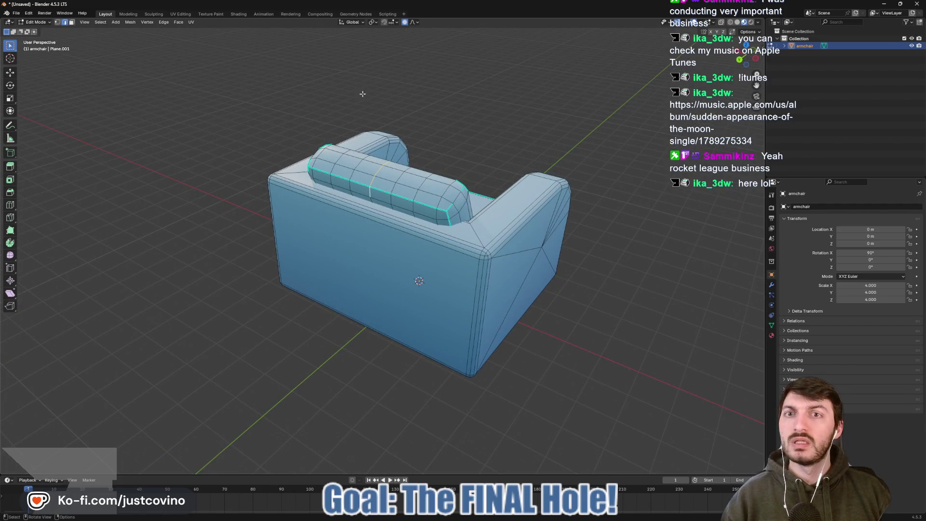
- Set the Transform Orientation to Normal
click(351, 22)
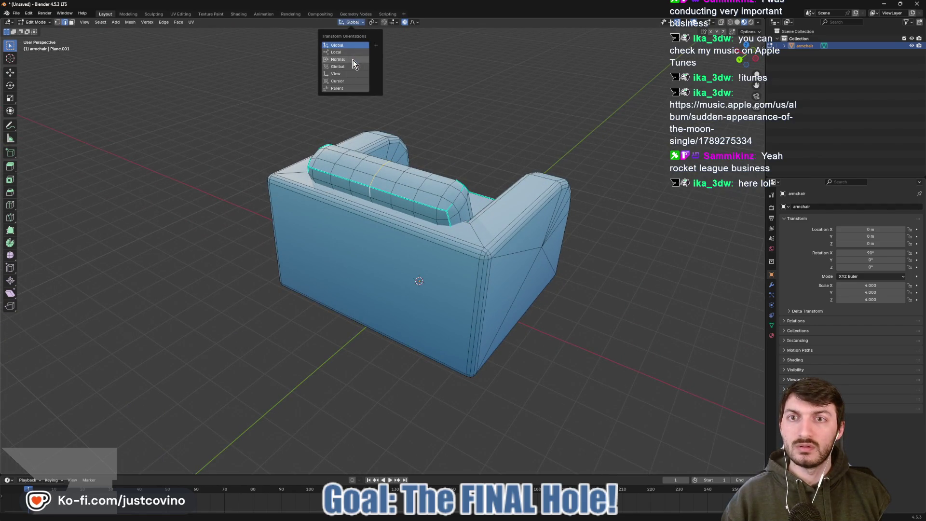
click(354, 59)
drag(424, 140, 367, 167)
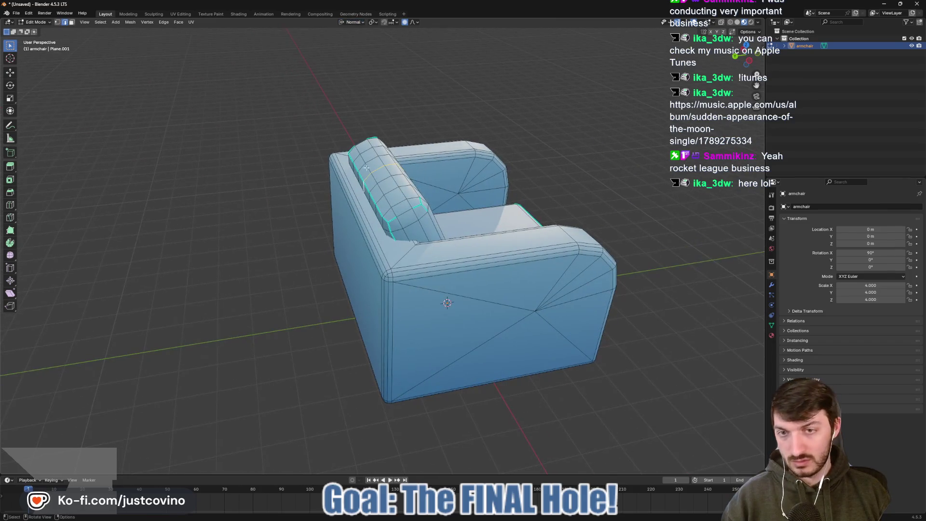
- Move the backrest's top loop along normal Z with a wide proportional falloff into a gentle bulge
key(g)
key(z)
key(z)
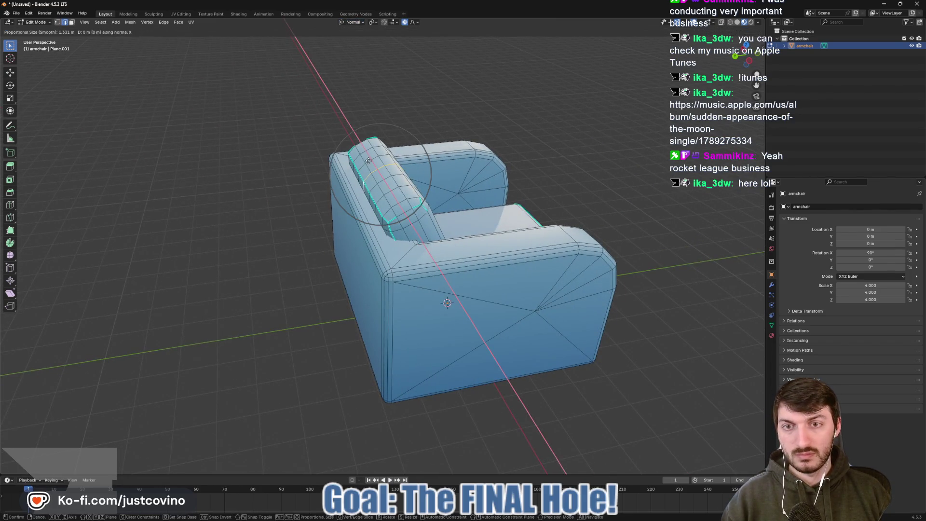
key(y)
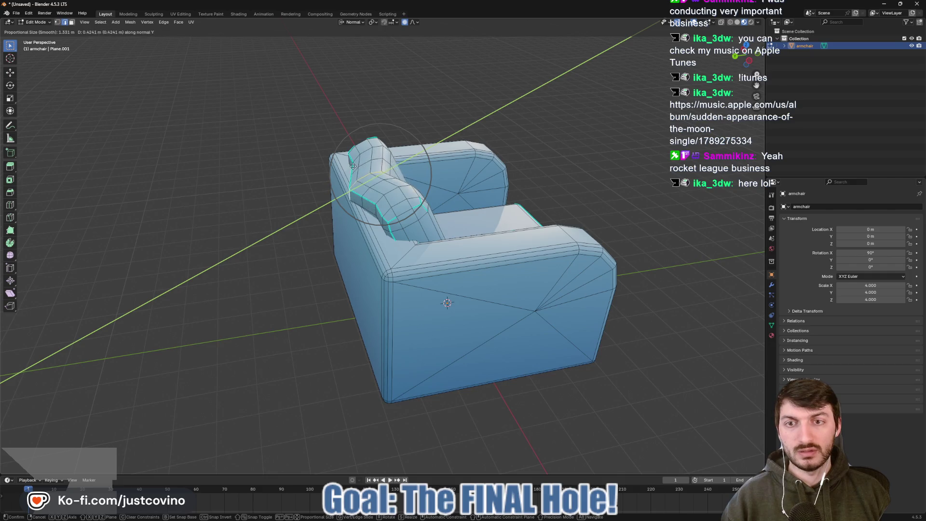
key(z)
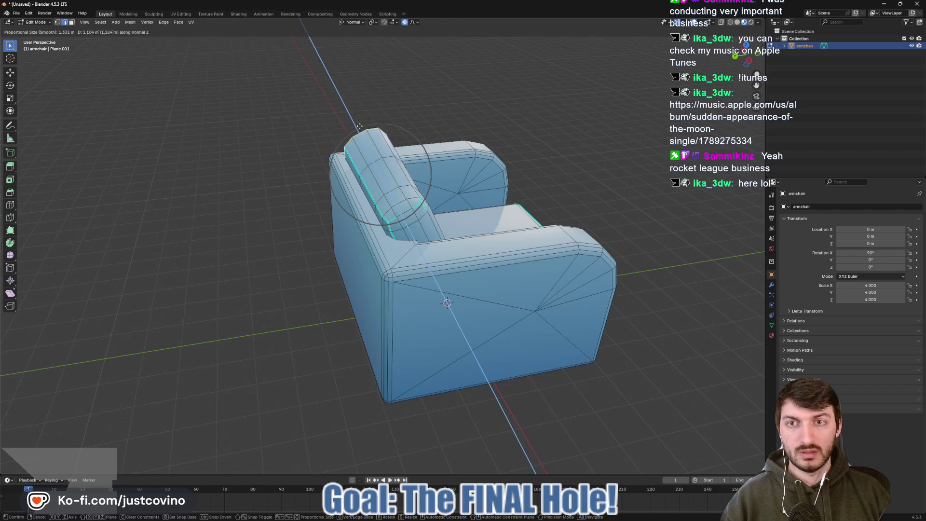
scroll(down, 3)
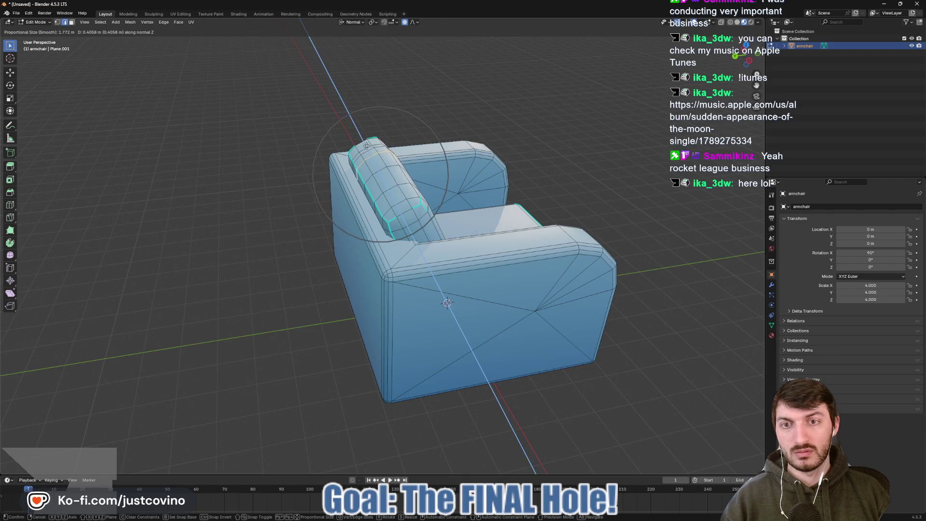
scroll(down, 3)
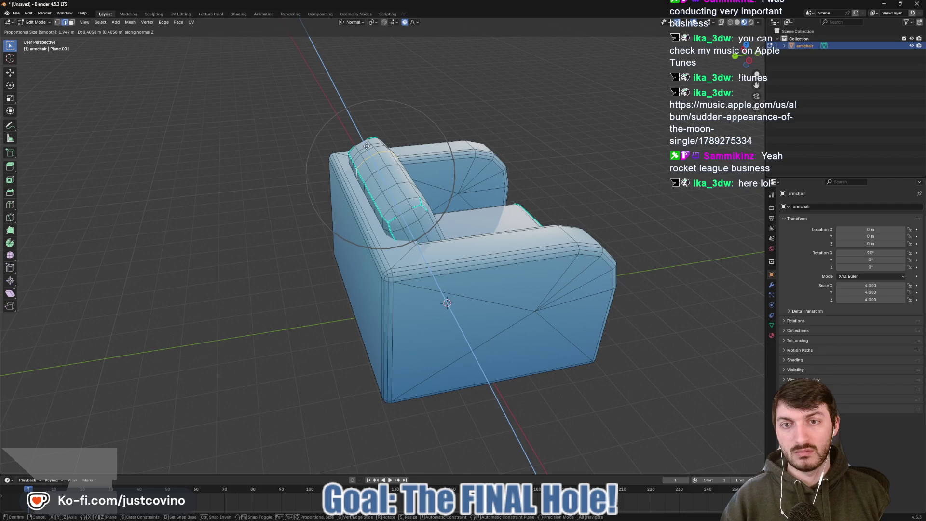
click(366, 145)
drag(366, 146, 406, 156)
- Lift the backrest loop straight up along Z into a tall pointed peak
key(g)
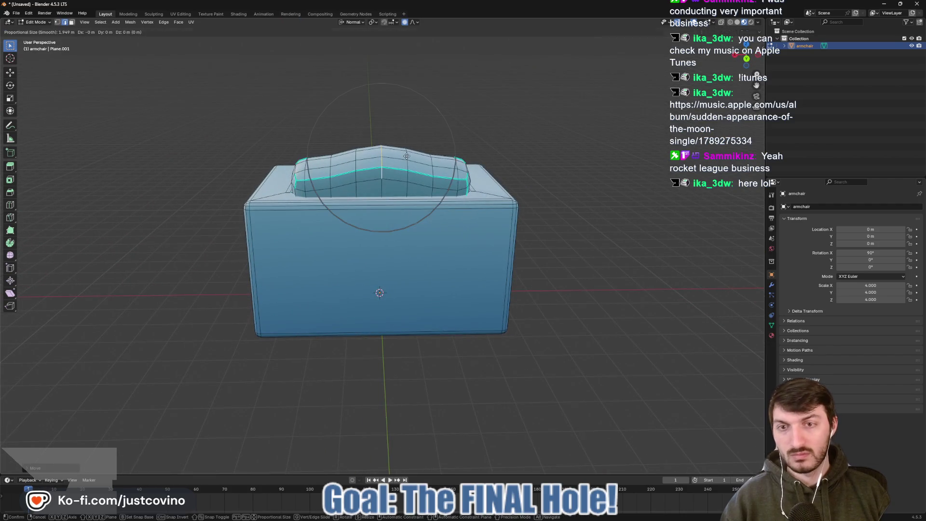
key(z)
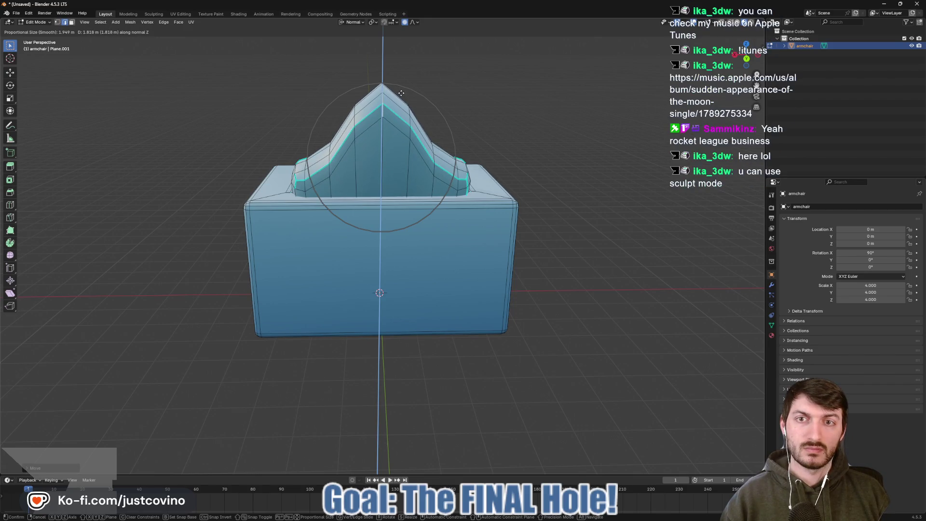
click(402, 93)
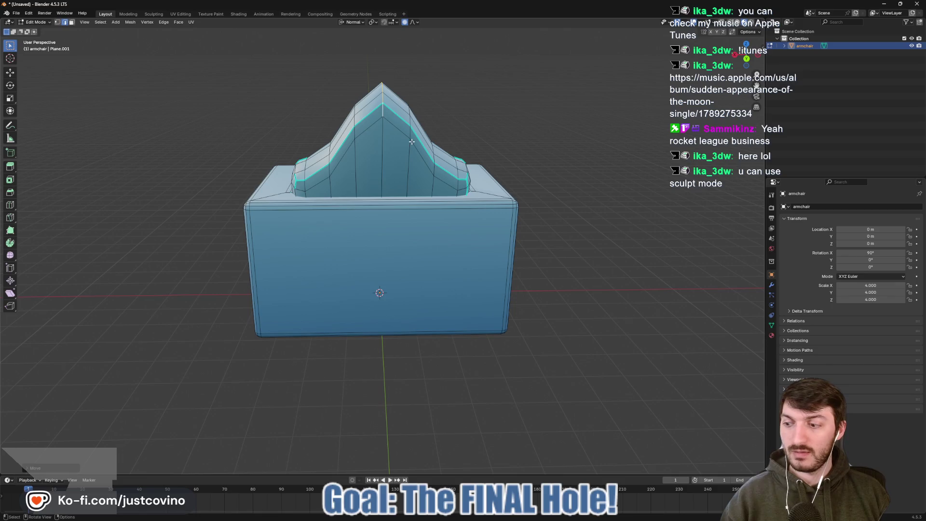
- Adjust the backrest corners with another smooth move along Z
drag(411, 142, 470, 193)
key(g)
key(z)
key(z)
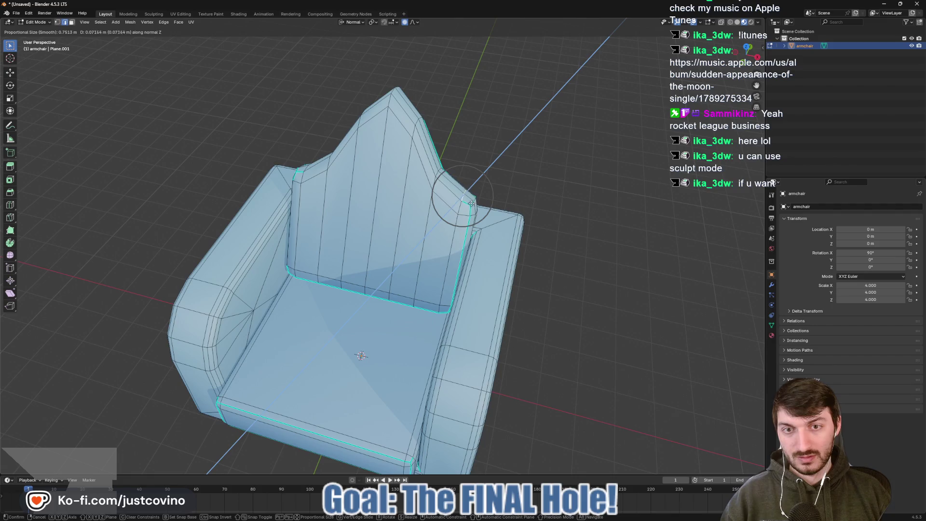
click(491, 211)
drag(491, 211, 573, 173)
- Finish in Object Mode and inspect the throne-like chair from several angles
key(Tab)
drag(493, 260, 558, 275)
key(Tab)
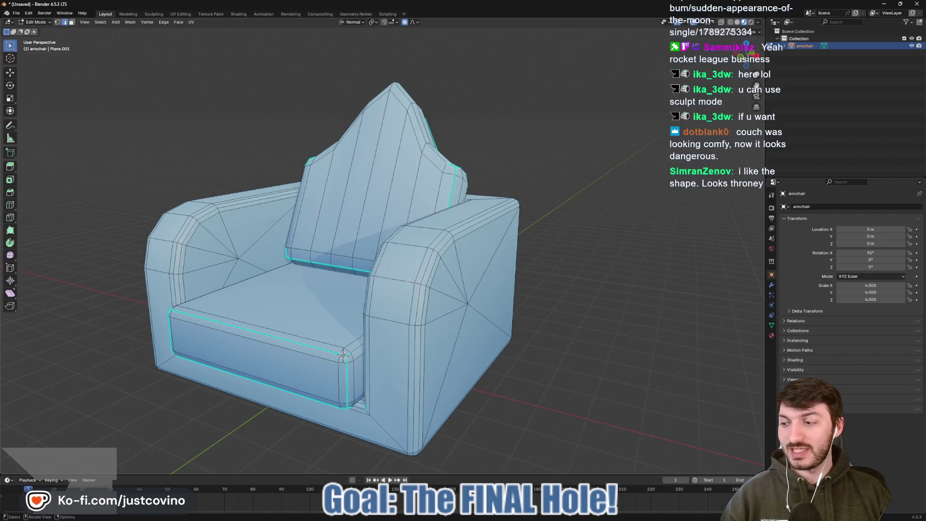
drag(408, 281, 217, 214)
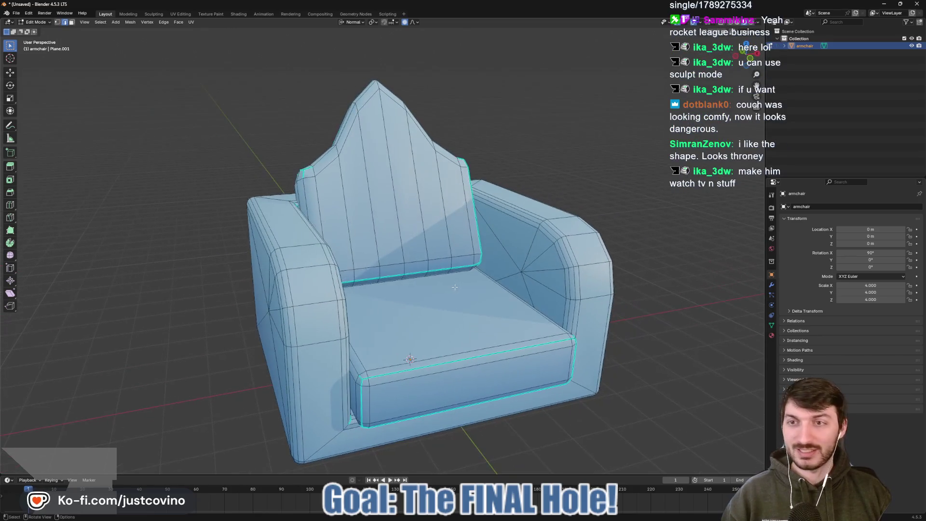
key(Tab)
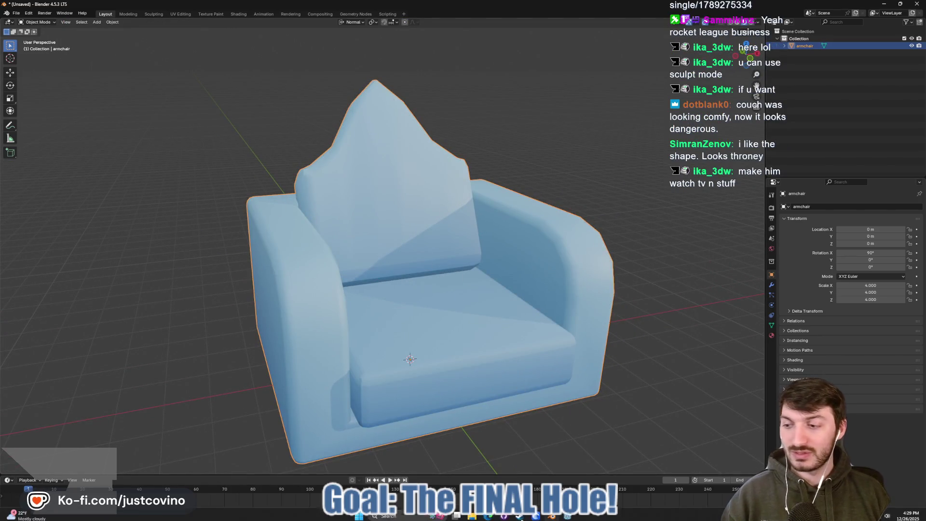
drag(530, 315, 471, 307)
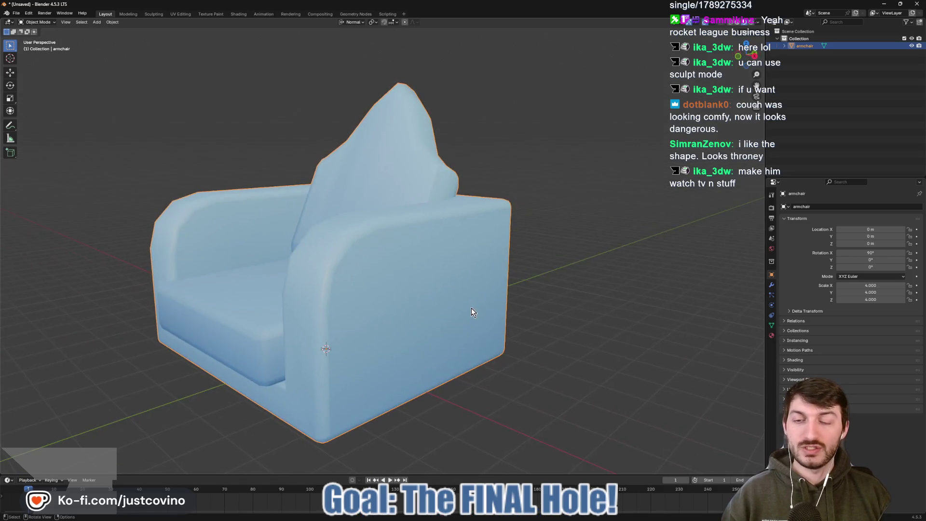
scroll(down, 3)
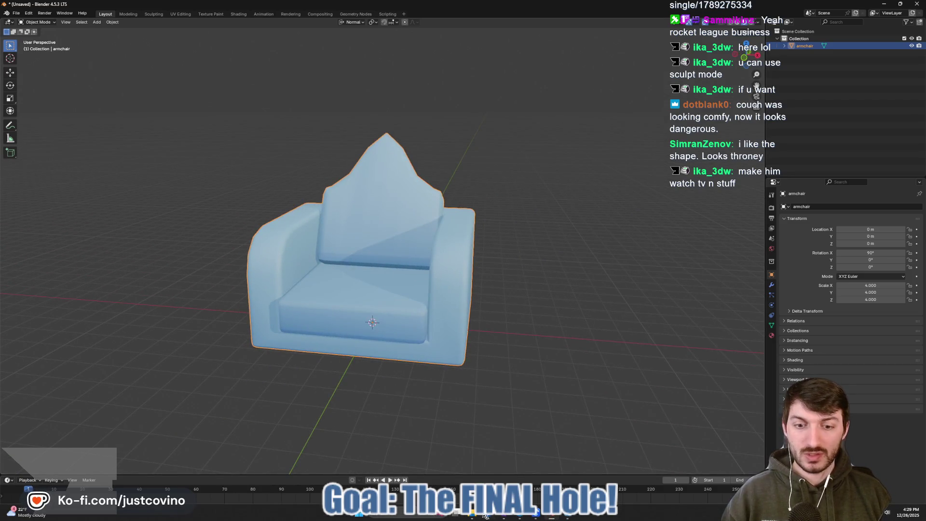
- In Eagle, search the 3DModels library for 'torch' and select torch_mounted.fbx
mouse_move(487, 517)
click(494, 473)
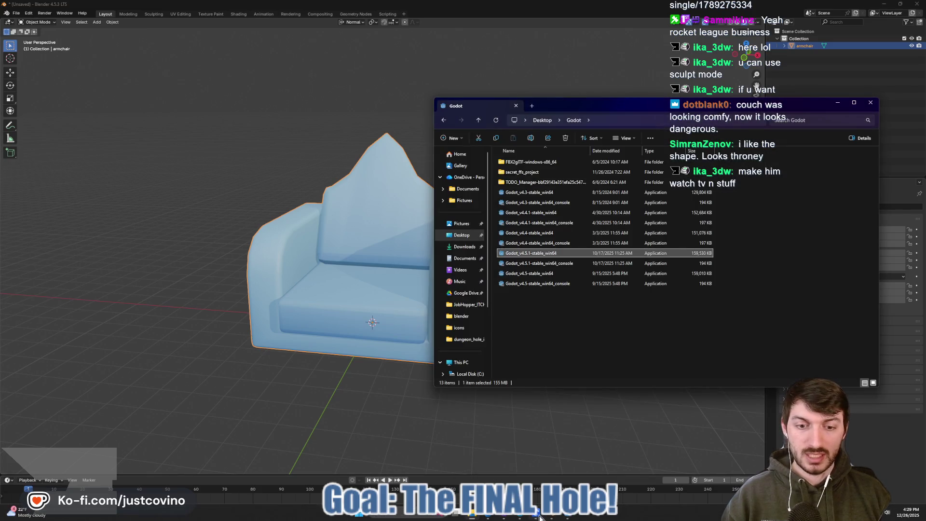
click(521, 519)
double_click(653, 52)
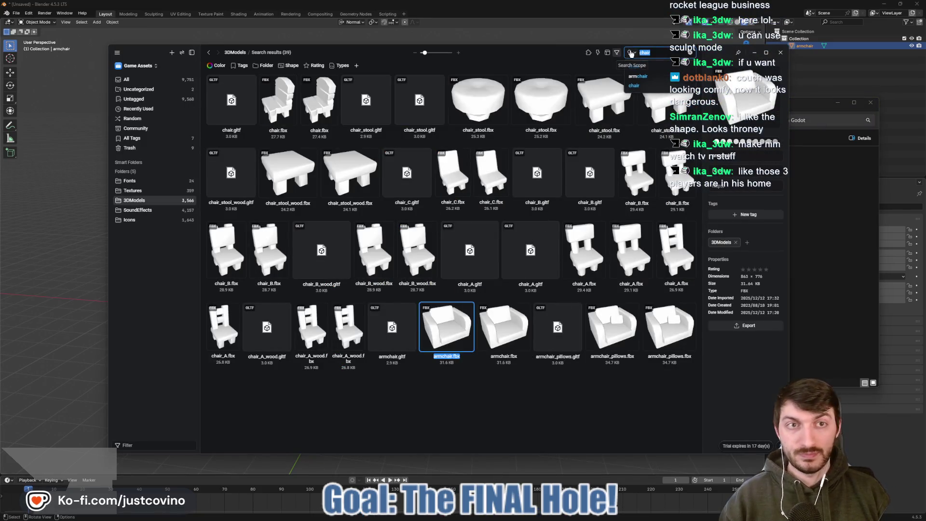
text(torch)
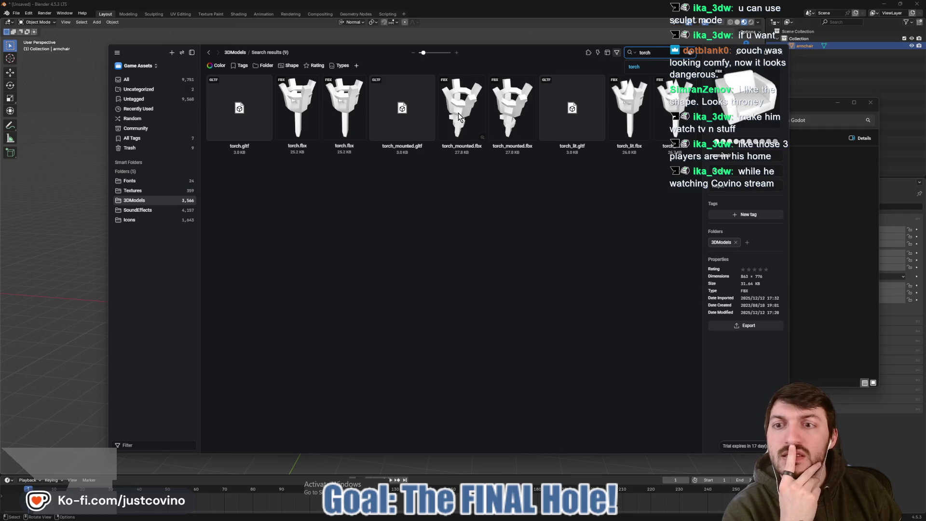
click(460, 117)
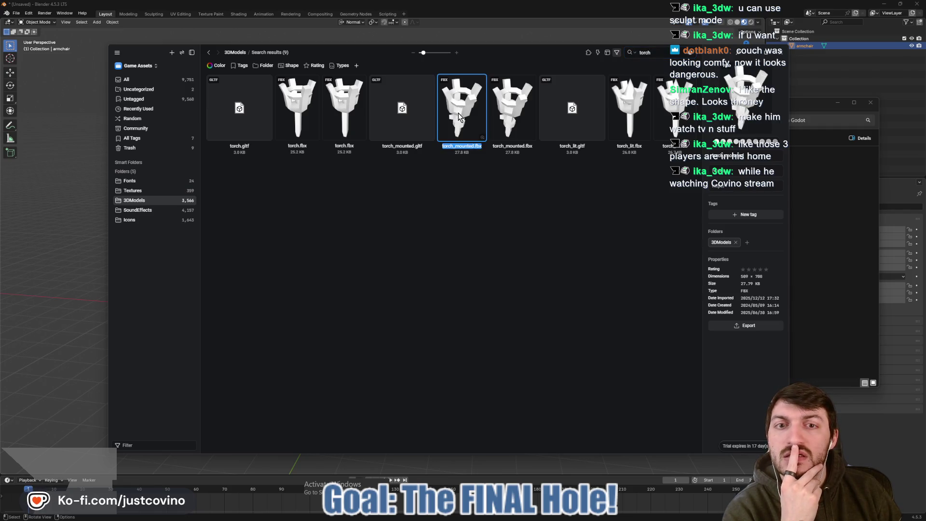
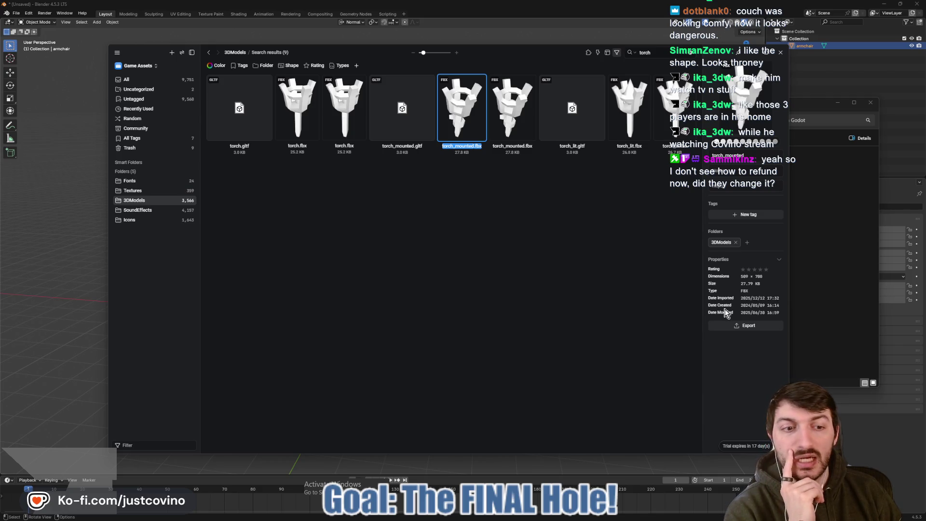
- Export torch_mounted.fbx to the Desktop and clear the 'torch' search filter
click(718, 328)
click(680, 341)
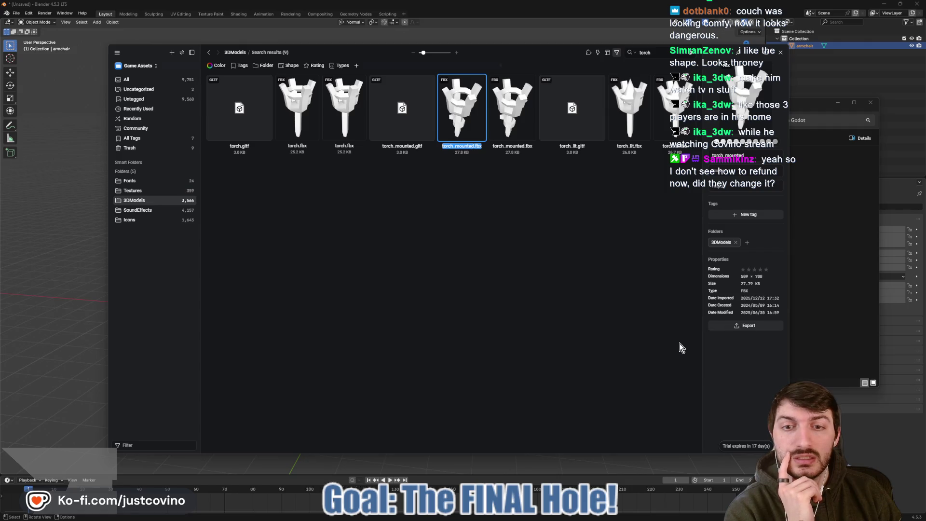
click(139, 150)
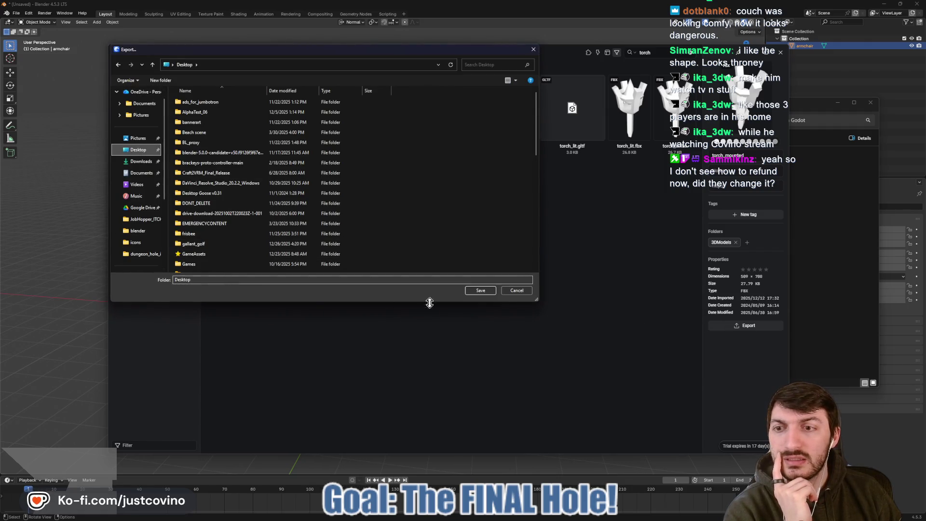
click(481, 292)
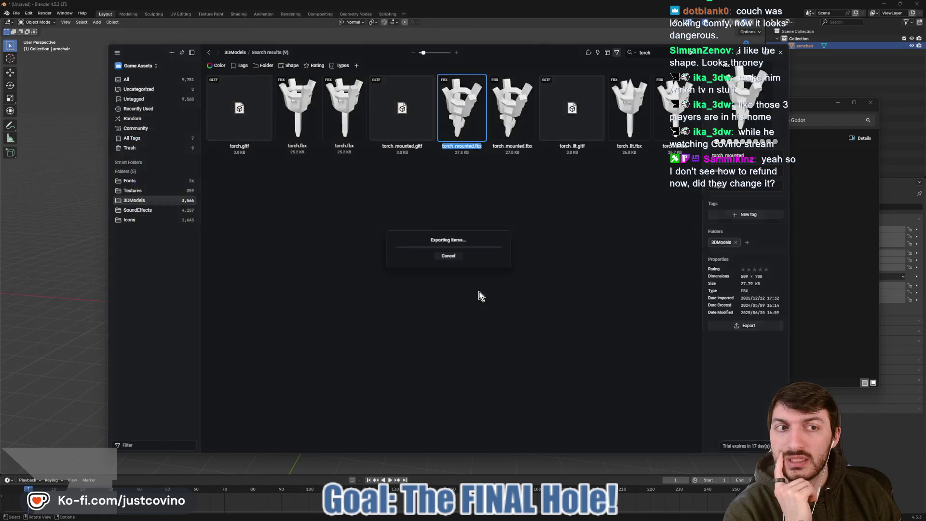
click(692, 54)
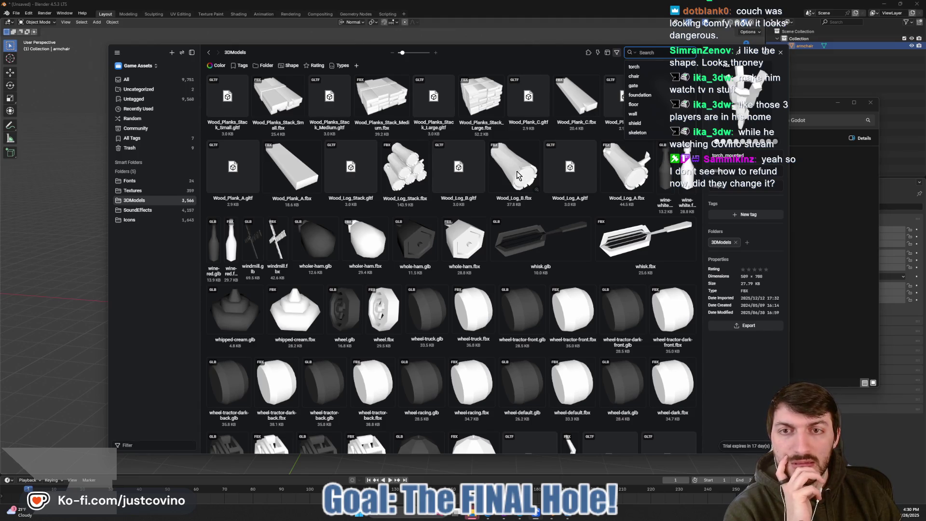
- Scroll the 3DModels grid past the wall, tree and table rows down to sword_1handed.fbx
scroll(down, 3)
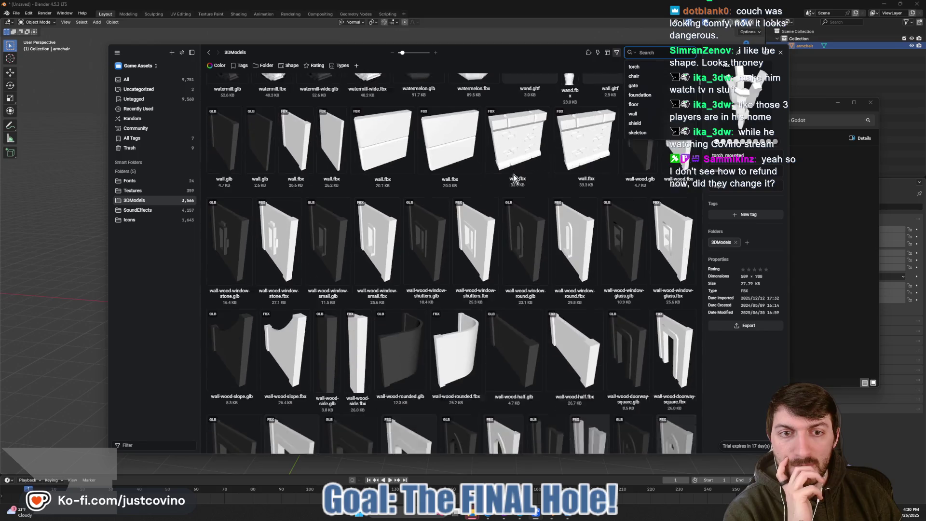
scroll(down, 3)
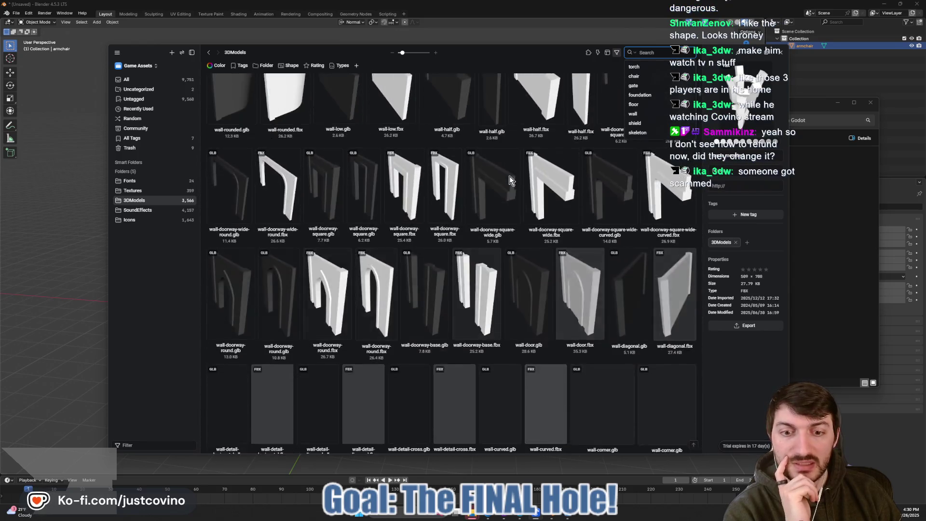
scroll(down, 3)
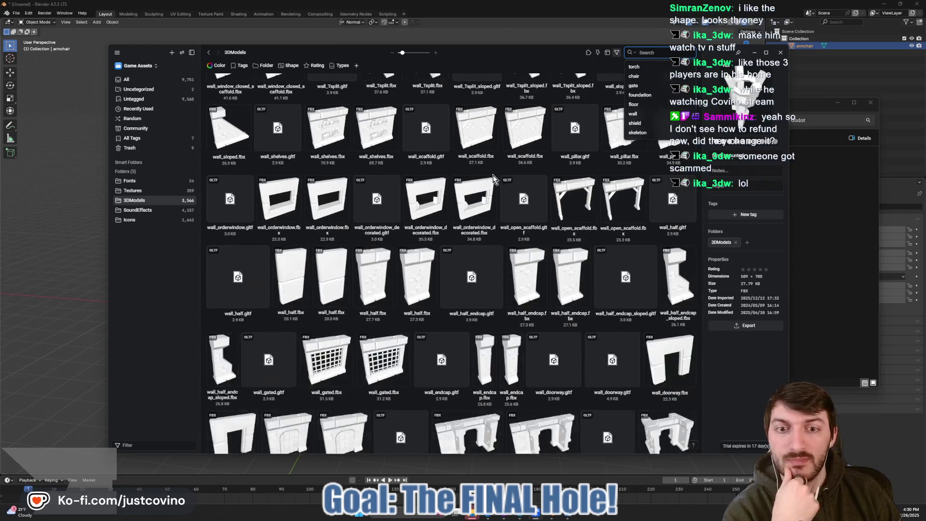
scroll(down, 3)
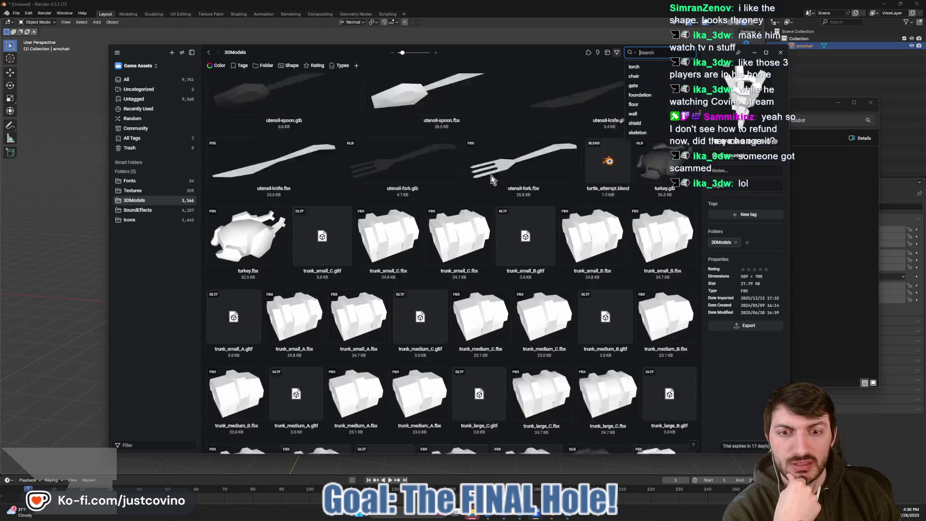
scroll(down, 3)
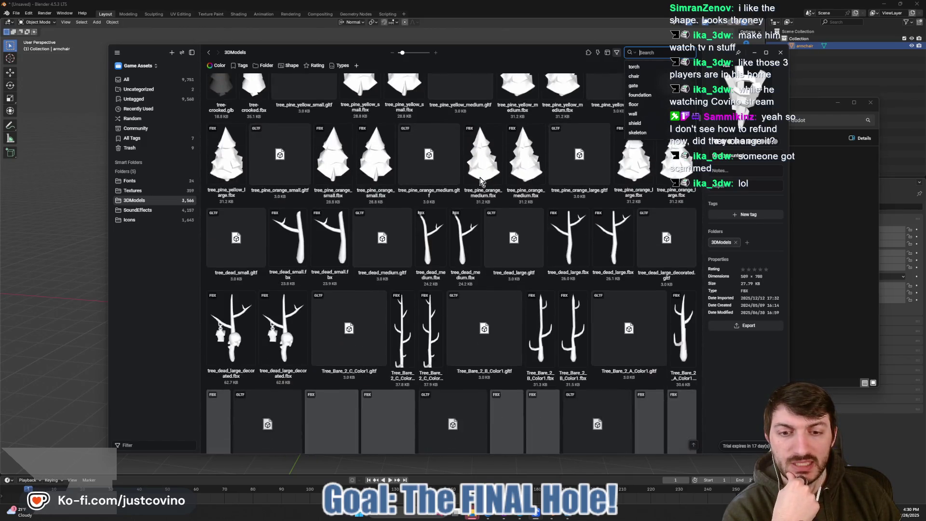
scroll(down, 3)
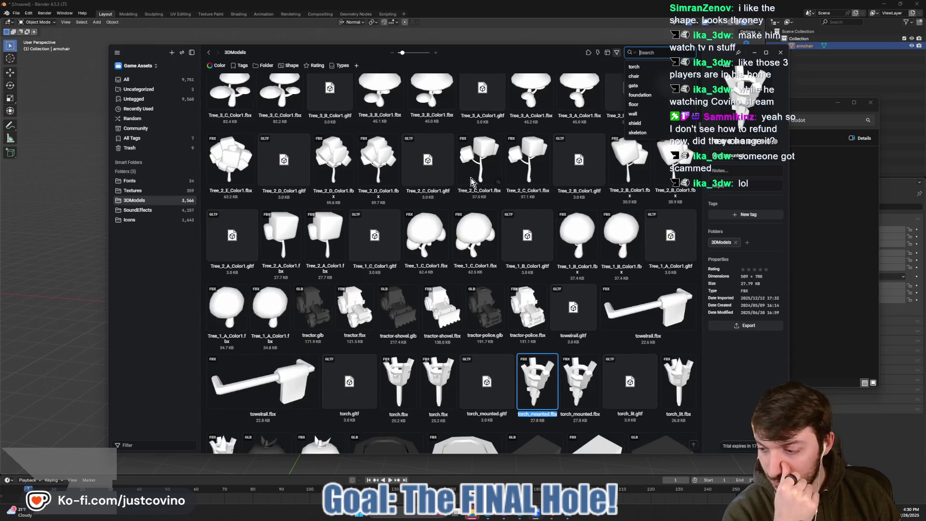
scroll(down, 3)
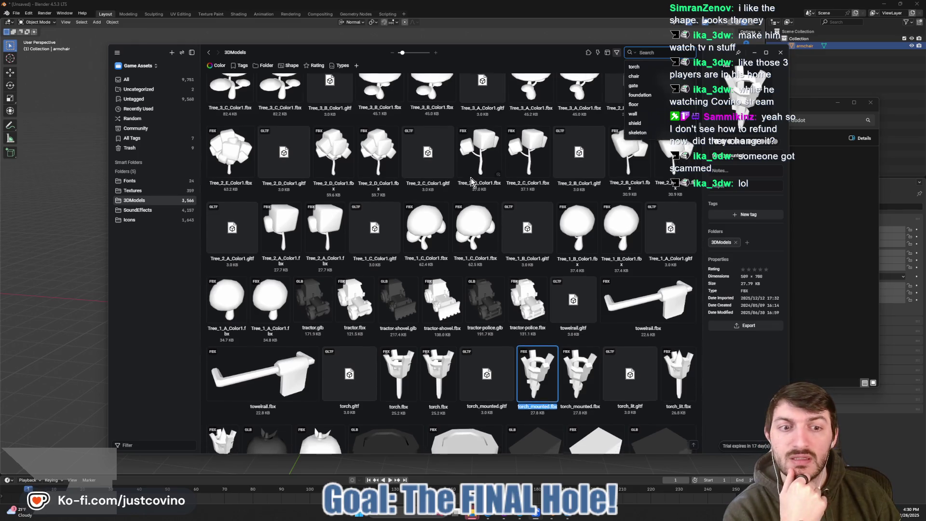
scroll(down, 3)
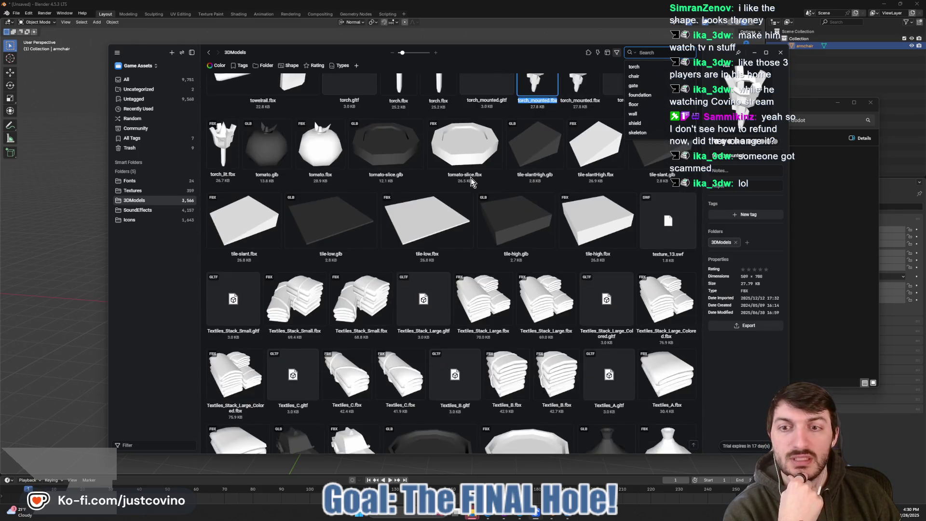
scroll(down, 3)
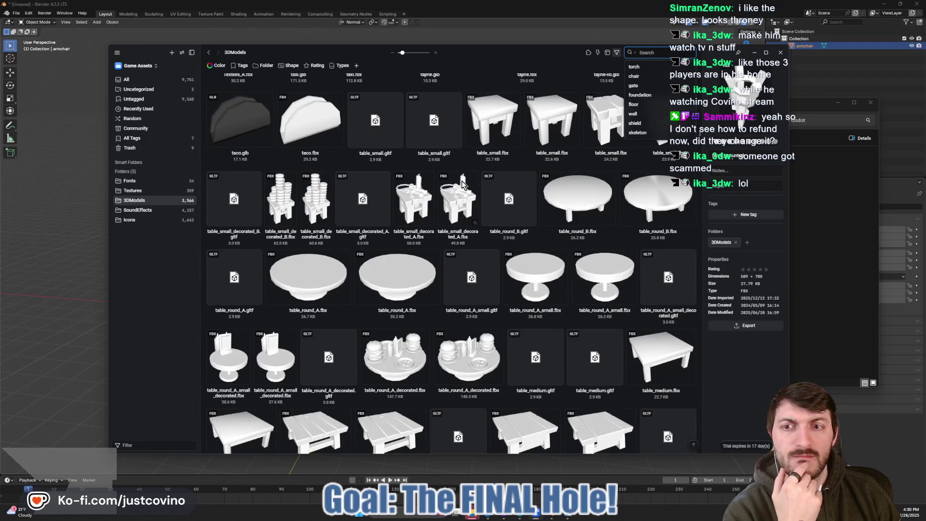
scroll(down, 3)
scroll(down, 3)
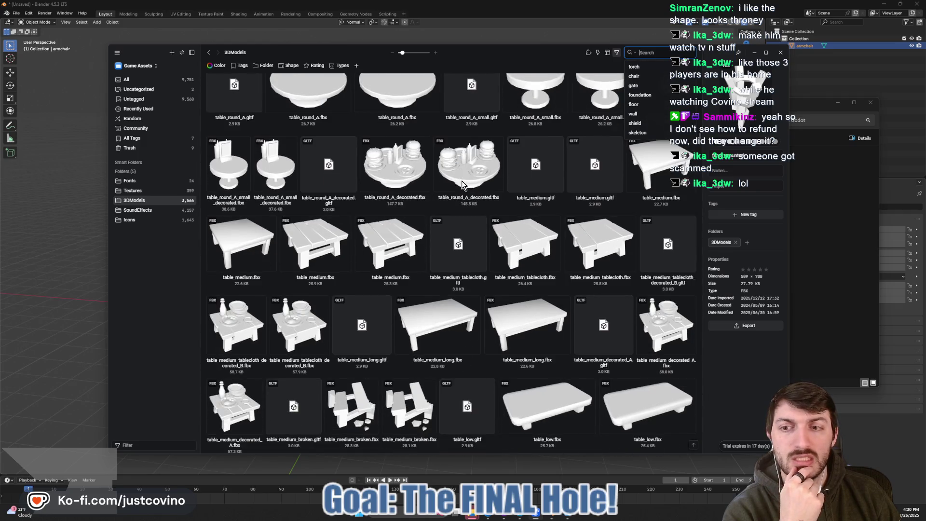
scroll(down, 3)
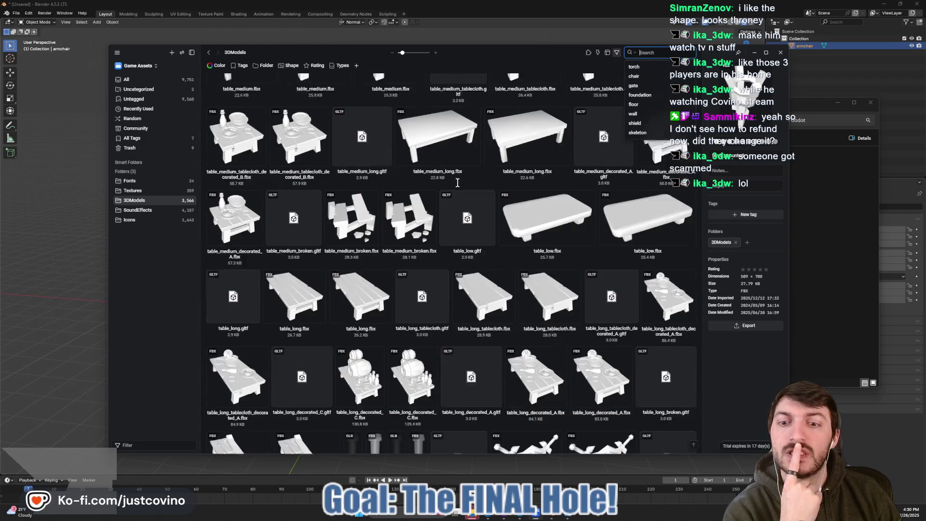
scroll(down, 3)
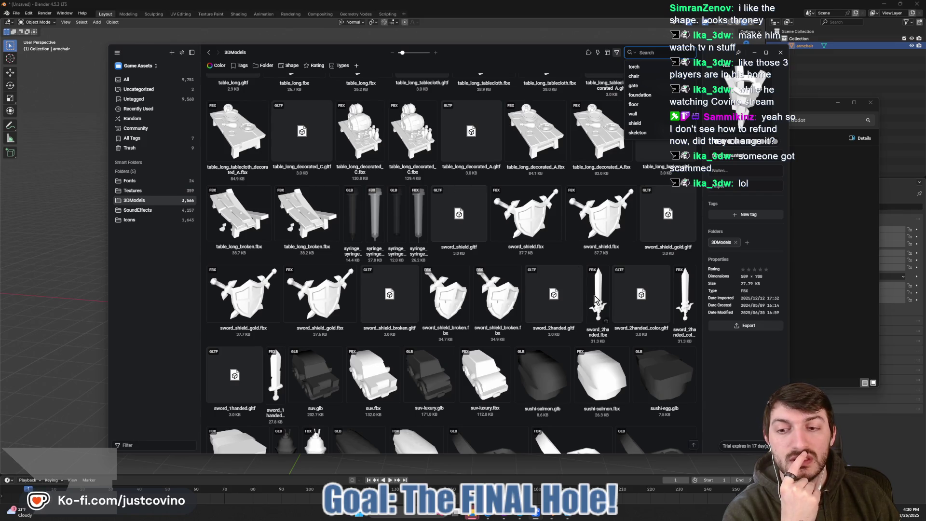
scroll(down, 3)
- Export sword_1handed.fbx to the Desktop
click(274, 267)
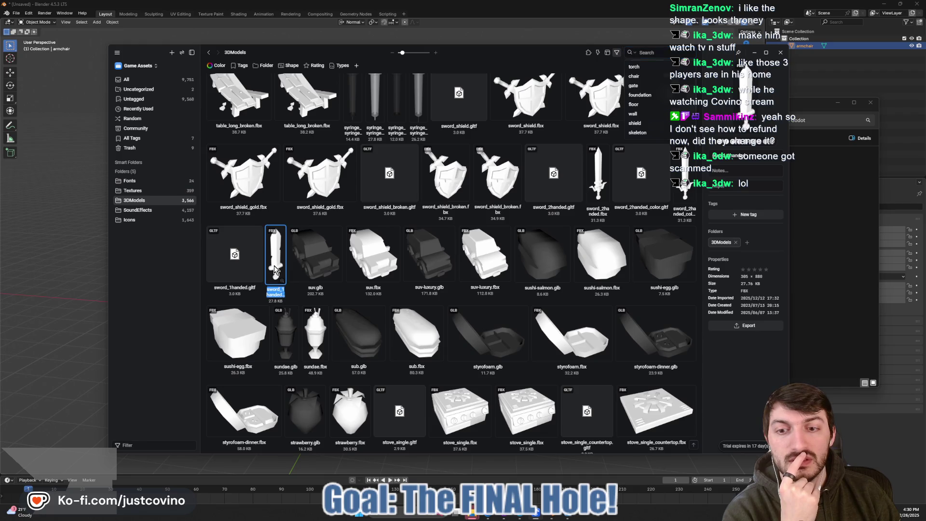
click(741, 325)
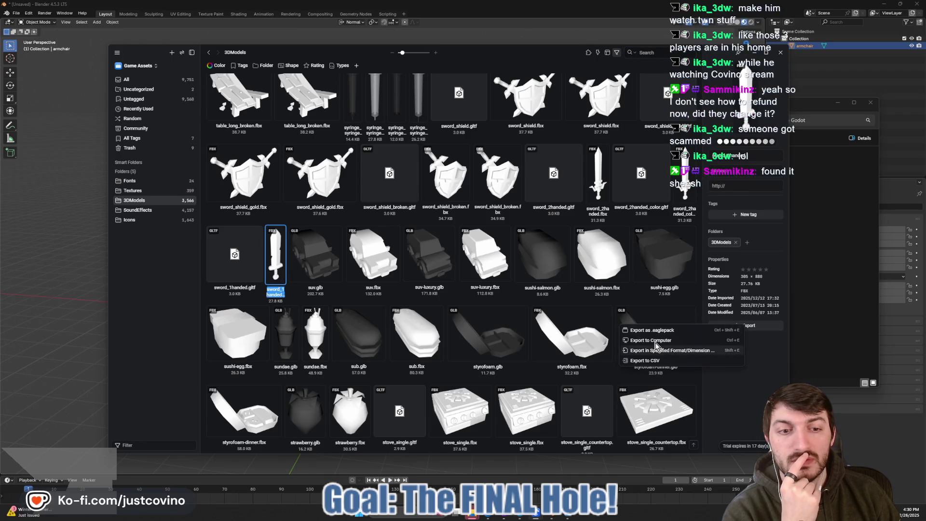
click(651, 340)
click(139, 150)
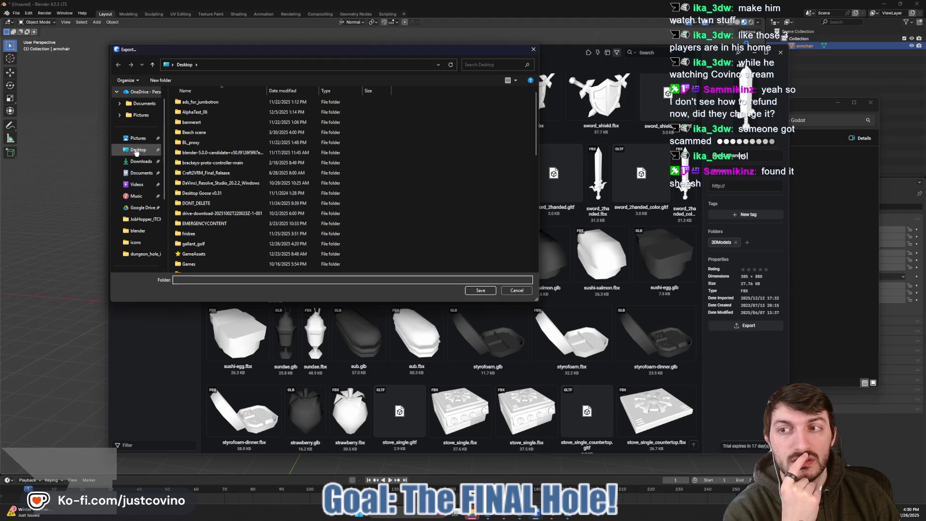
click(480, 290)
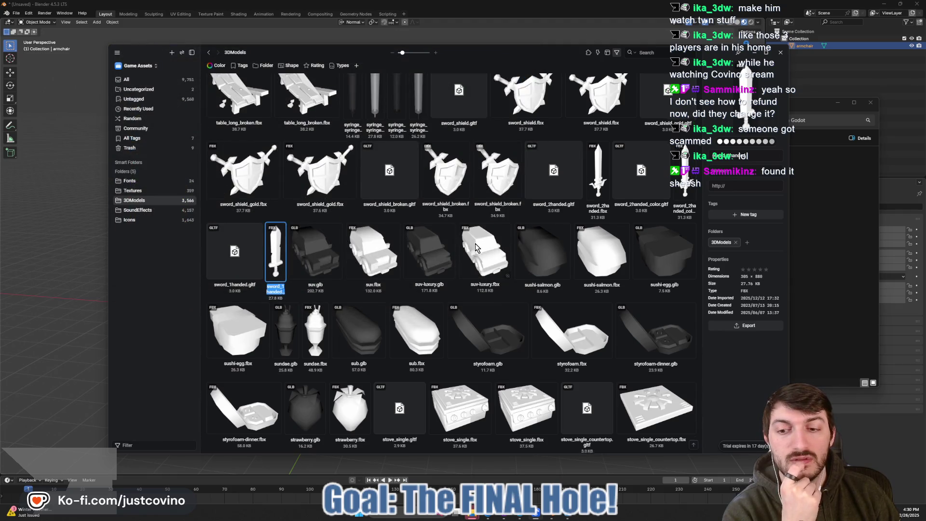
- Scroll the 3DModels grid further down to the shield rows
scroll(down, 3)
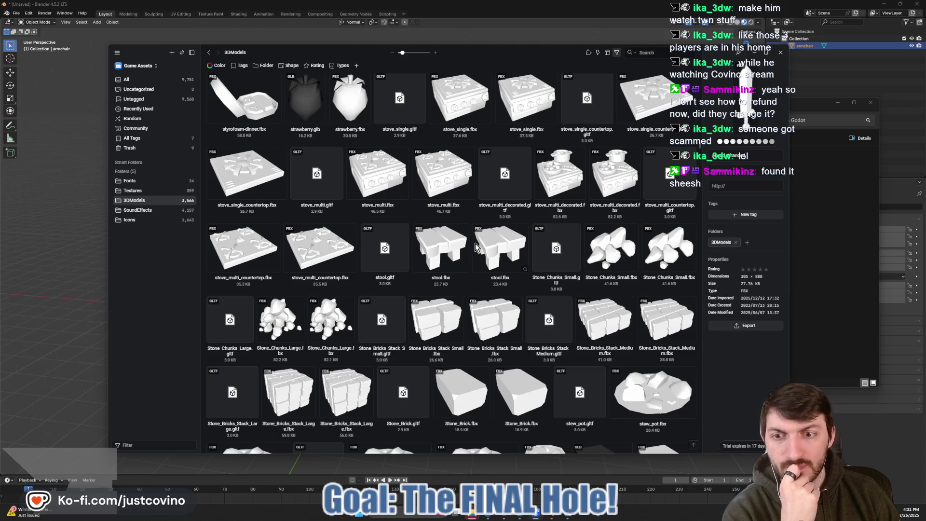
scroll(down, 3)
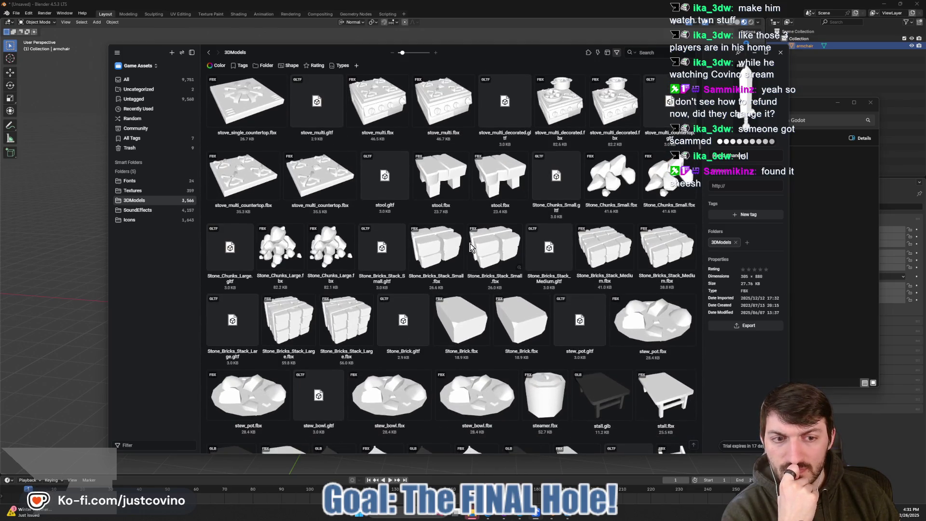
scroll(down, 3)
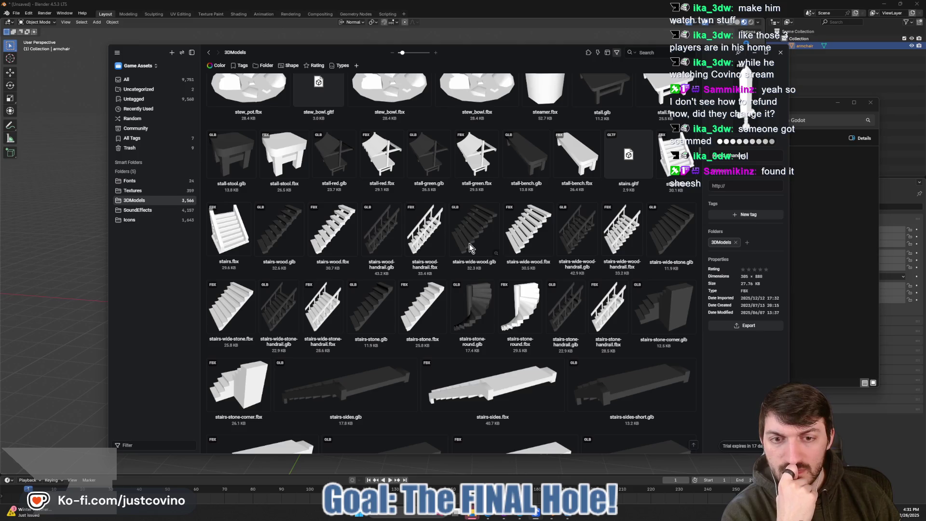
scroll(down, 3)
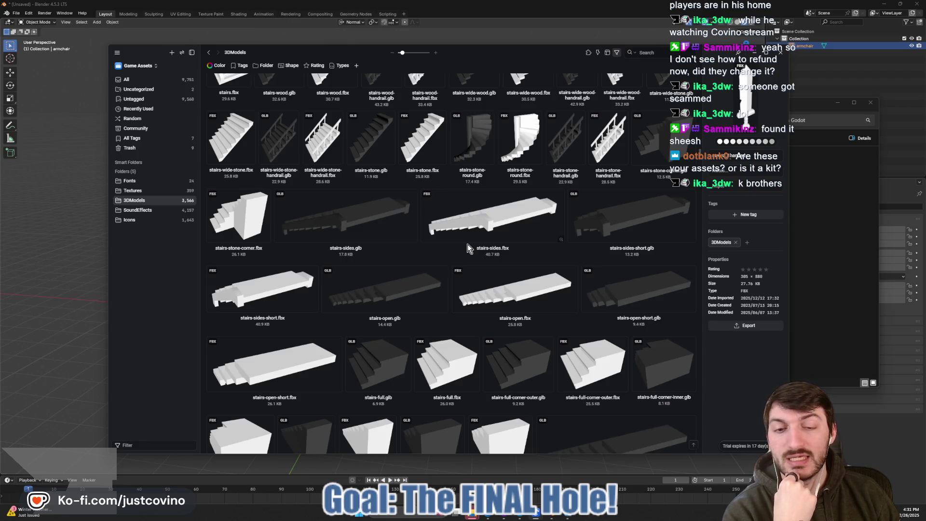
scroll(down, 3)
scroll(down, 3)
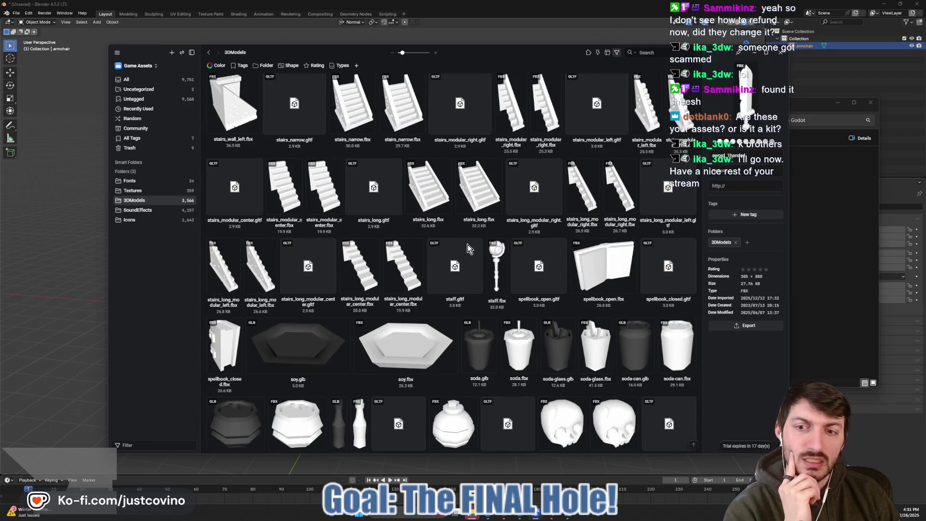
scroll(down, 3)
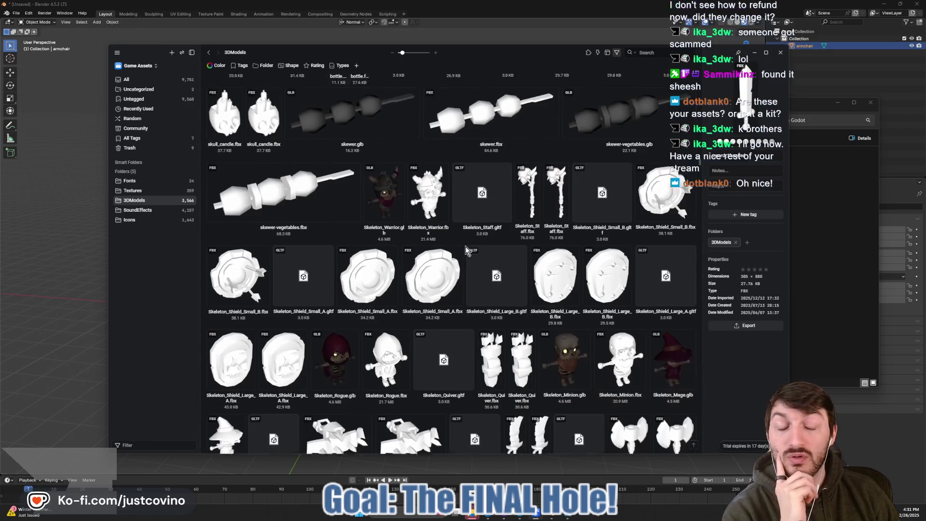
scroll(down, 3)
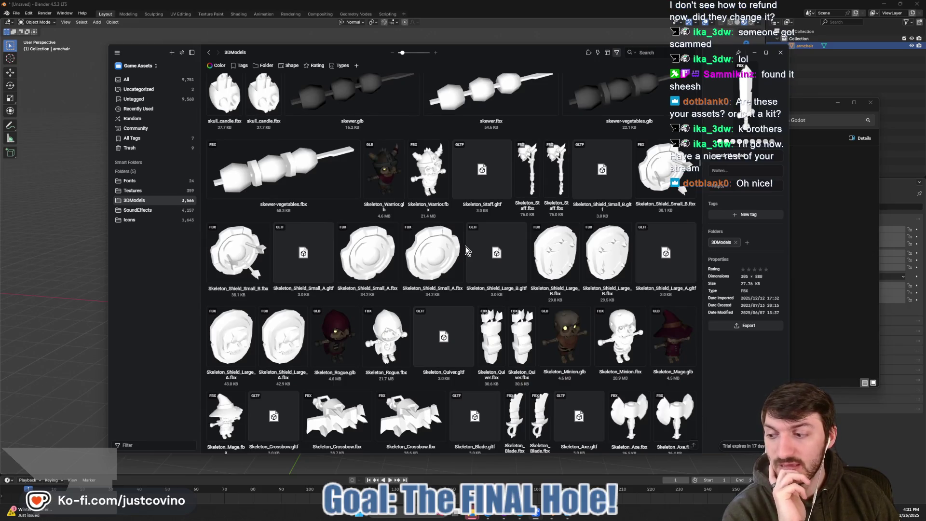
scroll(down, 3)
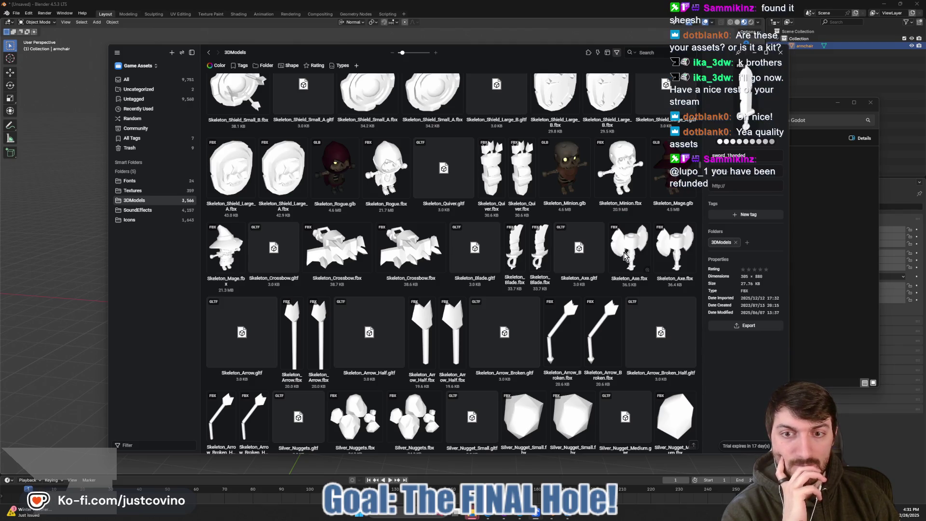
scroll(down, 3)
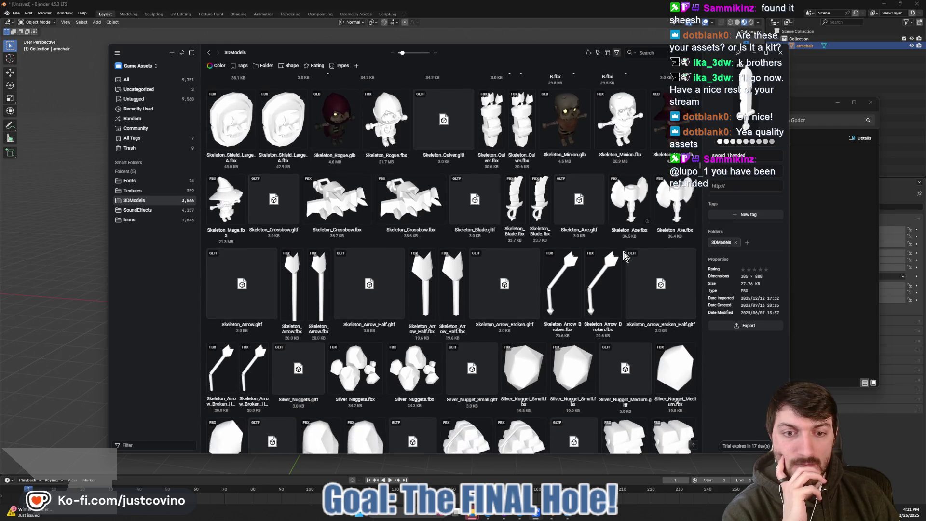
scroll(down, 3)
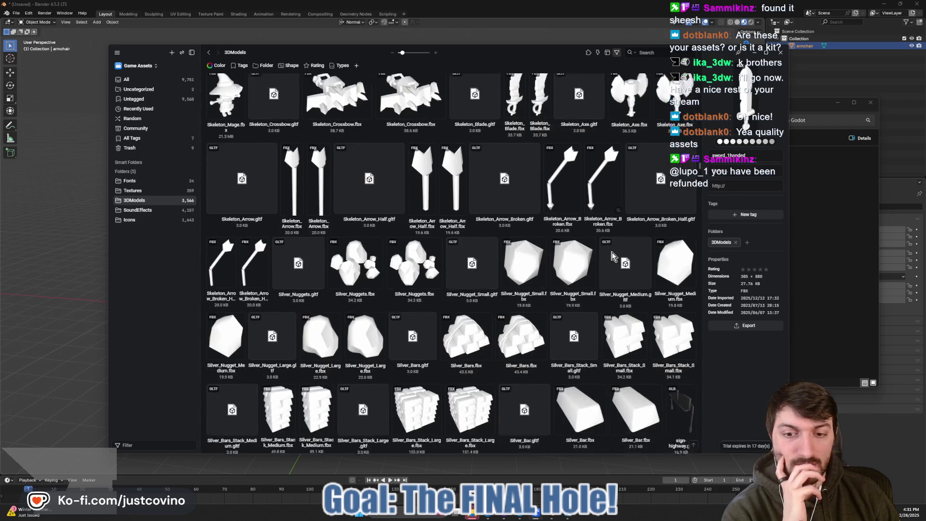
scroll(down, 3)
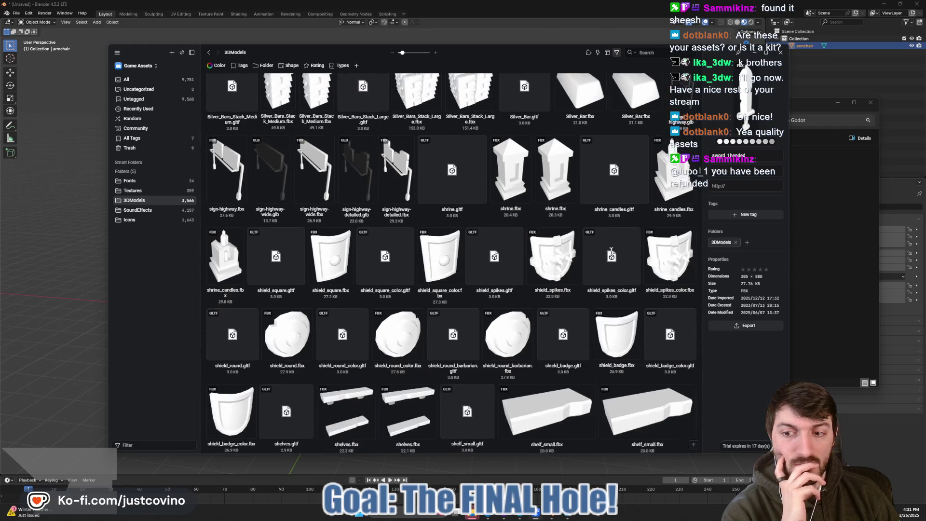
scroll(up, 3)
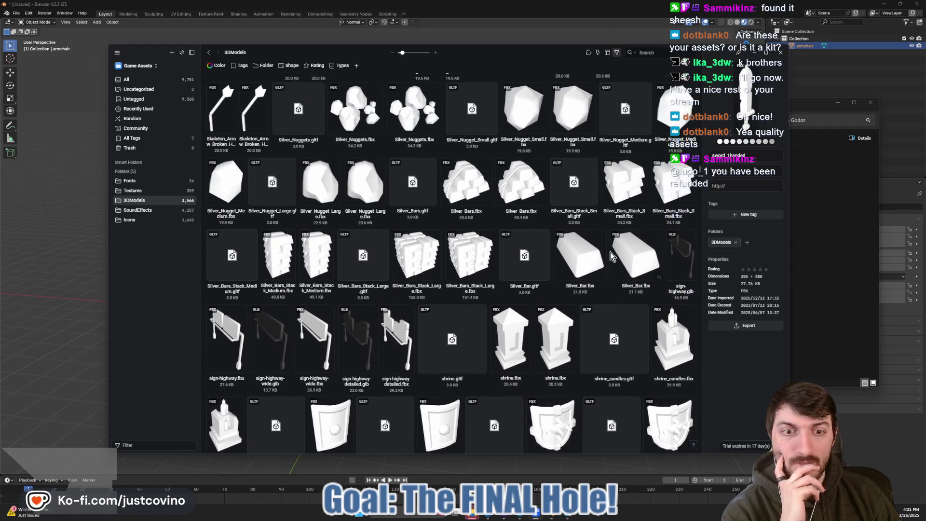
scroll(up, 3)
scroll(down, 3)
scroll(down, 3)
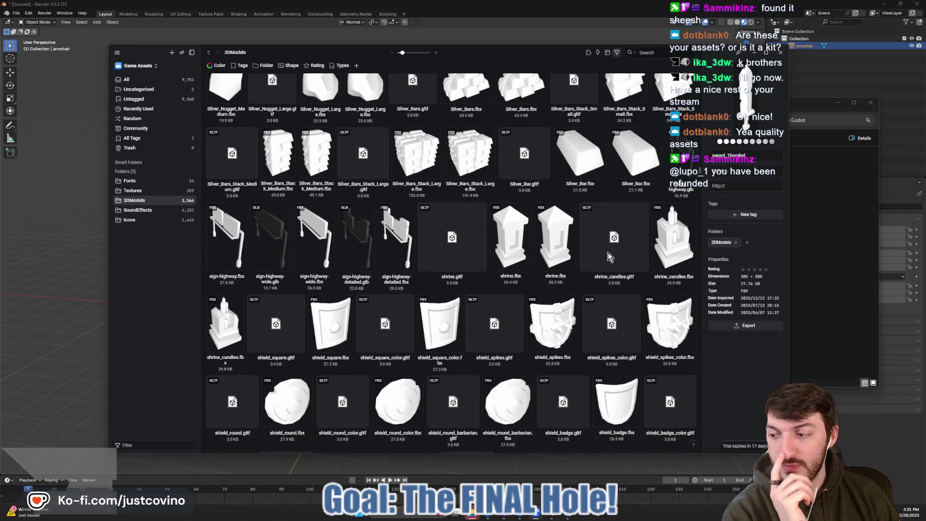
scroll(down, 3)
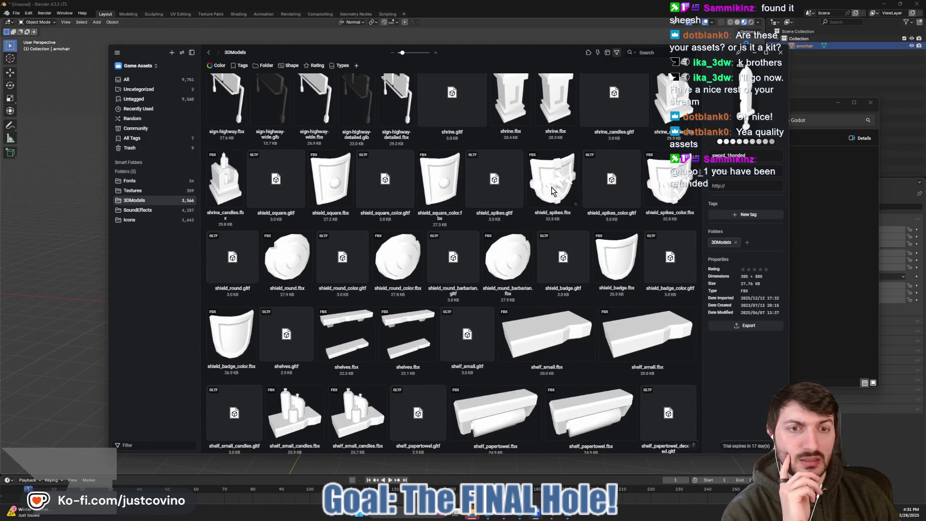
- Export shield_spikes.fbx to the Desktop
click(552, 189)
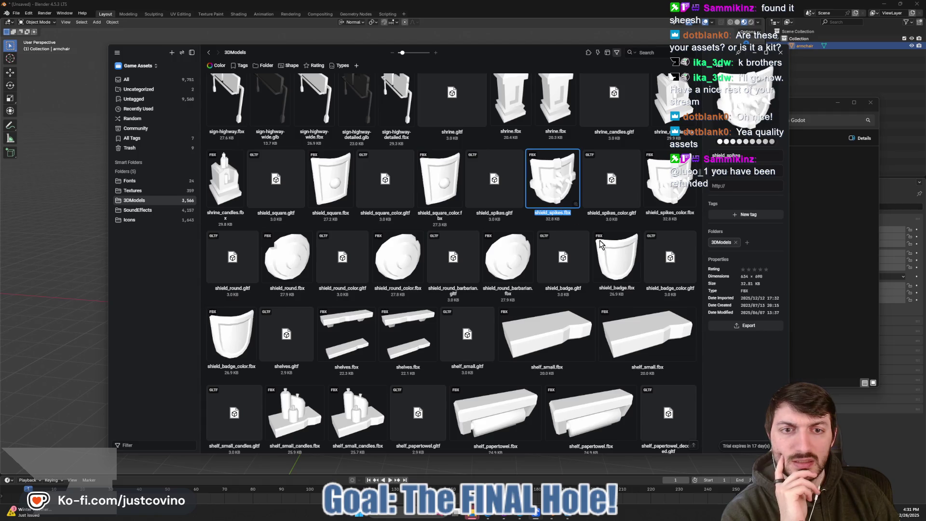
click(734, 328)
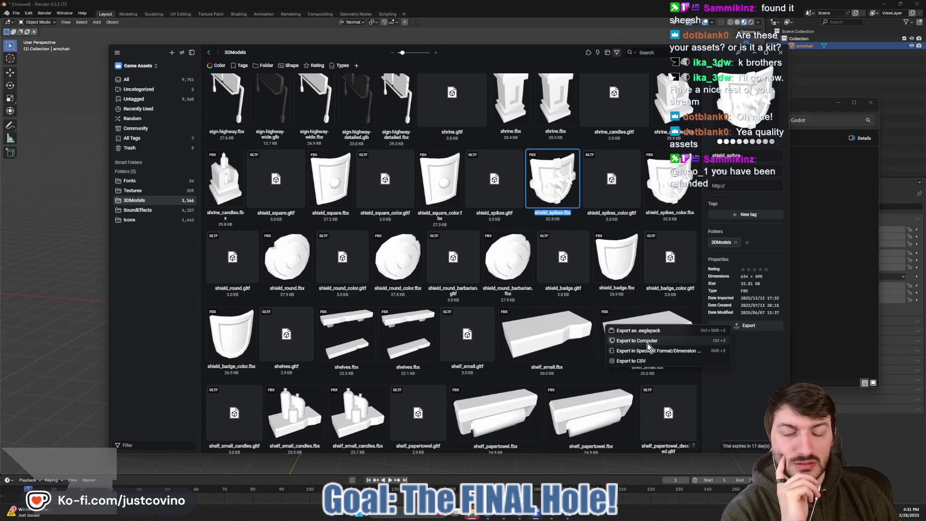
click(637, 340)
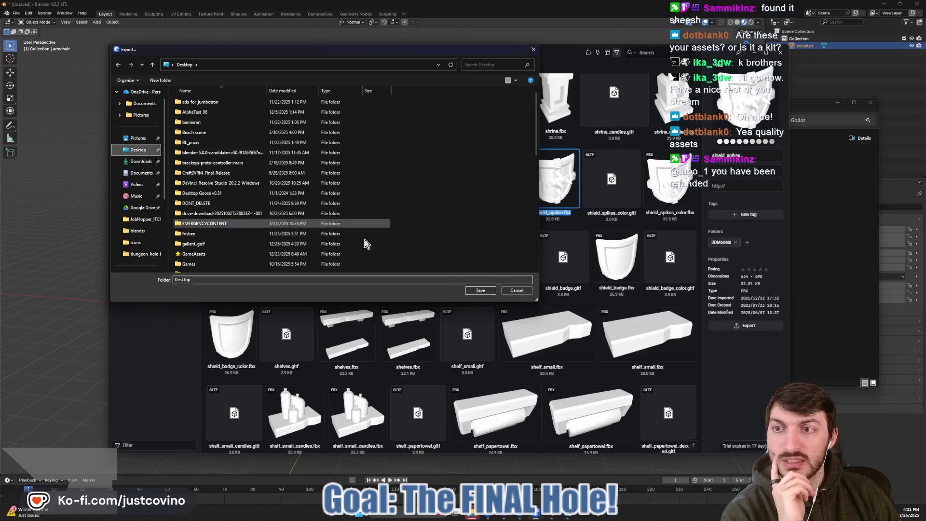
click(479, 290)
- Browse the rest of the 3DModels library, then hide Eagle to return to Blender
scroll(down, 3)
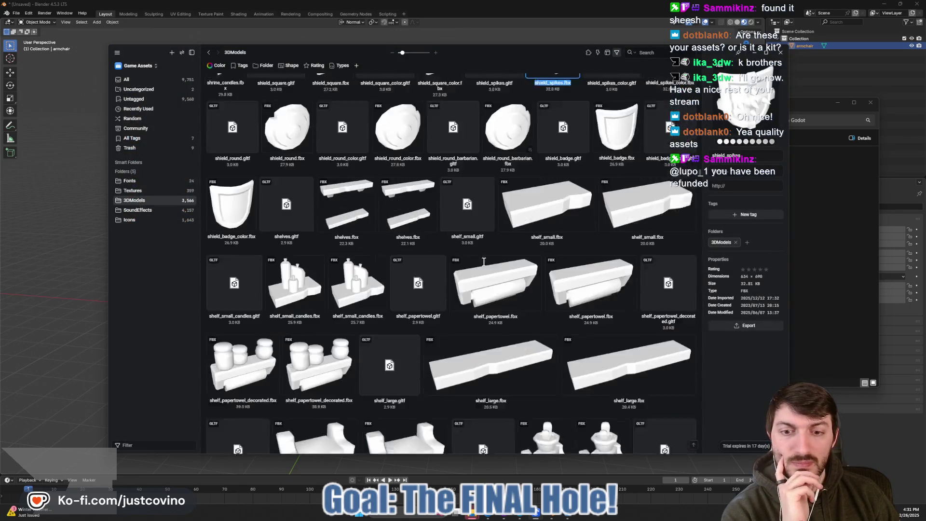
scroll(down, 3)
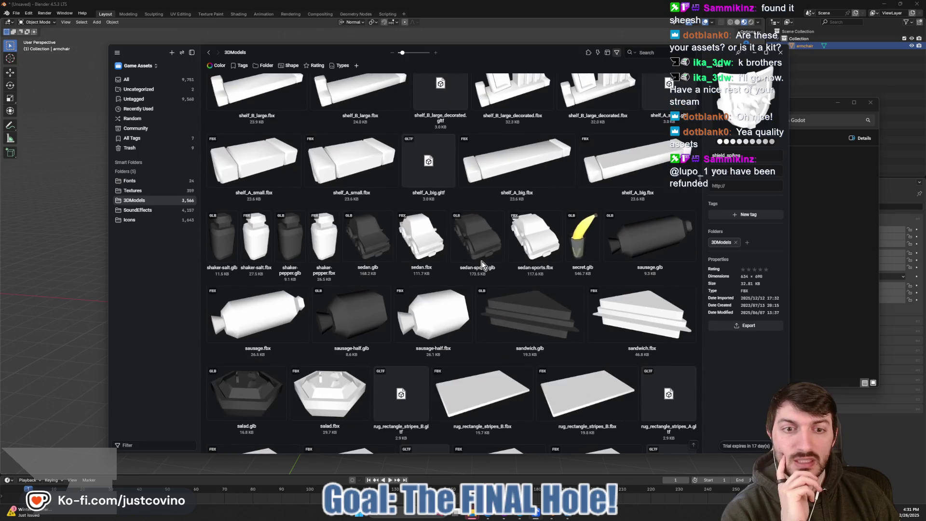
scroll(down, 3)
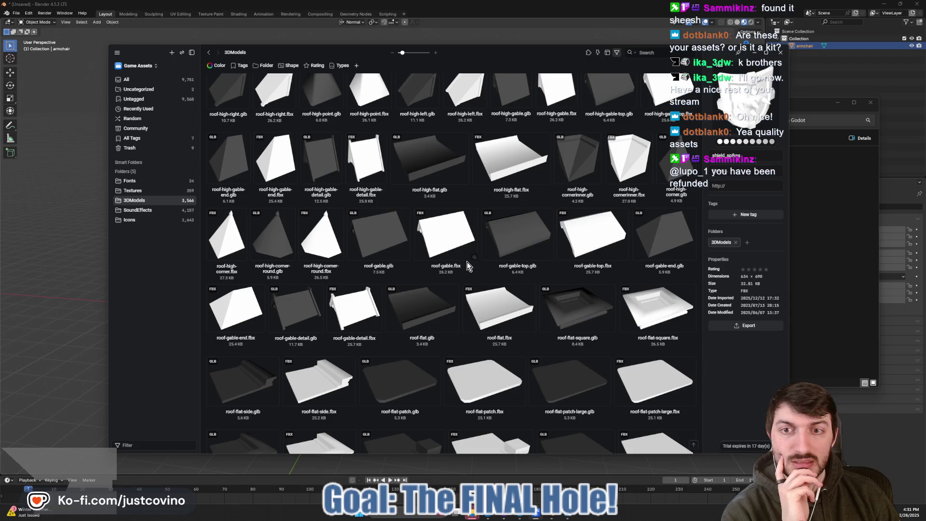
scroll(down, 3)
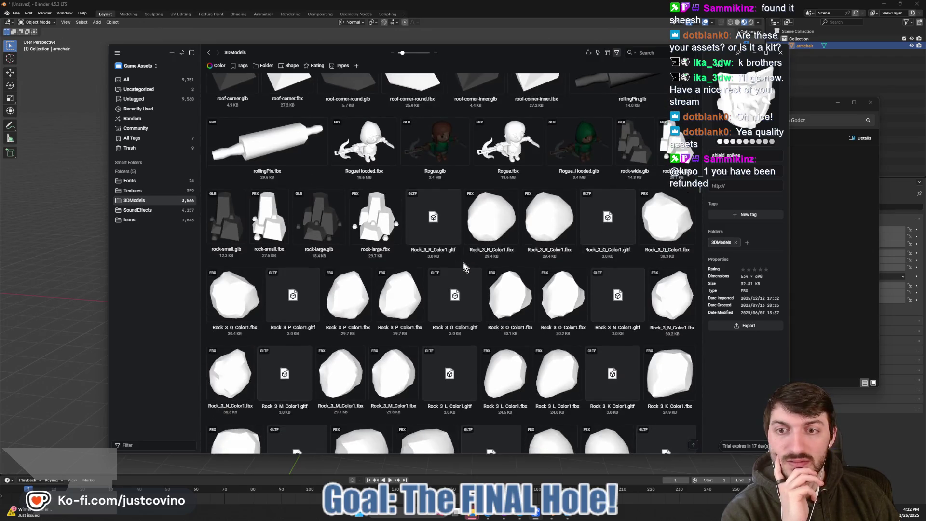
scroll(down, 3)
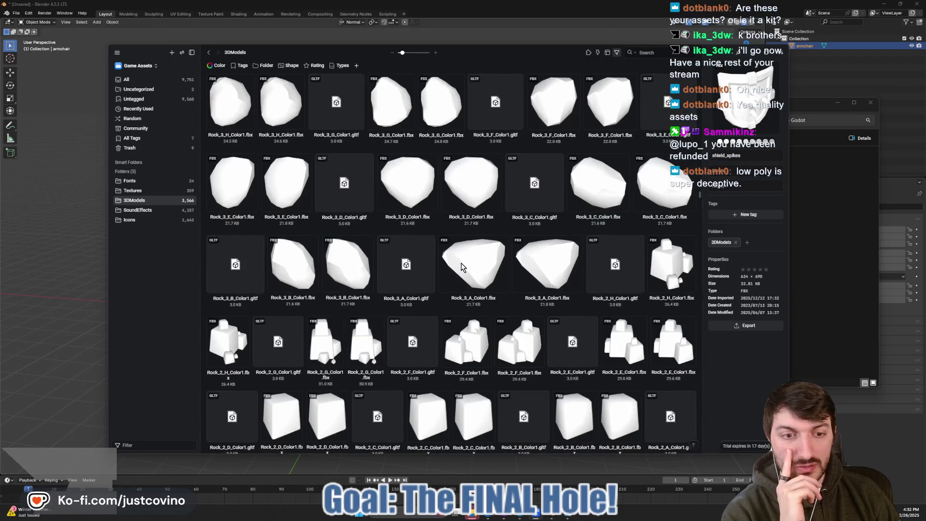
scroll(down, 3)
scroll(down, 3)
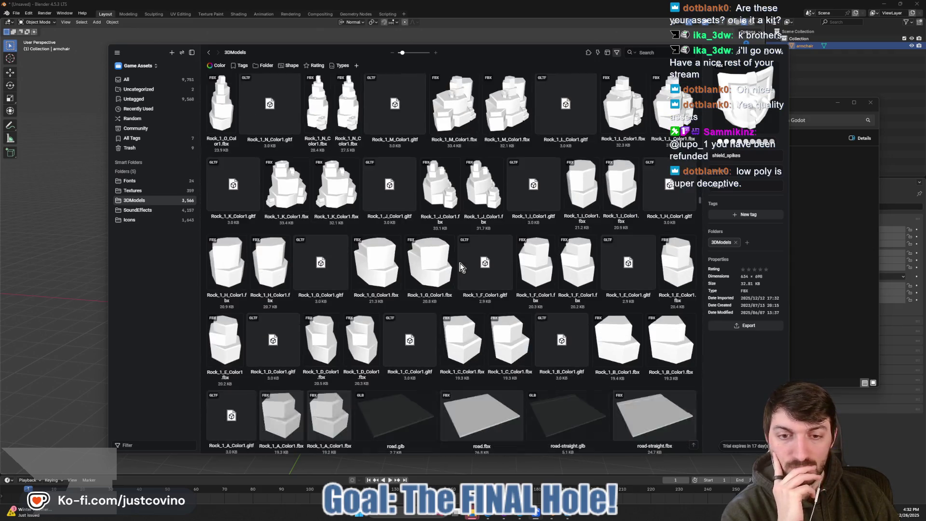
scroll(down, 3)
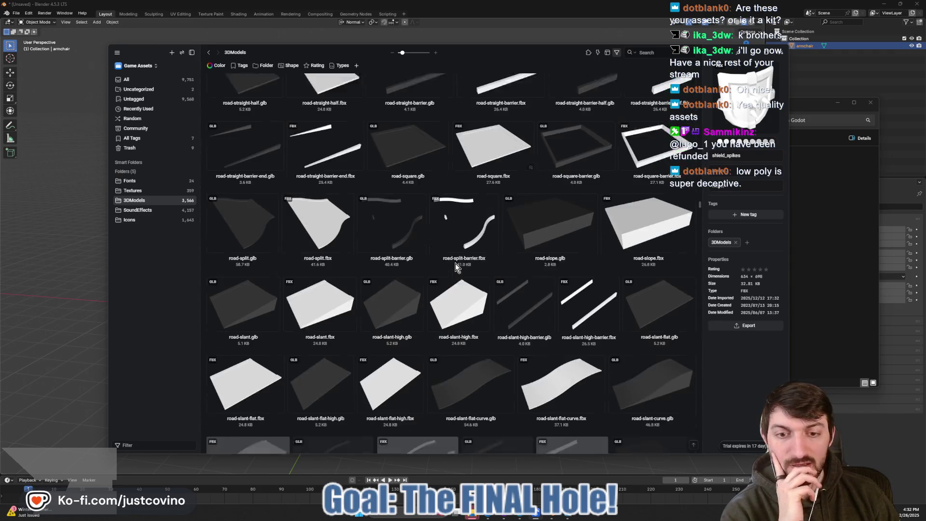
scroll(down, 3)
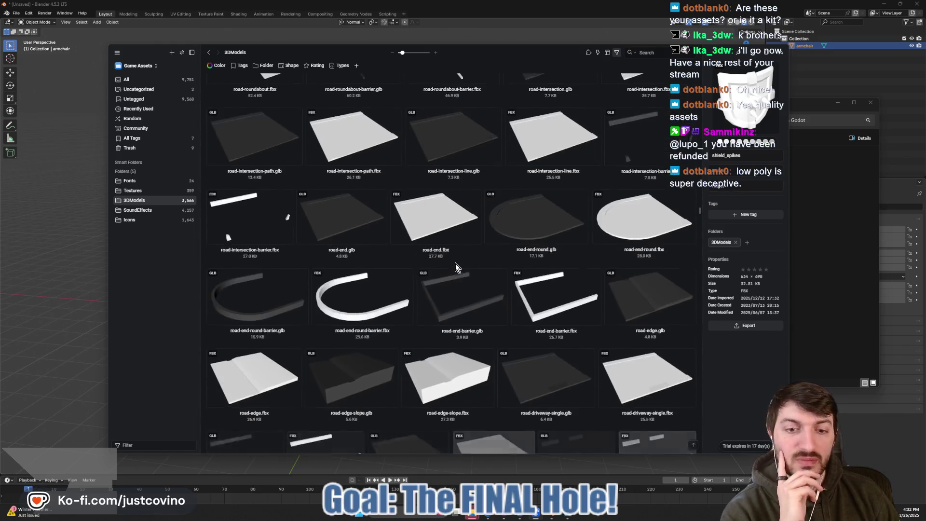
scroll(down, 3)
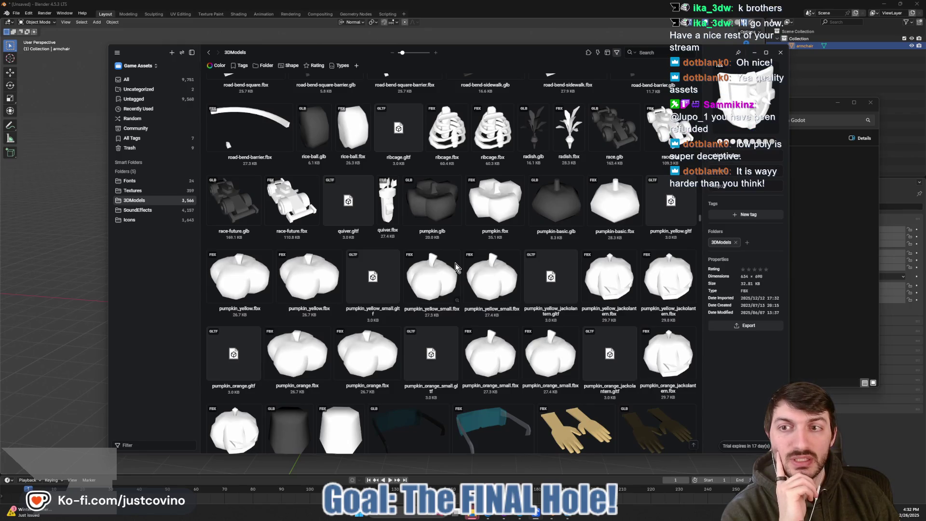
scroll(down, 3)
scroll(down, 3)
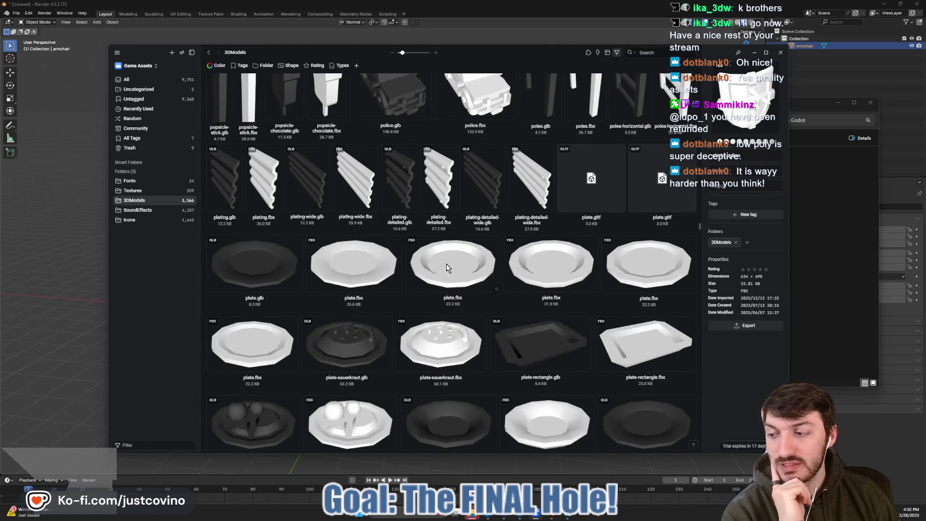
scroll(down, 3)
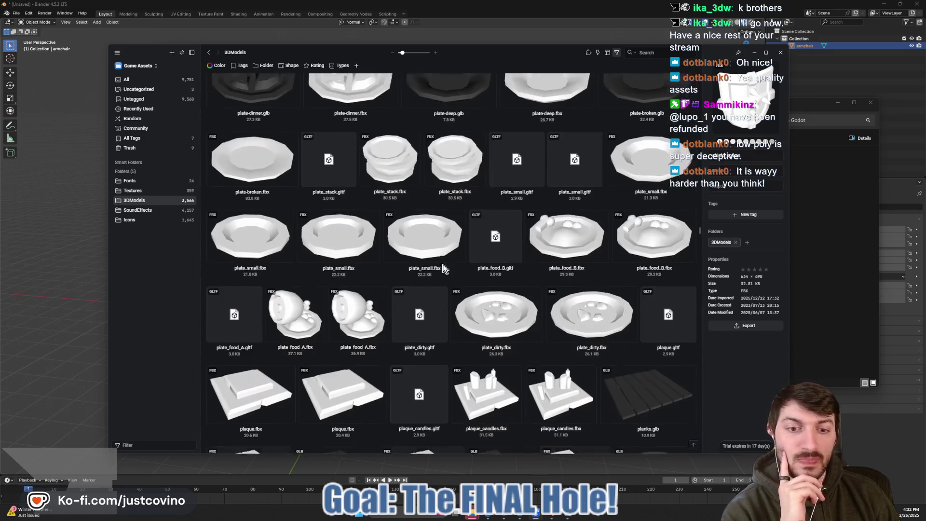
scroll(down, 3)
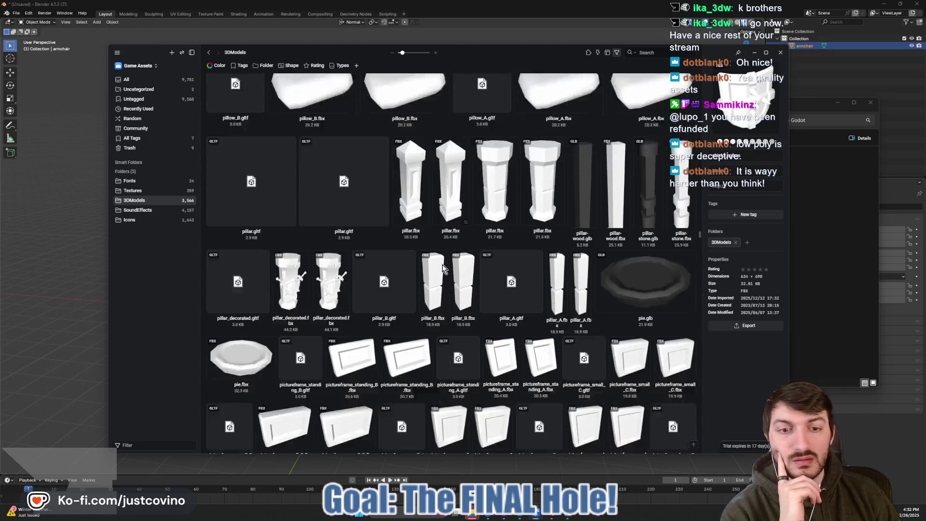
scroll(down, 3)
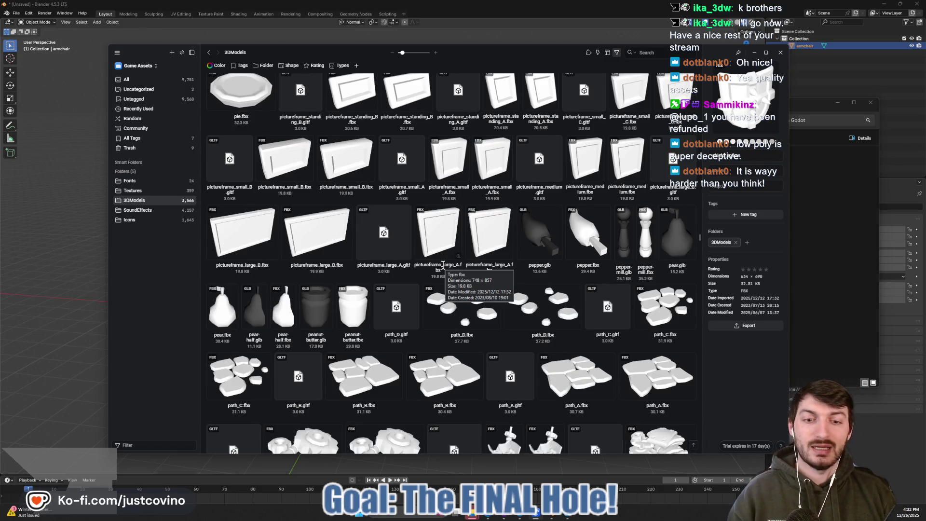
scroll(down, 3)
scroll(down, 3)
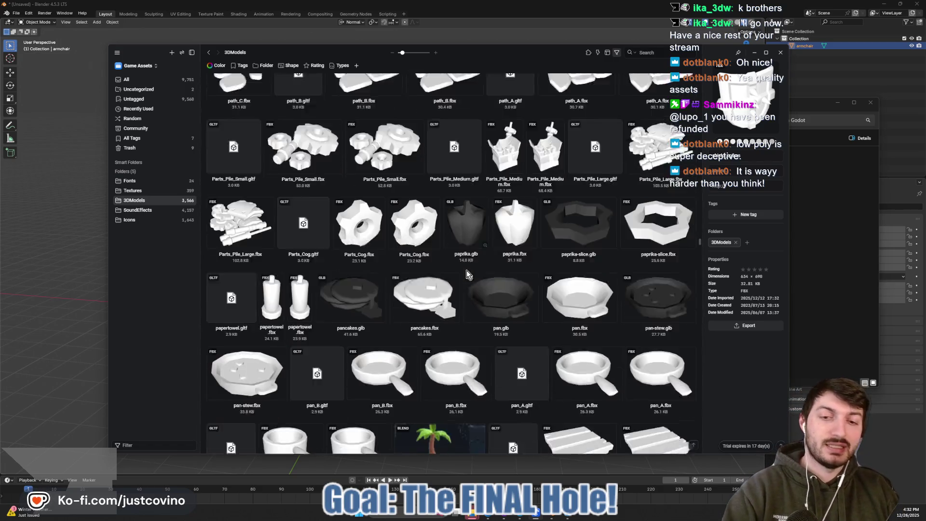
scroll(down, 3)
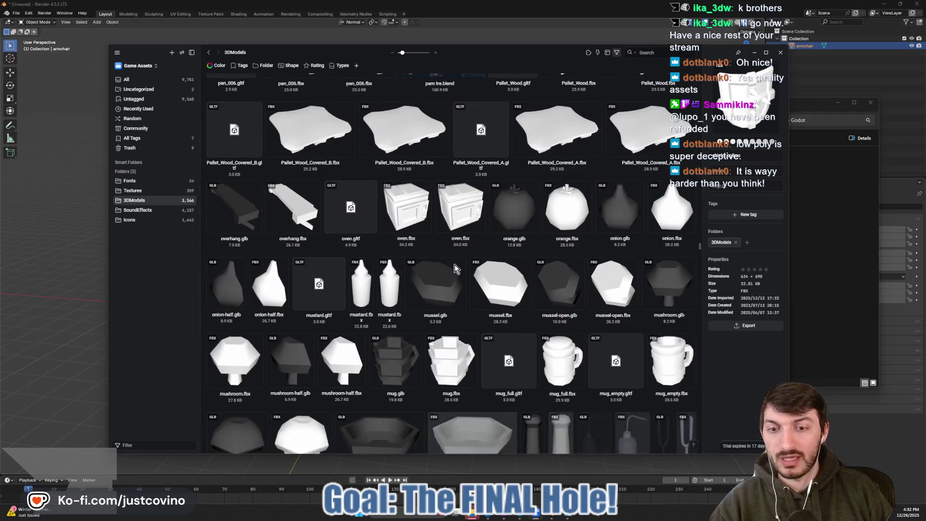
scroll(down, 3)
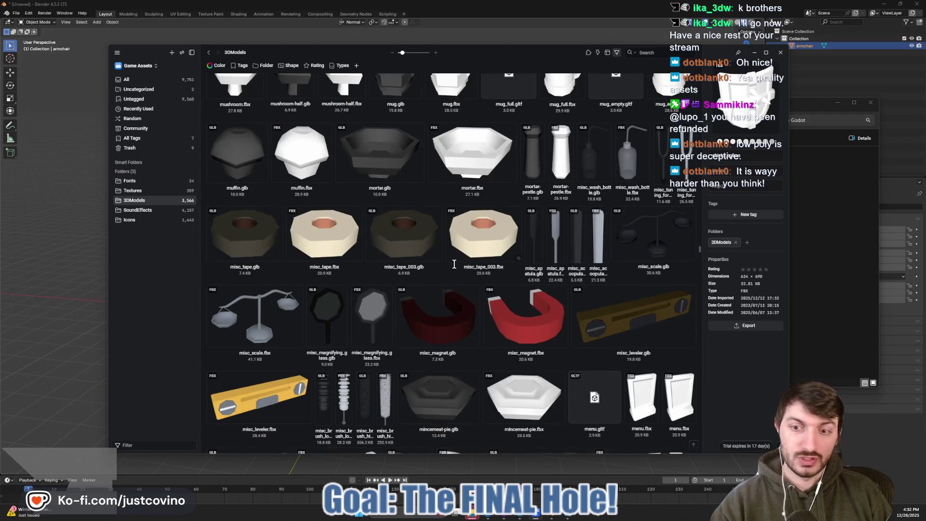
scroll(down, 3)
scroll(down, 3)
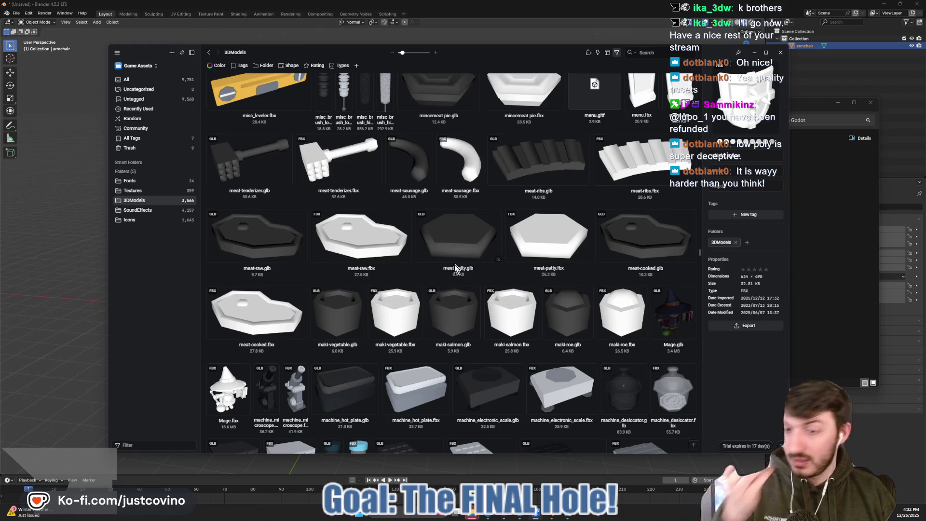
scroll(down, 3)
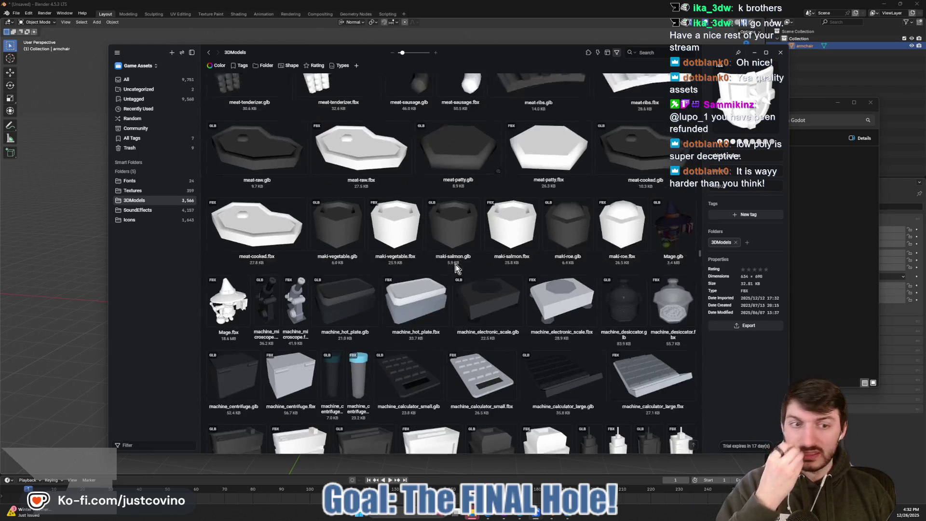
scroll(down, 3)
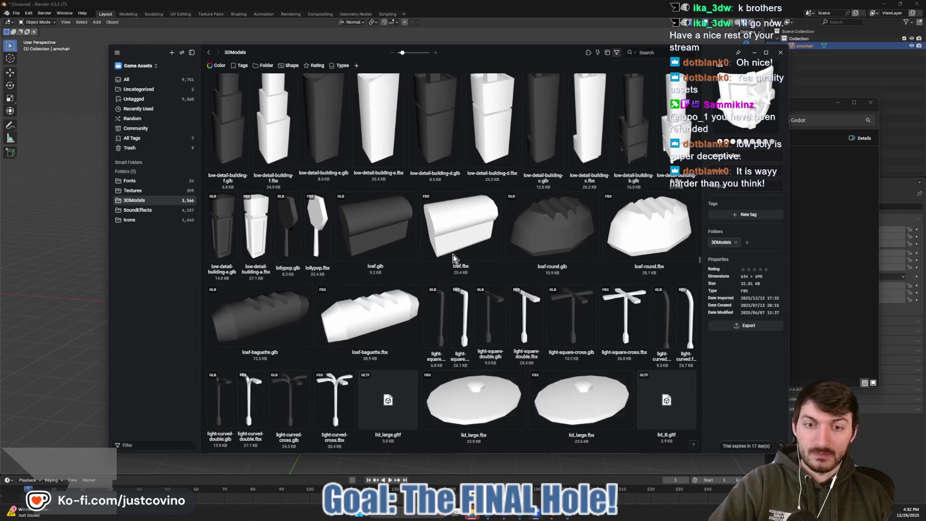
scroll(down, 3)
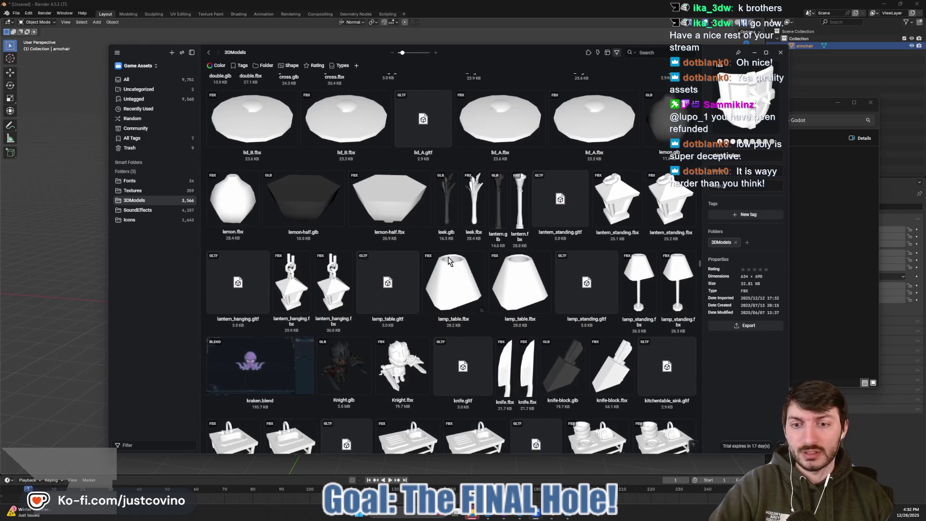
scroll(down, 3)
scroll(down, 3)
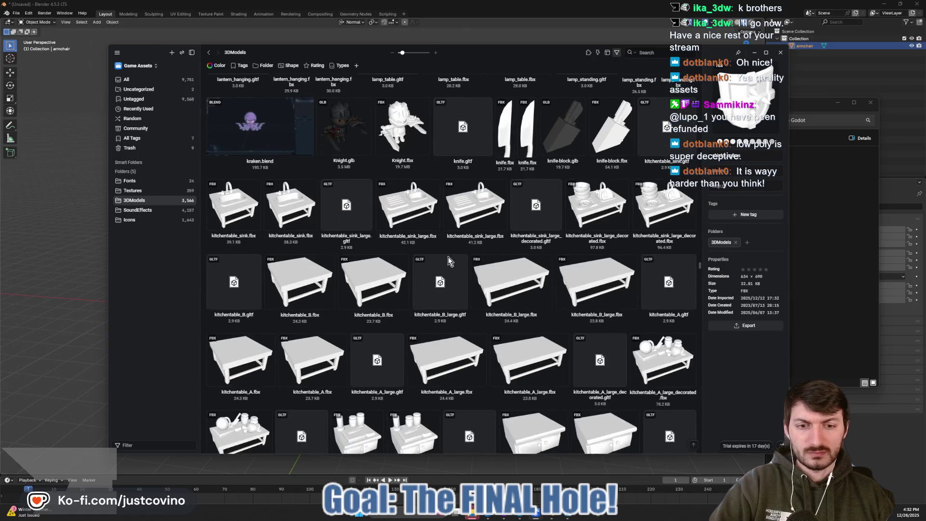
scroll(down, 3)
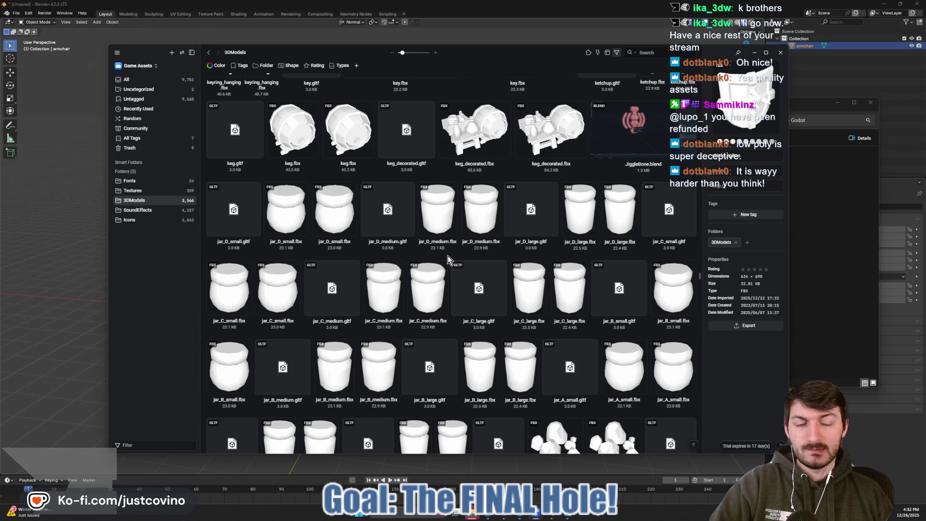
scroll(down, 3)
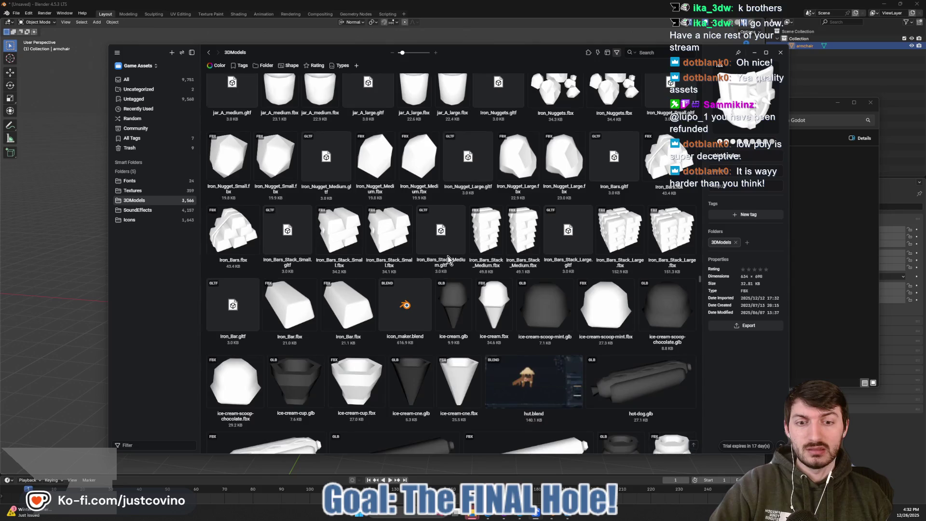
scroll(down, 3)
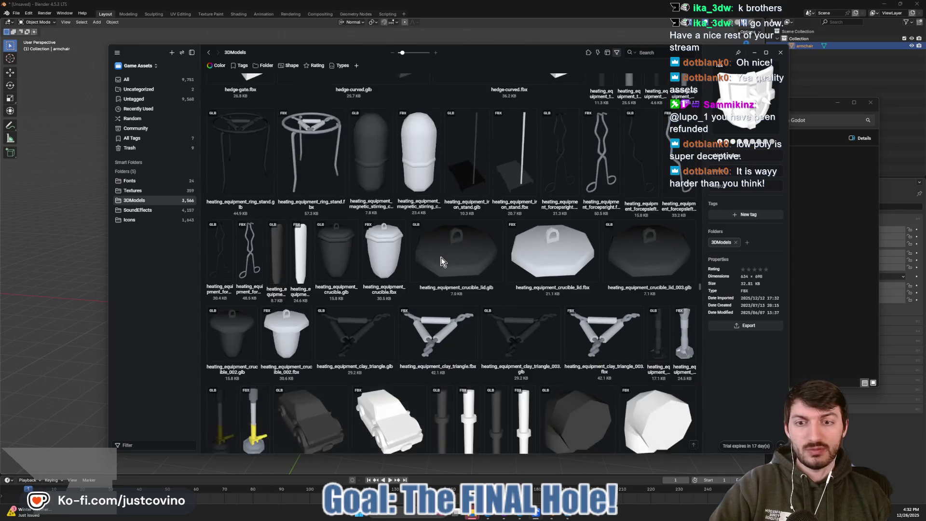
scroll(down, 3)
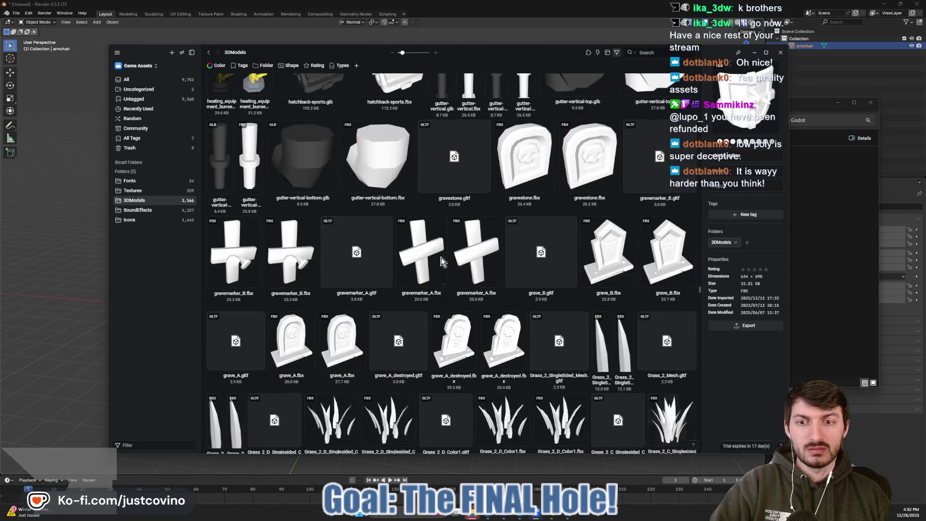
scroll(down, 3)
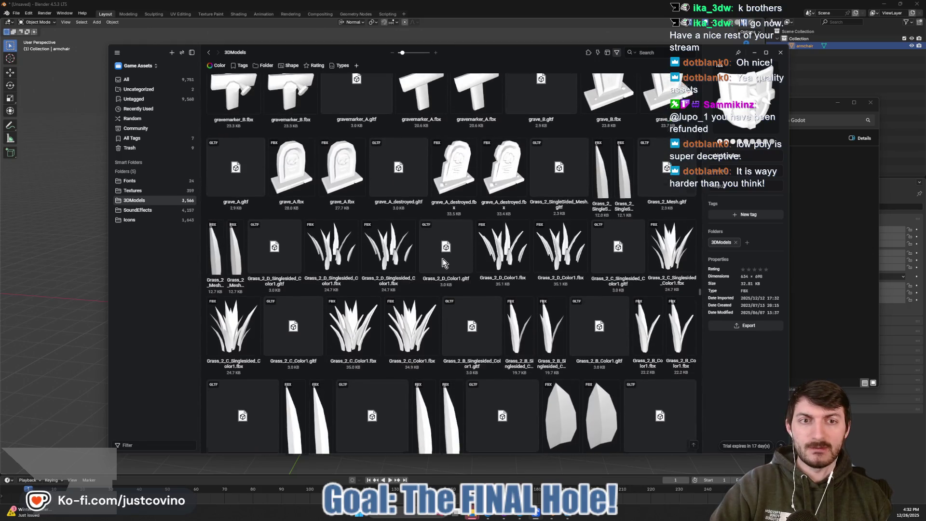
scroll(down, 3)
scroll(down, 3)
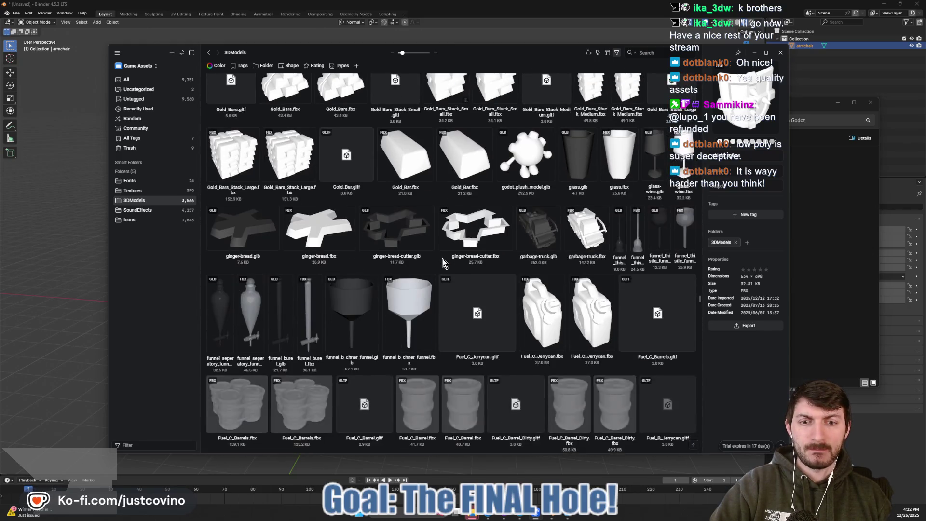
scroll(down, 3)
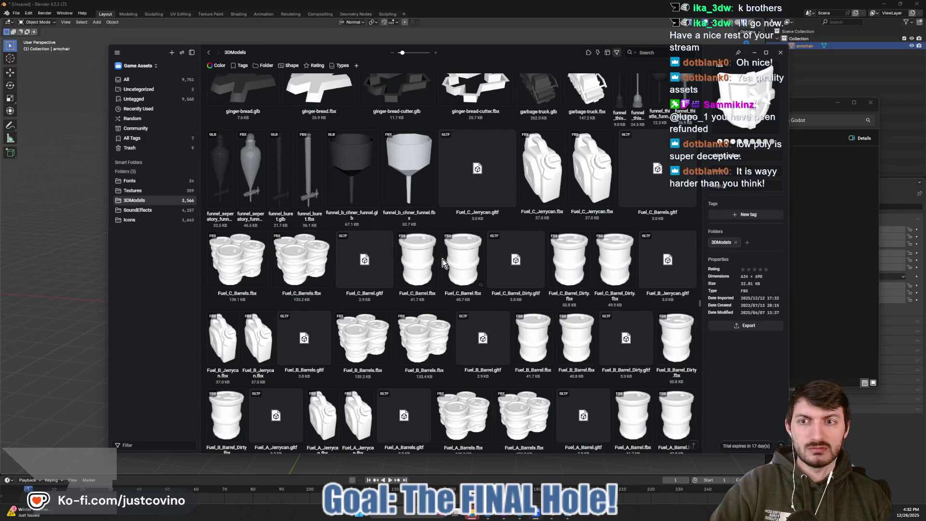
scroll(down, 3)
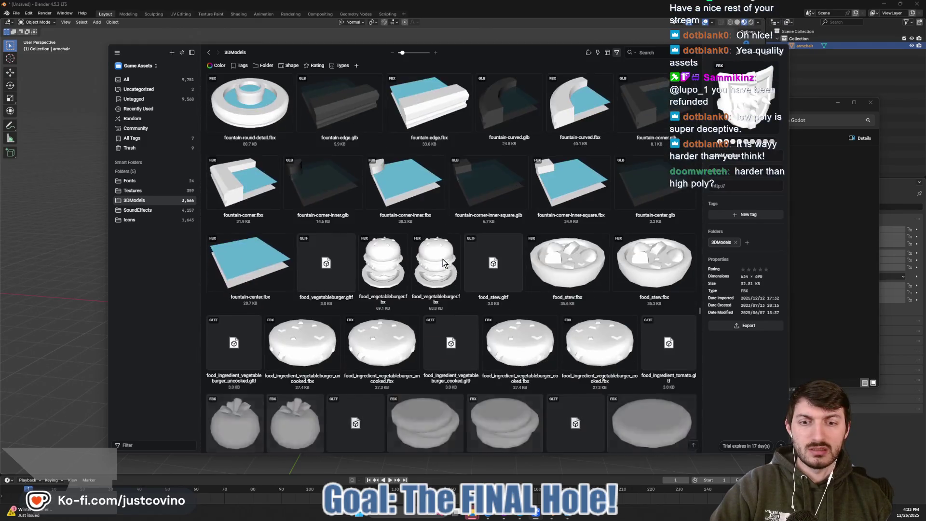
scroll(down, 3)
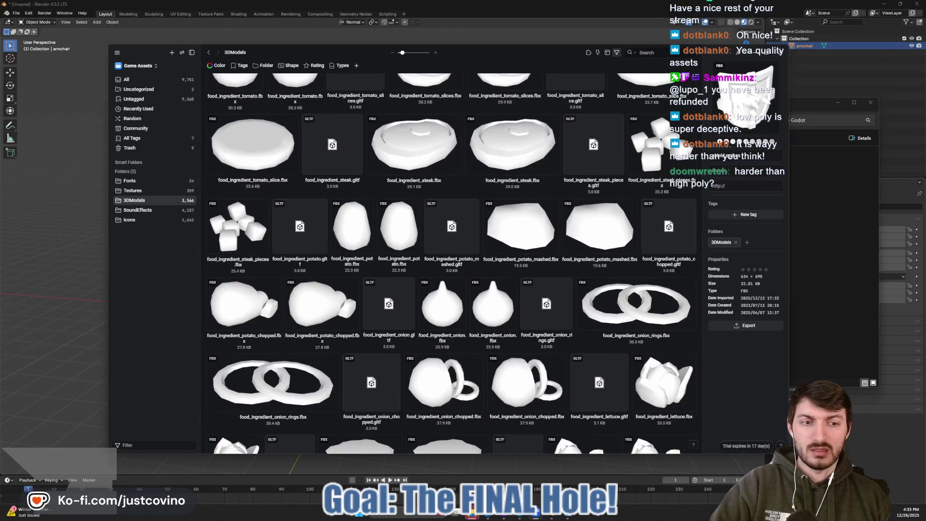
key(Escape)
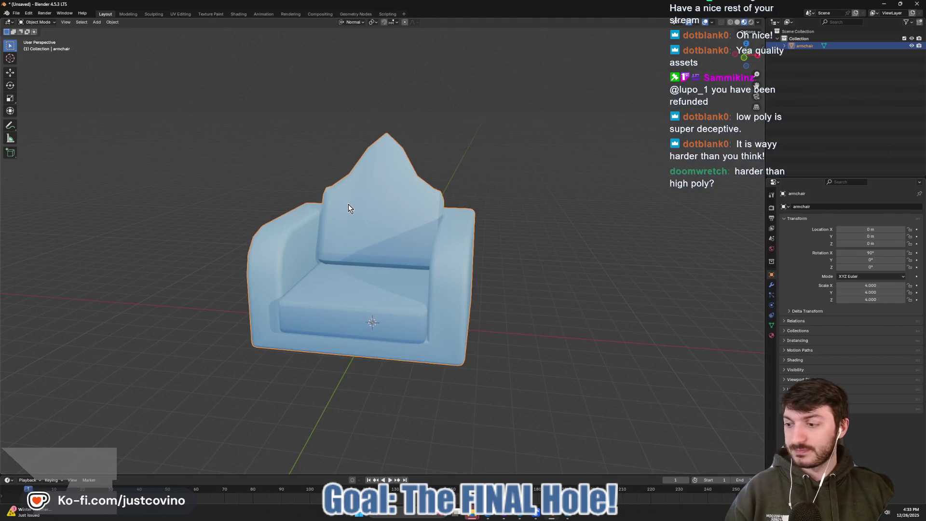
- Deselect the armchair and import shield_spikes.fbx, sword_1handed.fbx and torch_mounted.fbx as FBX
scroll(down, 3)
drag(271, 233, 291, 241)
click(268, 255)
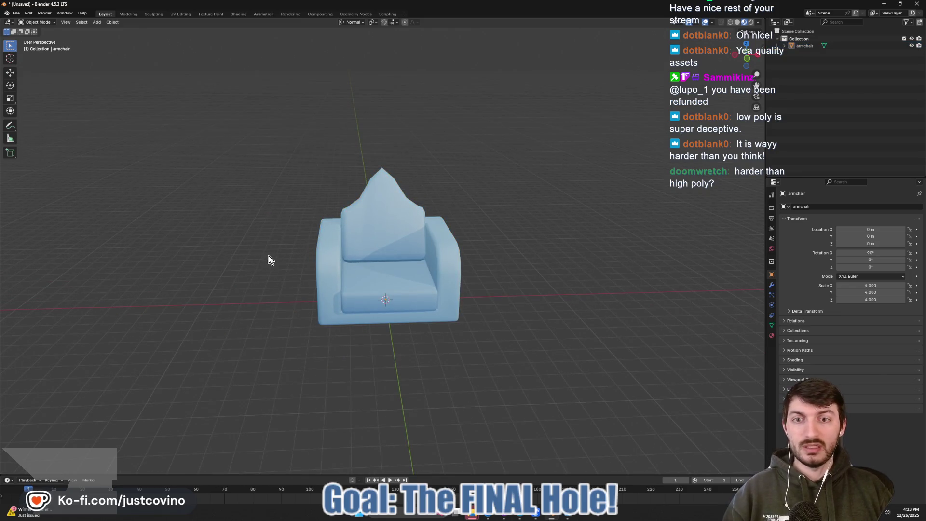
click(15, 14)
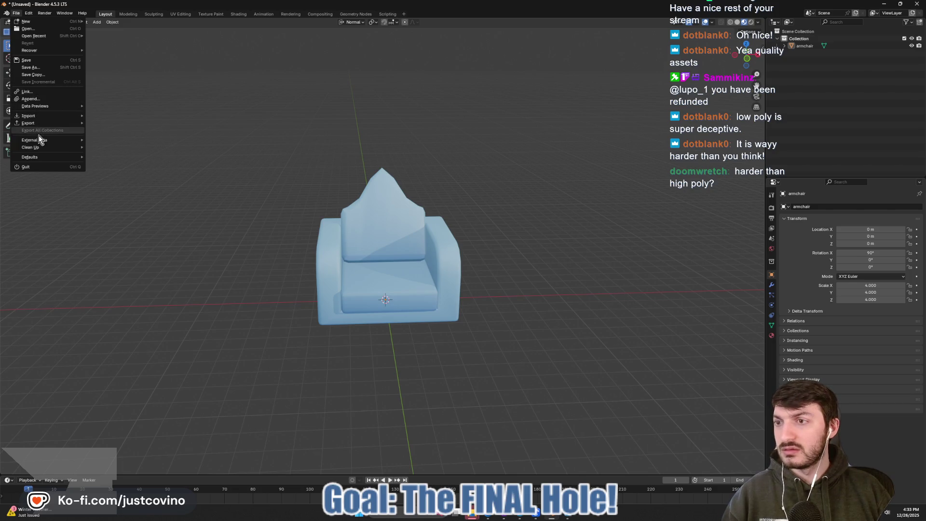
mouse_move(37, 118)
click(122, 189)
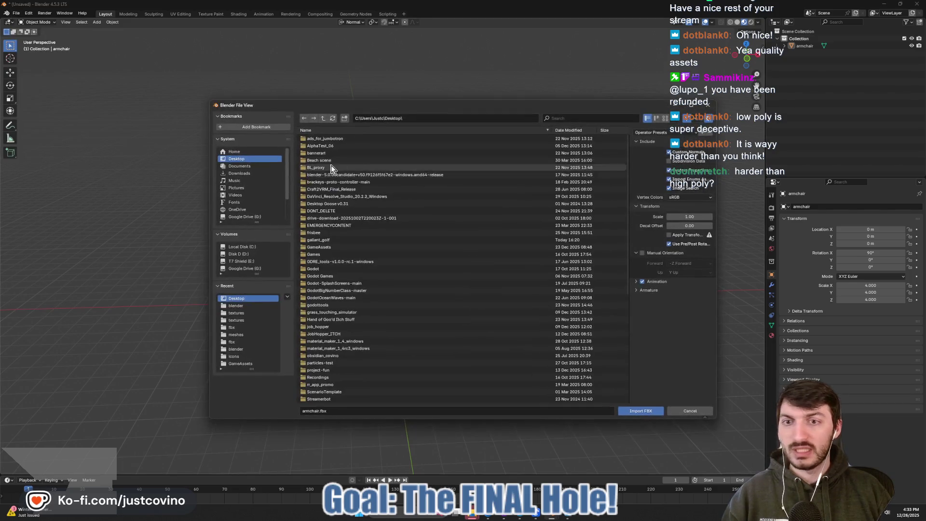
scroll(down, 3)
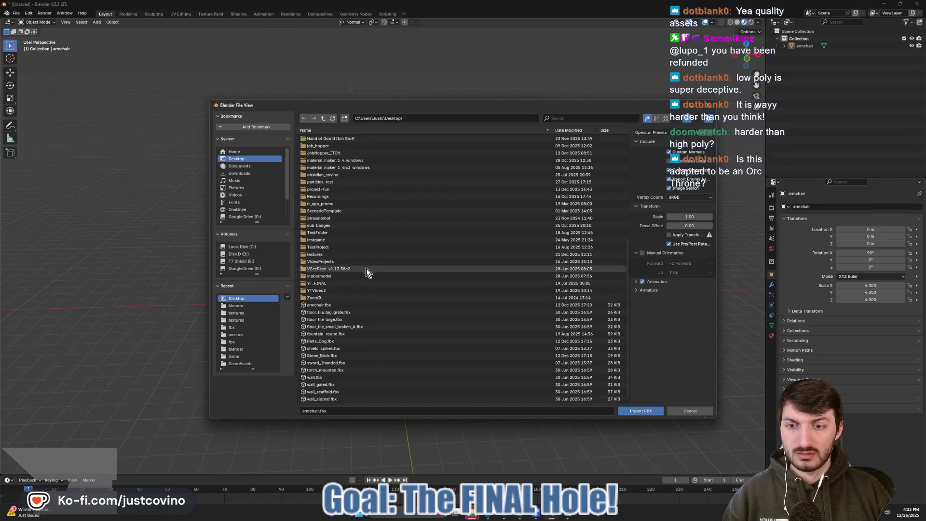
click(348, 349)
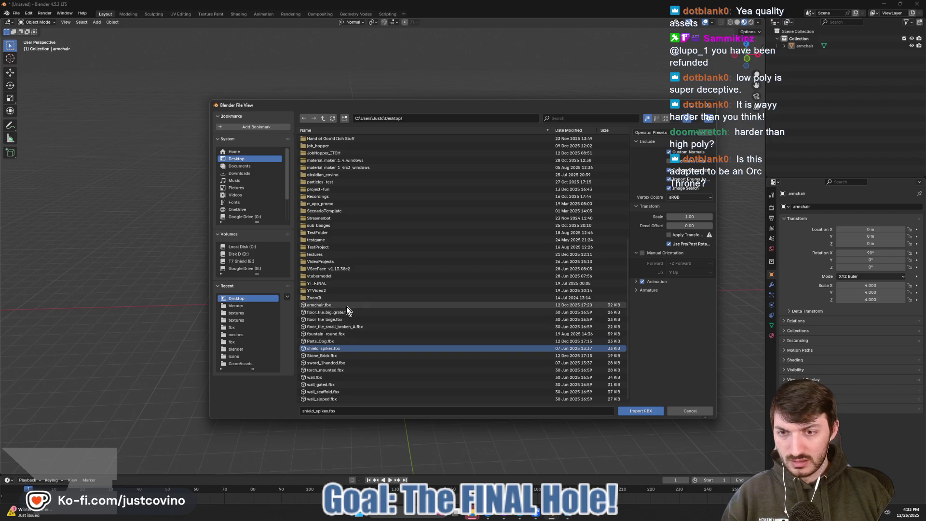
click(349, 363)
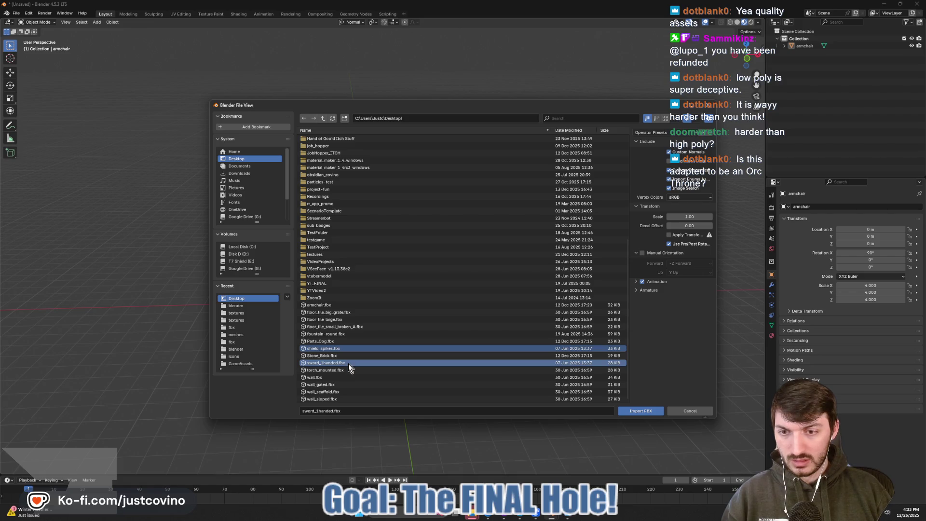
click(343, 371)
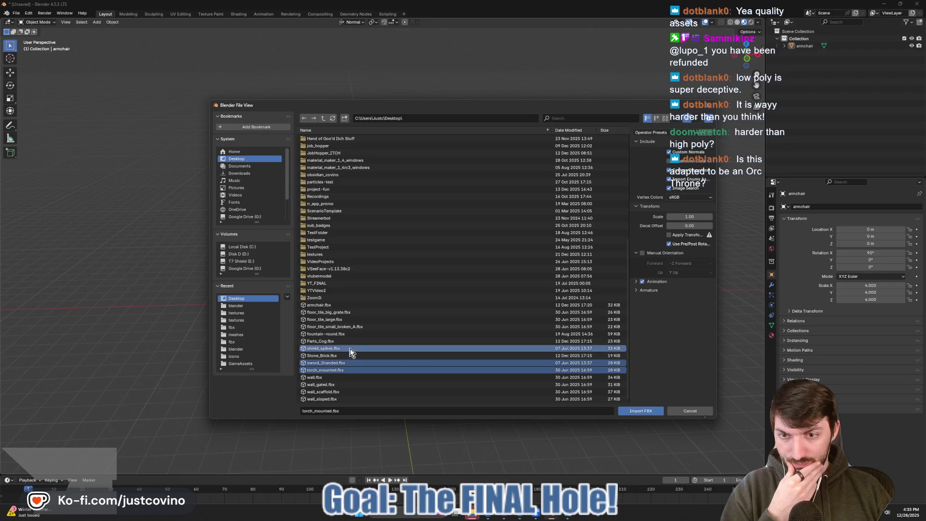
click(636, 410)
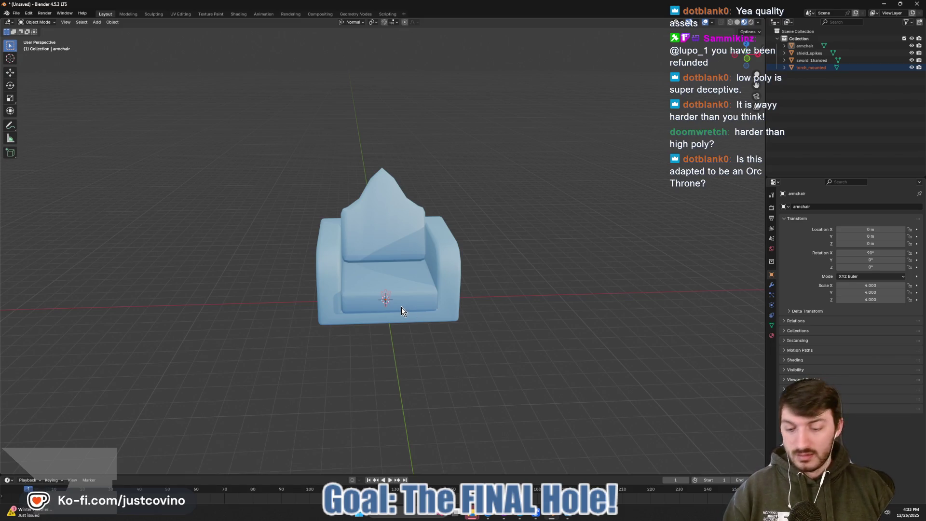
- Move the torch, sword and shield along X left of the armchair, shield near -11.9 m, then reselect the chair
key(g)
key(x)
click(233, 319)
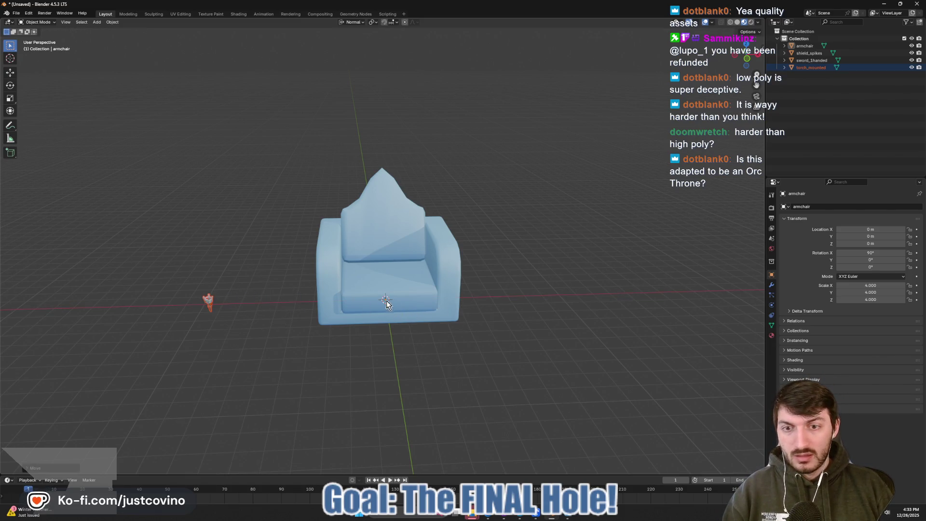
click(806, 59)
key(g)
key(x)
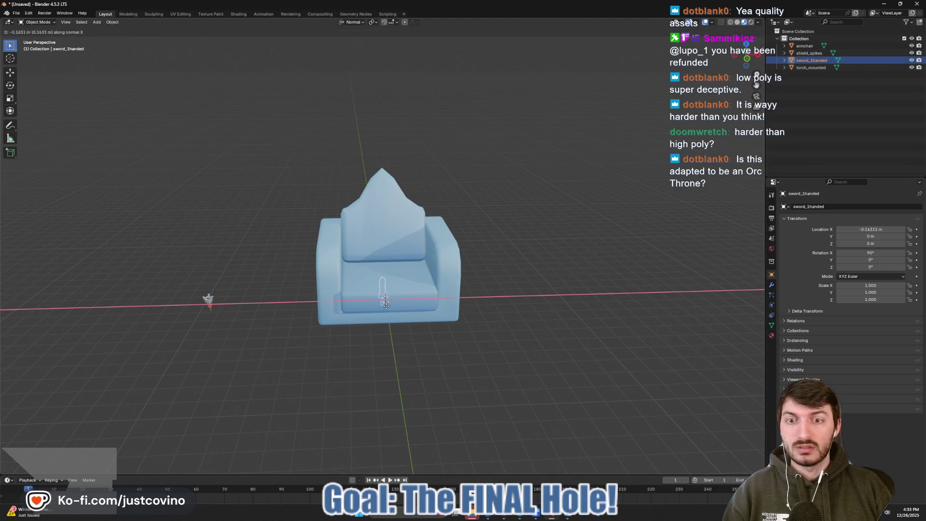
click(254, 317)
click(810, 53)
key(g)
key(x)
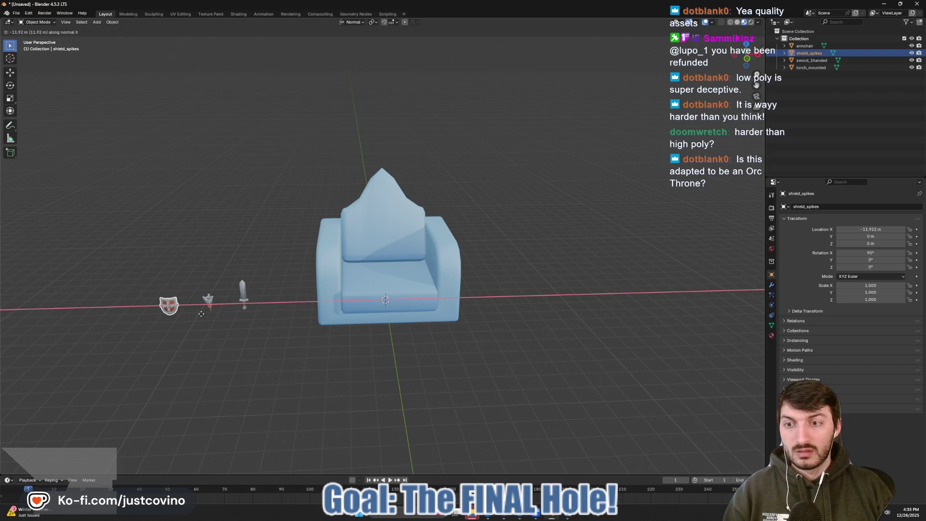
click(484, 296)
drag(485, 295, 482, 306)
click(459, 314)
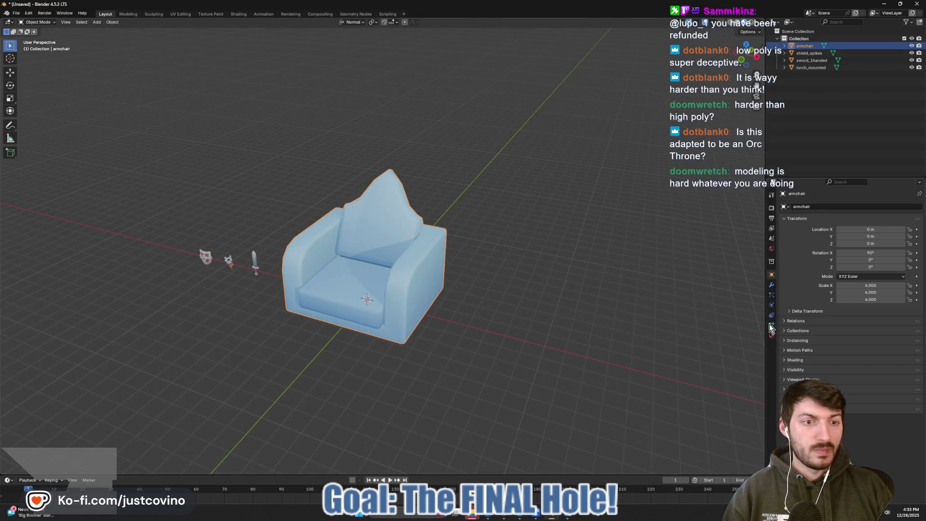
- Load dungeon_texture.png from gallant_golf/assets/textures as furniture_texture's Base Color image
click(772, 335)
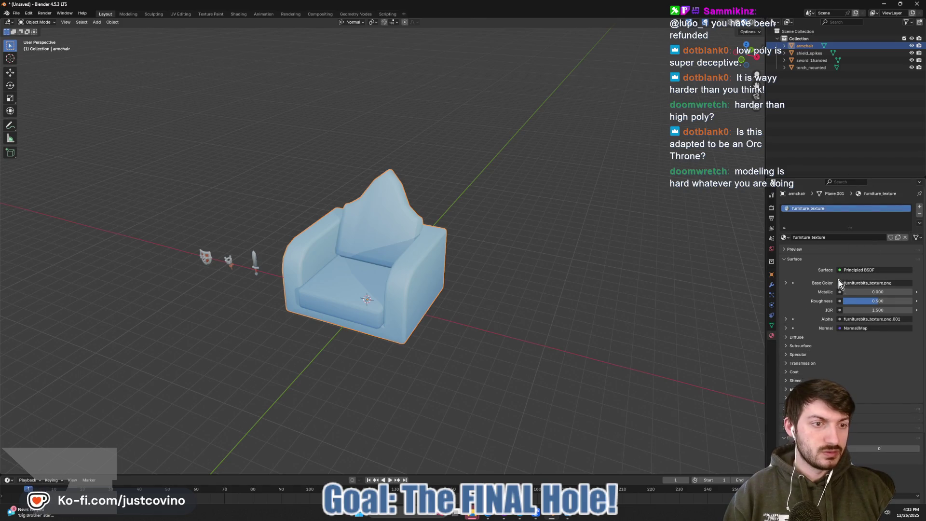
click(786, 283)
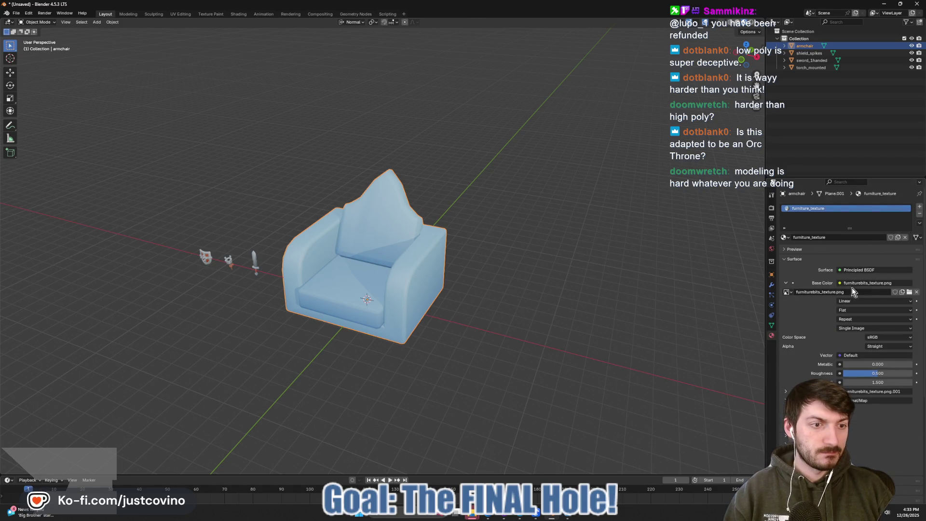
click(910, 292)
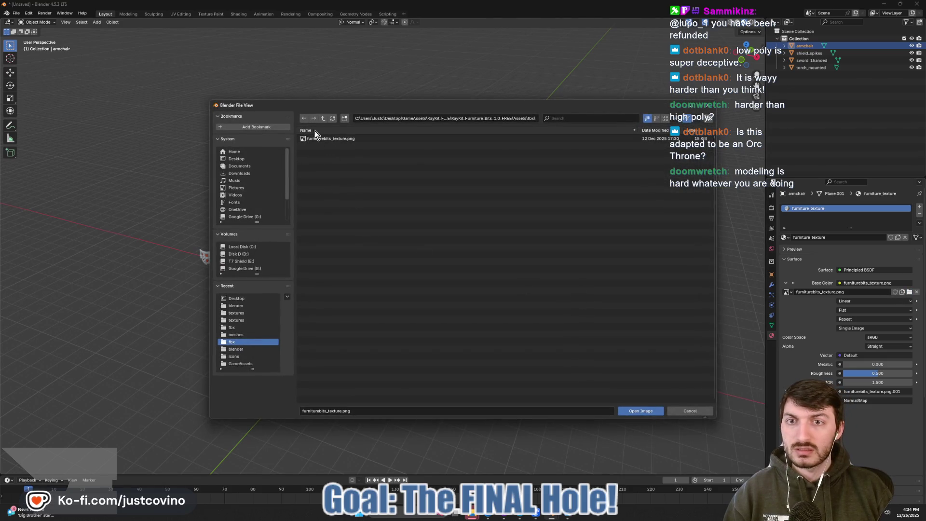
click(322, 119)
click(242, 159)
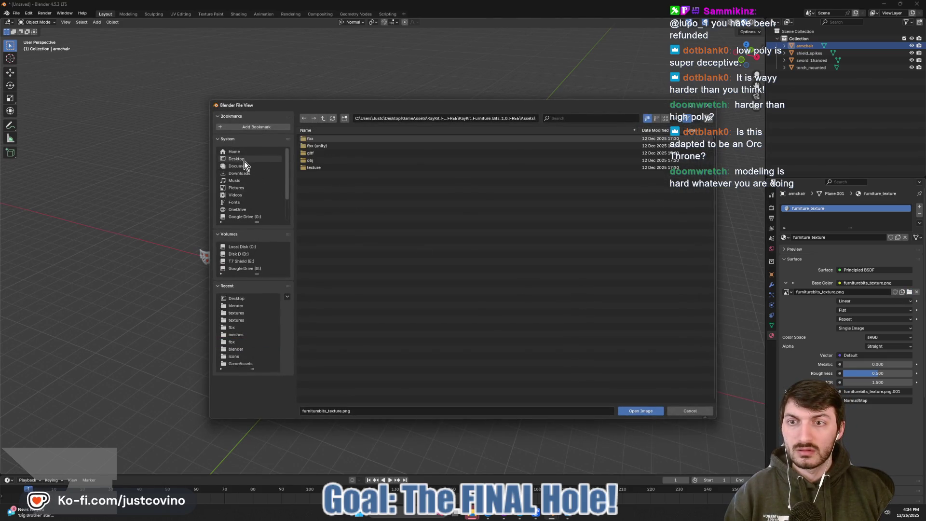
click(341, 240)
double_click(340, 239)
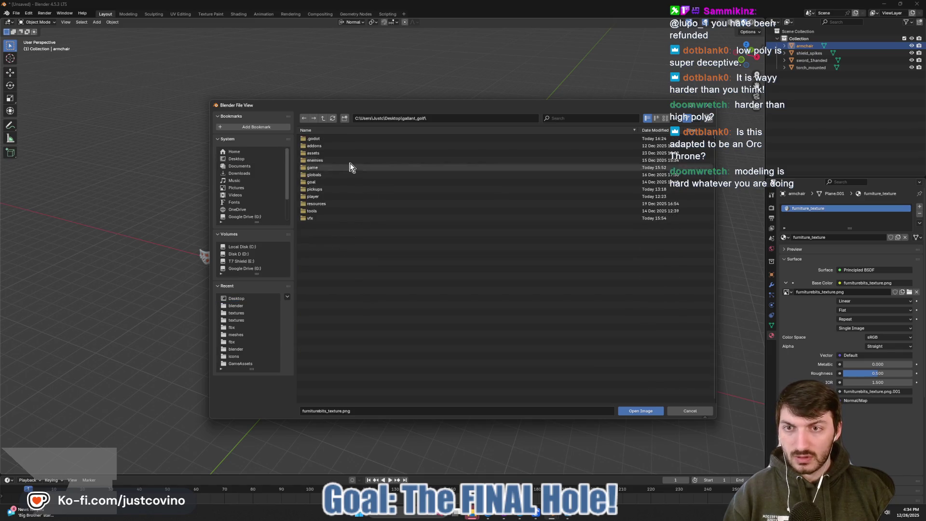
double_click(327, 153)
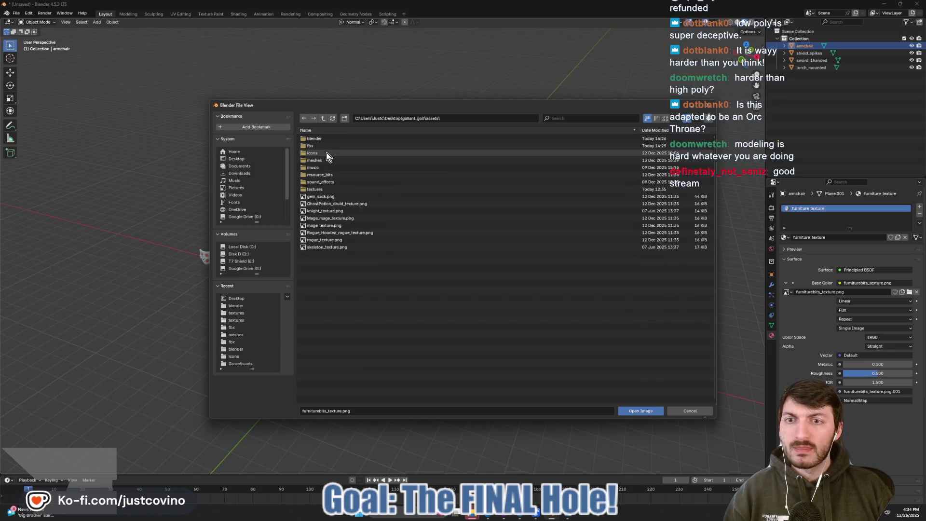
double_click(328, 188)
click(348, 139)
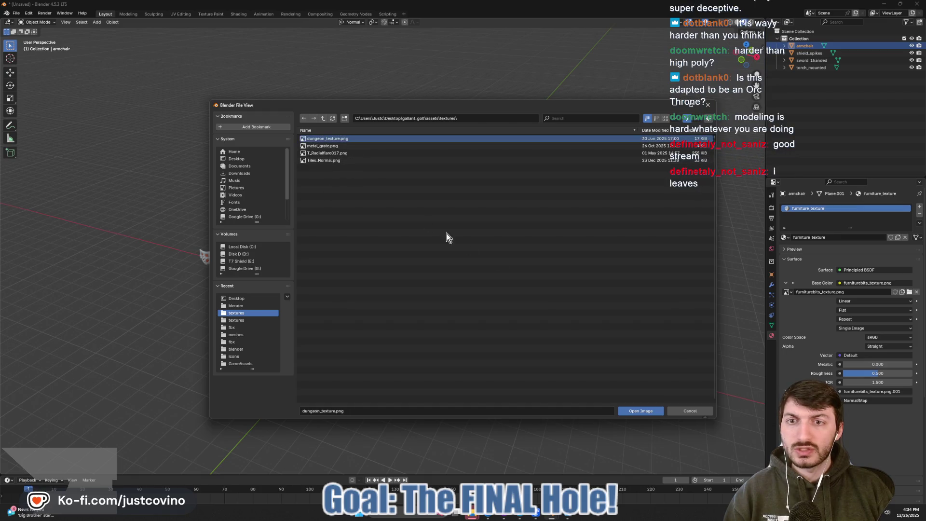
click(632, 409)
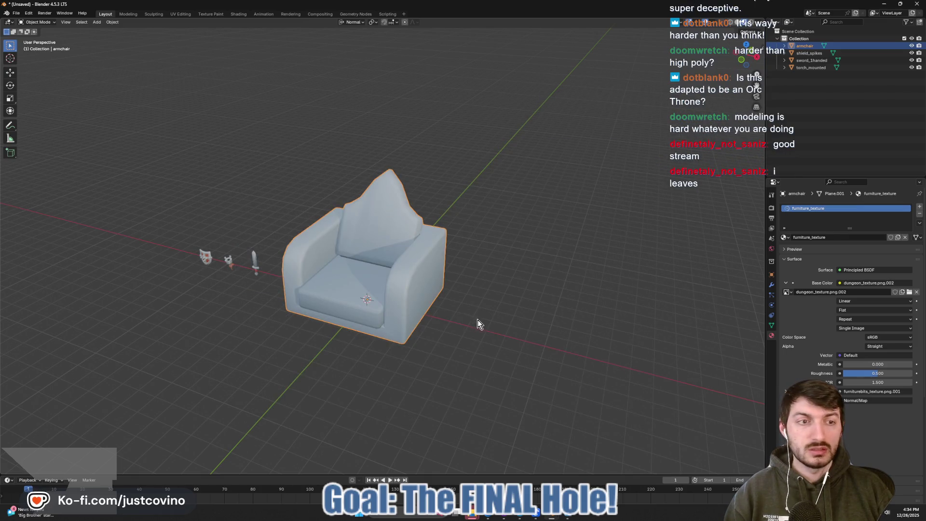
drag(500, 317, 514, 311)
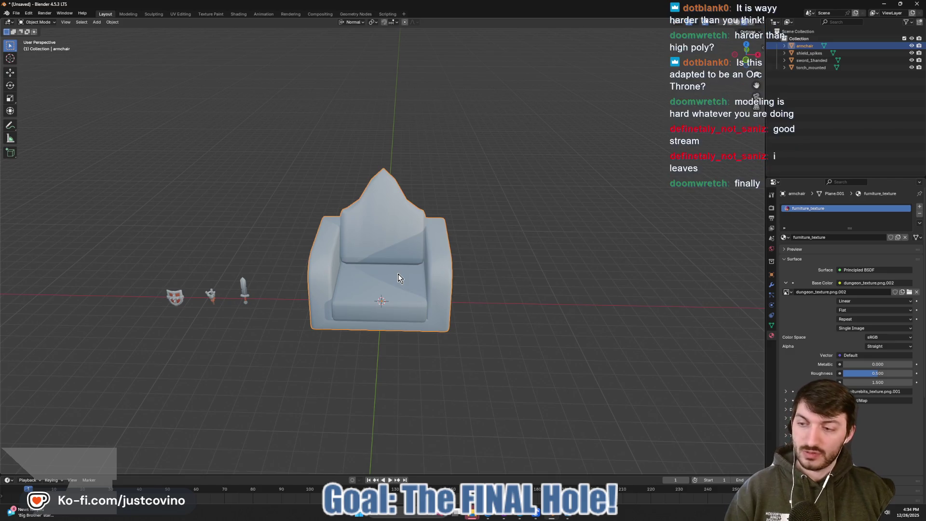
- In Edit Mode, select the top and bottom rim edges around the backrest's front panel
key(Tab)
scroll(up, 3)
drag(423, 248, 417, 256)
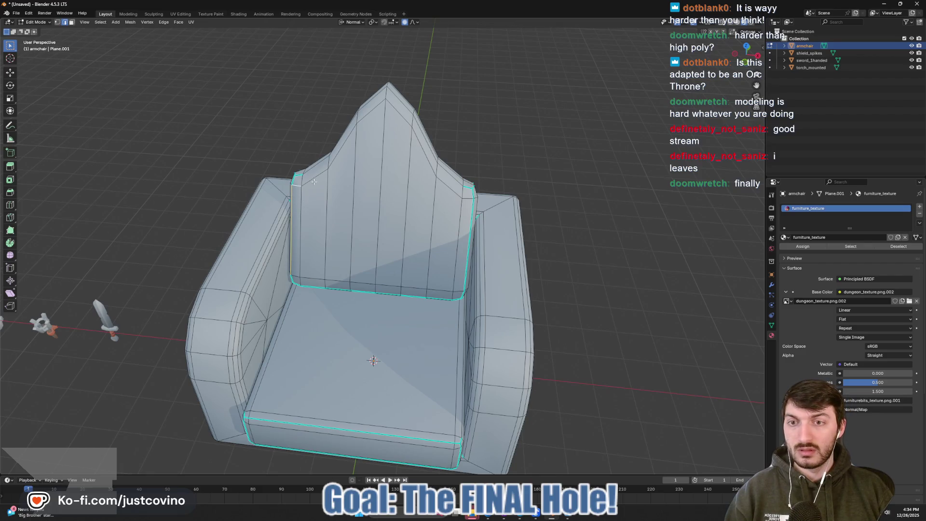
click(344, 146)
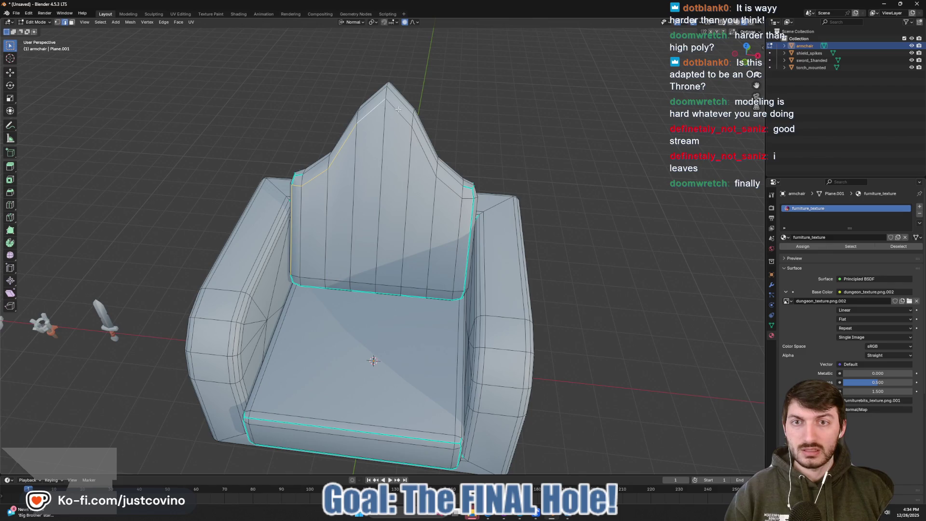
click(398, 110)
click(428, 154)
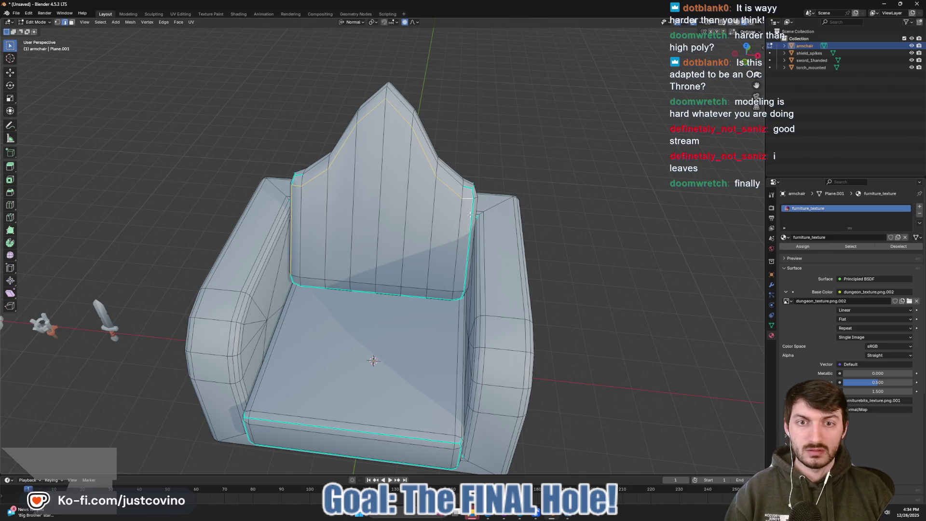
click(470, 222)
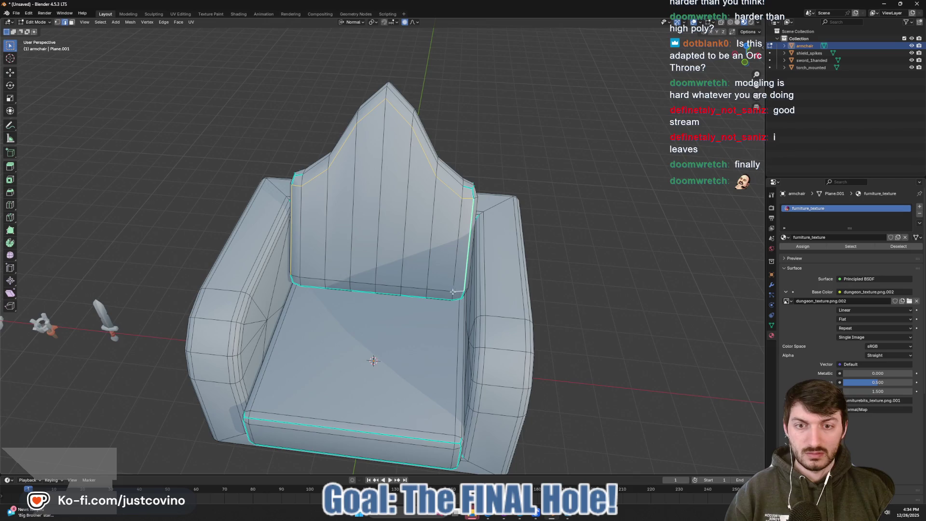
click(379, 288)
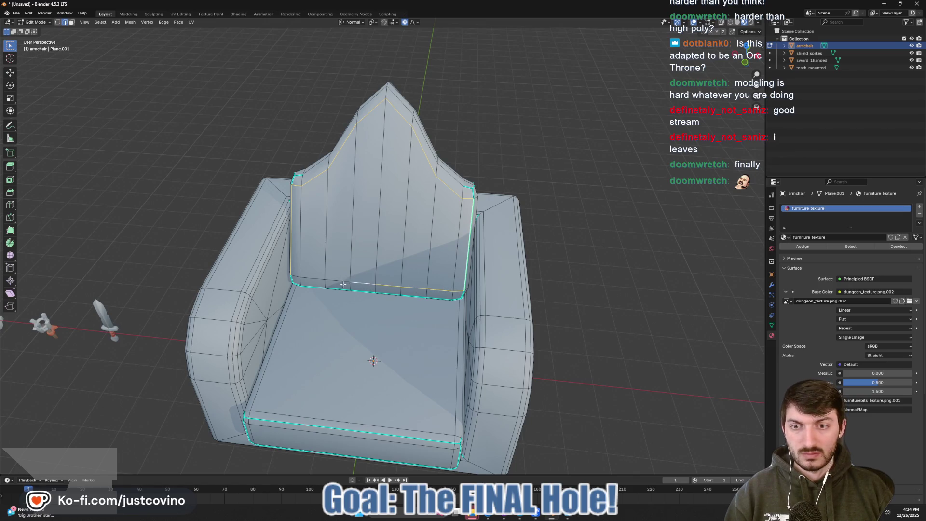
click(337, 283)
click(308, 278)
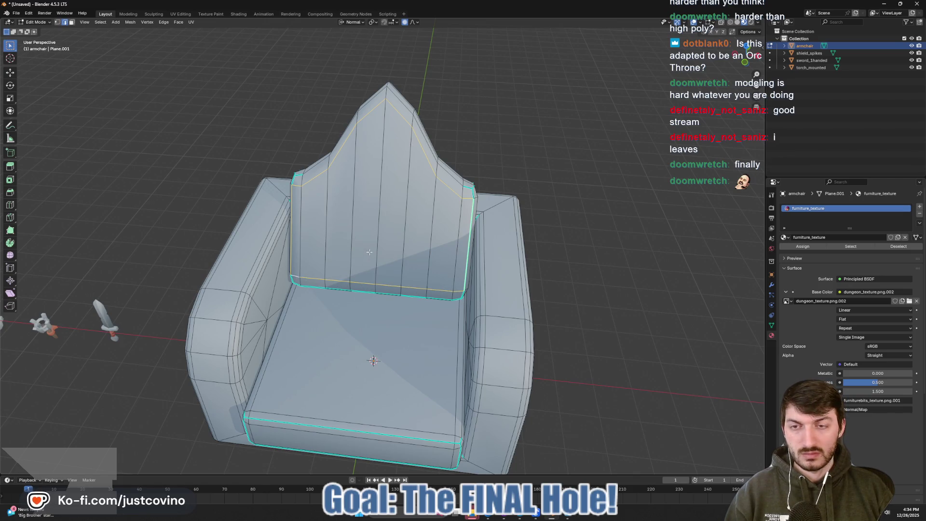
drag(370, 251, 385, 251)
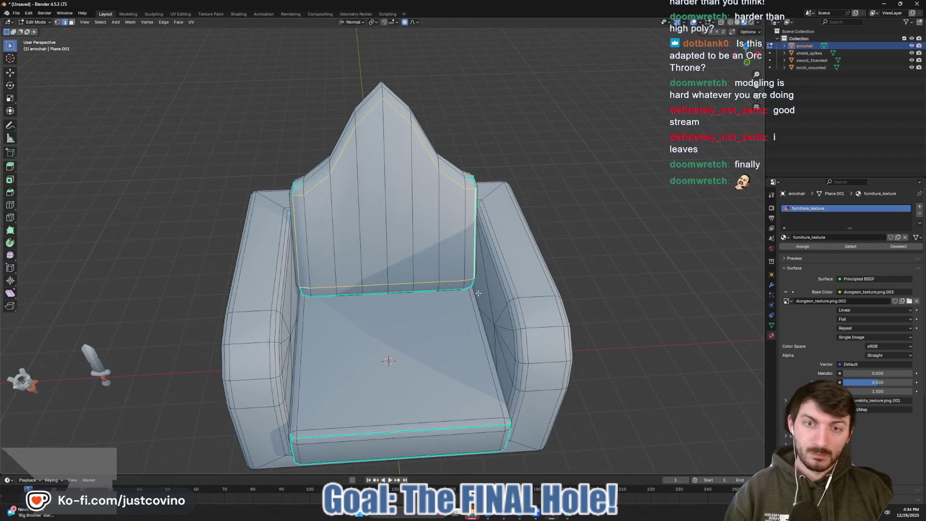
- Start an inset along the backrest border, cancel it, and select the backrest panel faces
key(i)
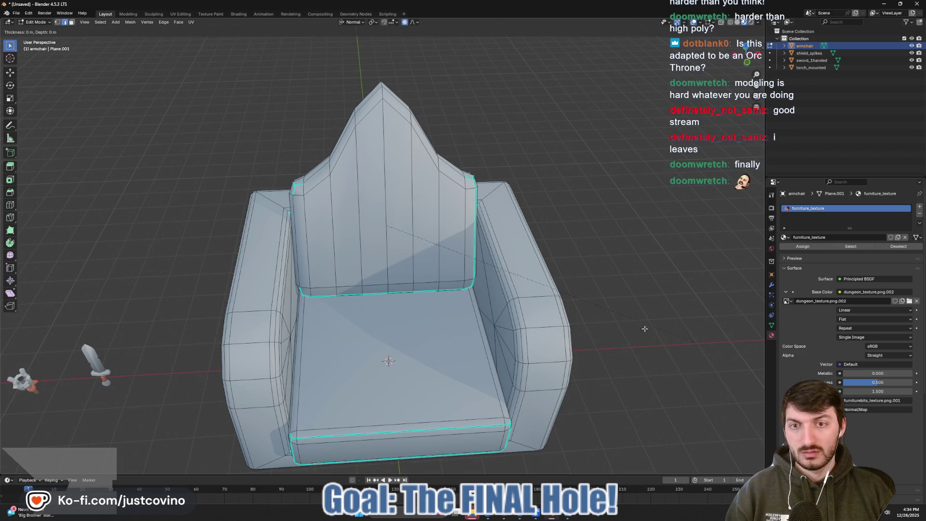
key(Escape)
drag(645, 328, 491, 286)
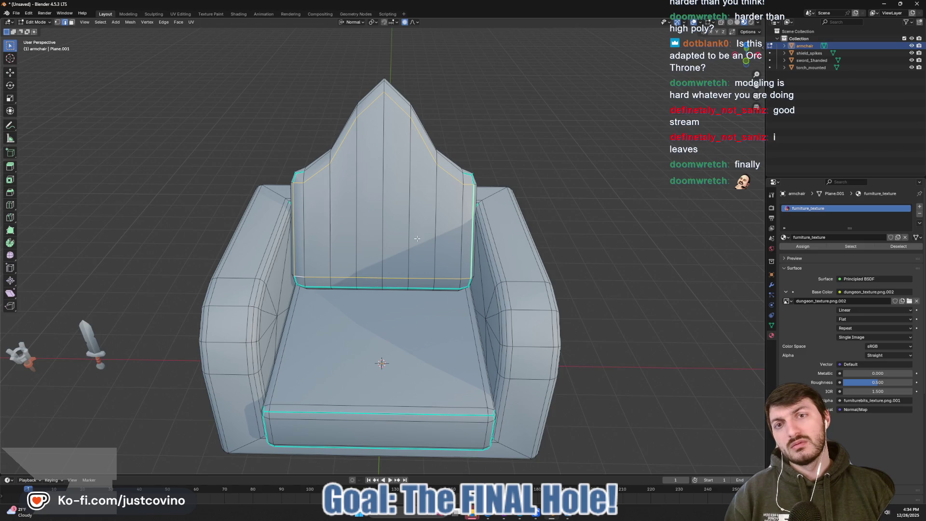
drag(417, 239, 440, 246)
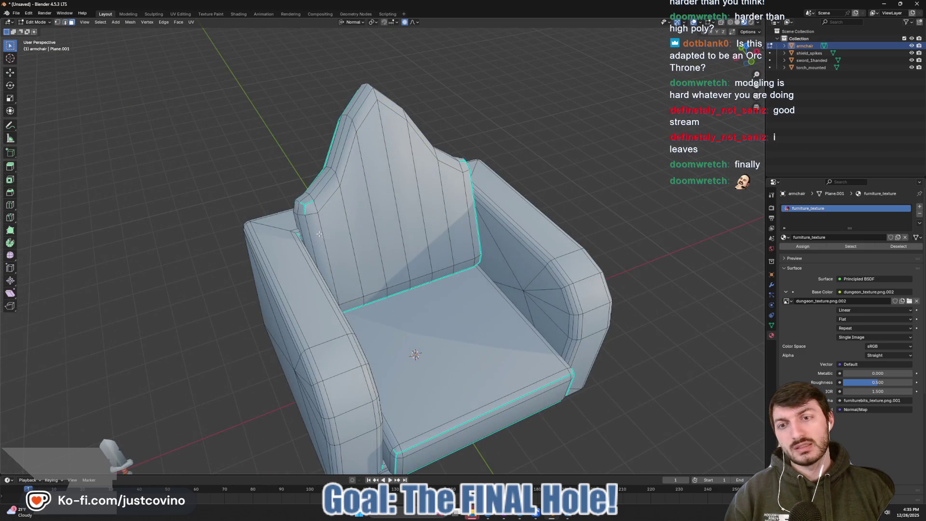
drag(319, 234, 437, 237)
- Select the backrest panel faces and project their UVs from the front orthographic view
click(460, 218)
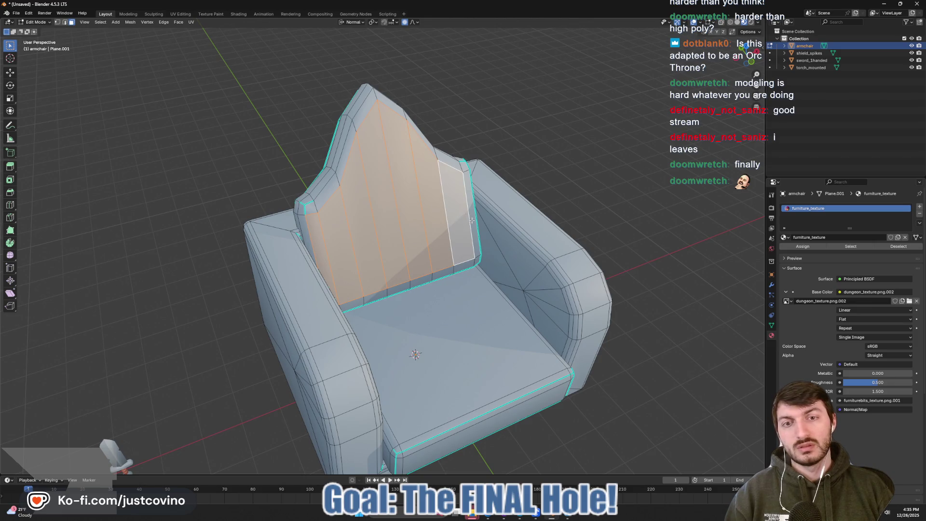
drag(463, 223, 420, 240)
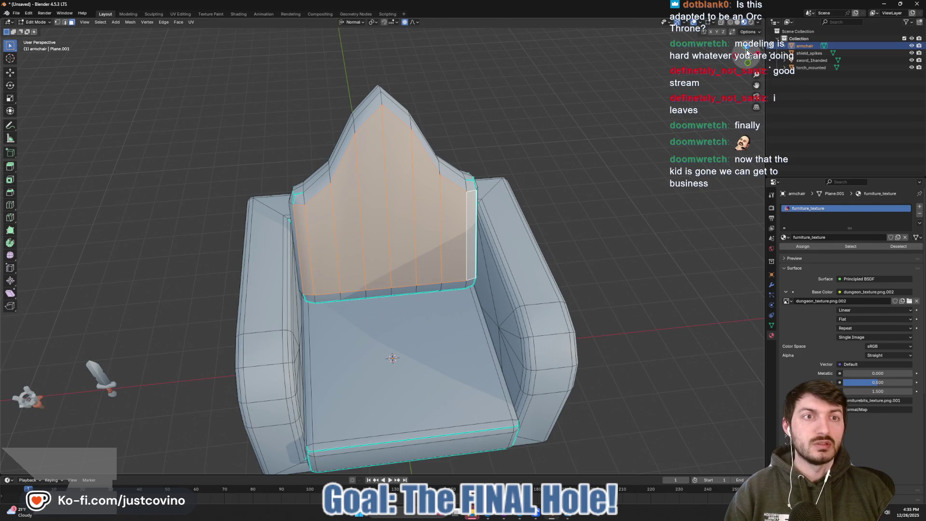
click(748, 62)
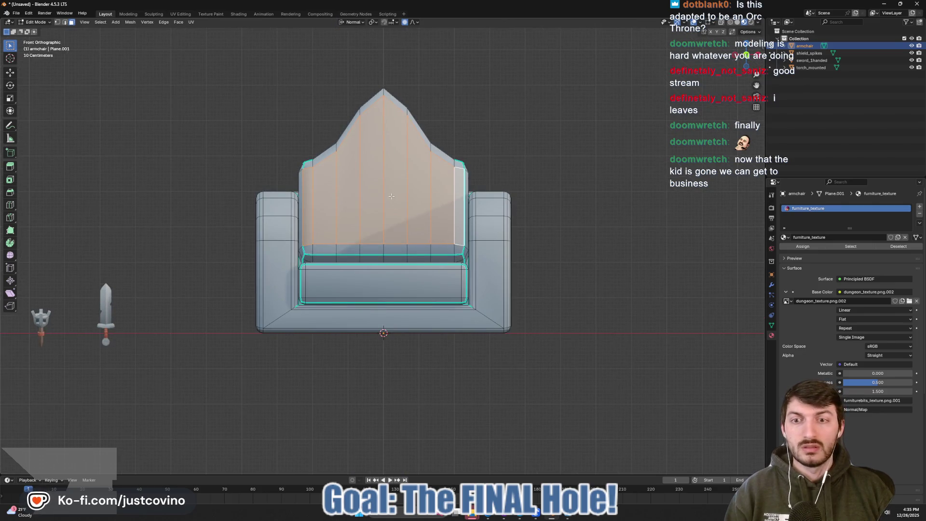
key(u)
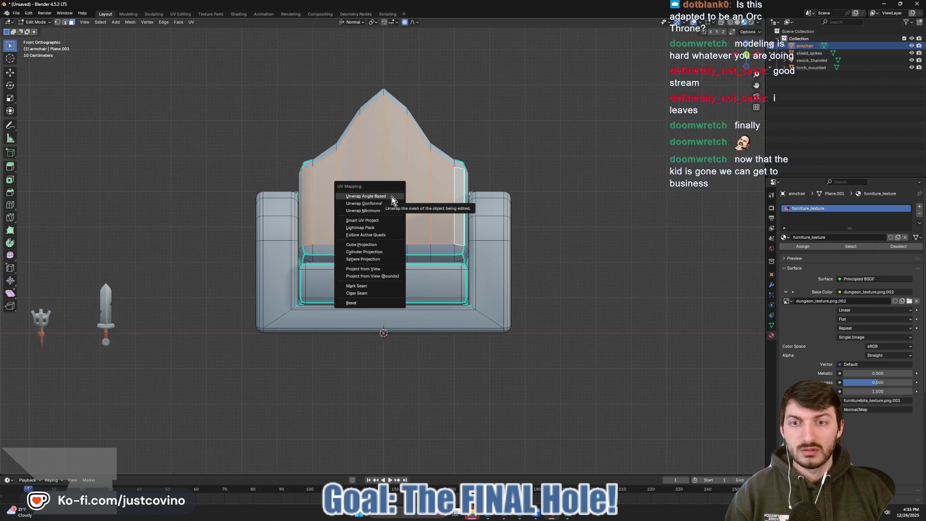
click(386, 270)
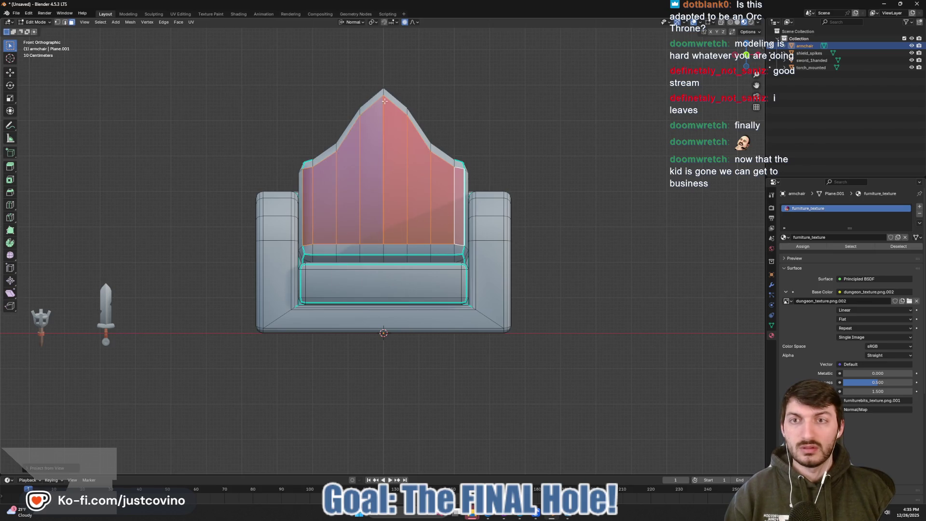
- In UV Editing, shrink, move and stretch the backrest island onto the red swatch, then exit Edit Mode
click(180, 14)
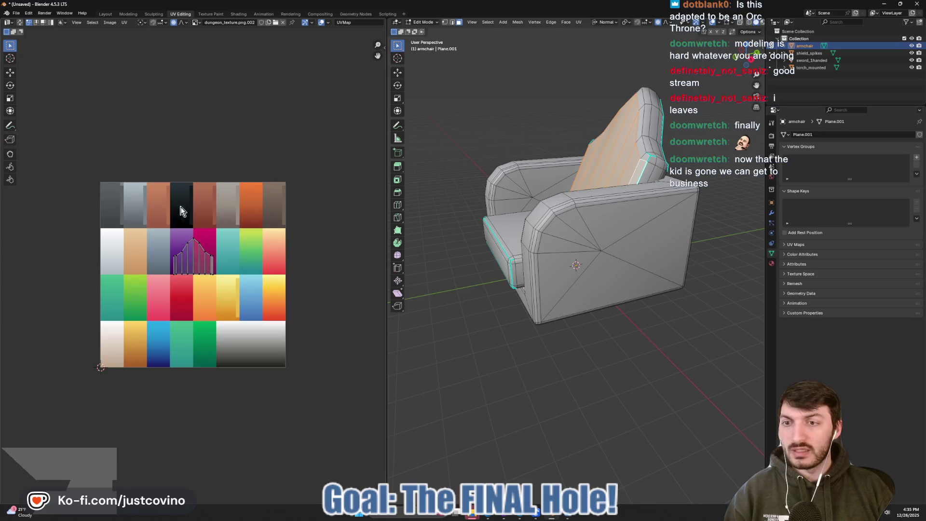
key(a)
key(s)
click(193, 265)
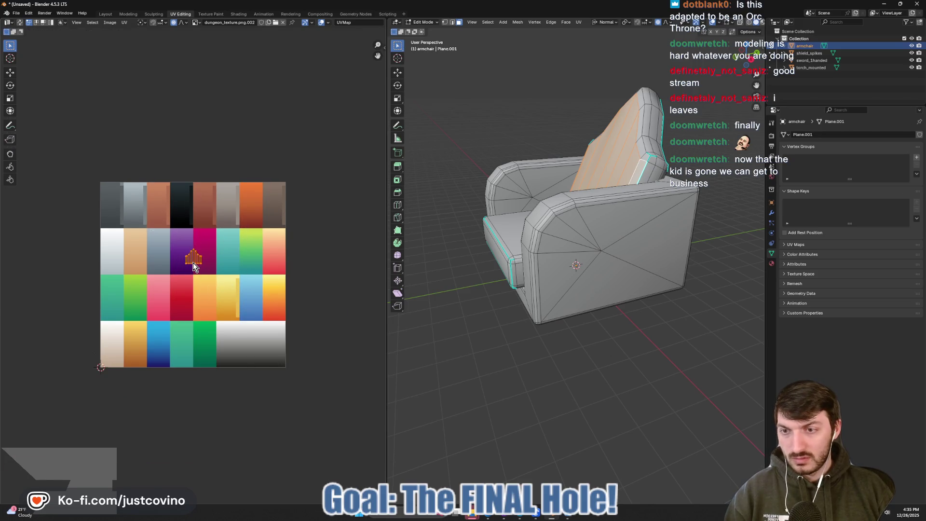
key(g)
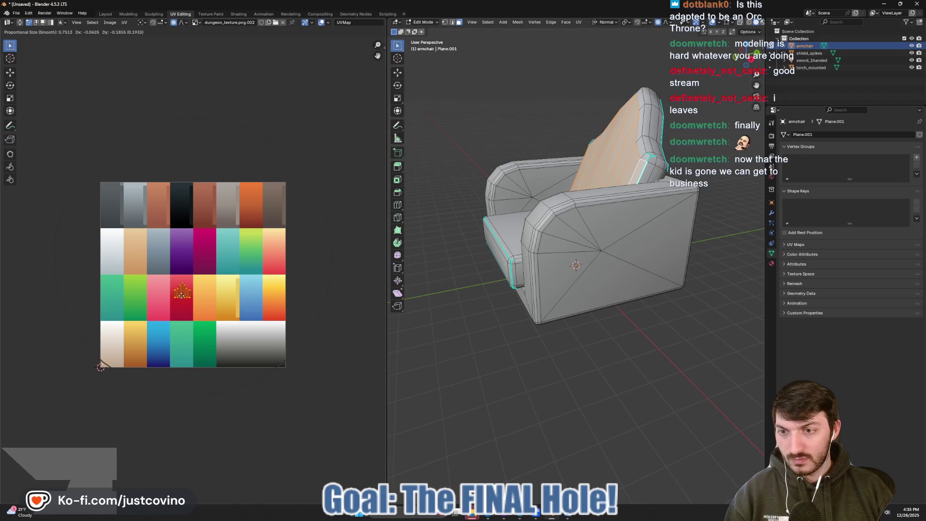
click(181, 299)
key(s)
key(y)
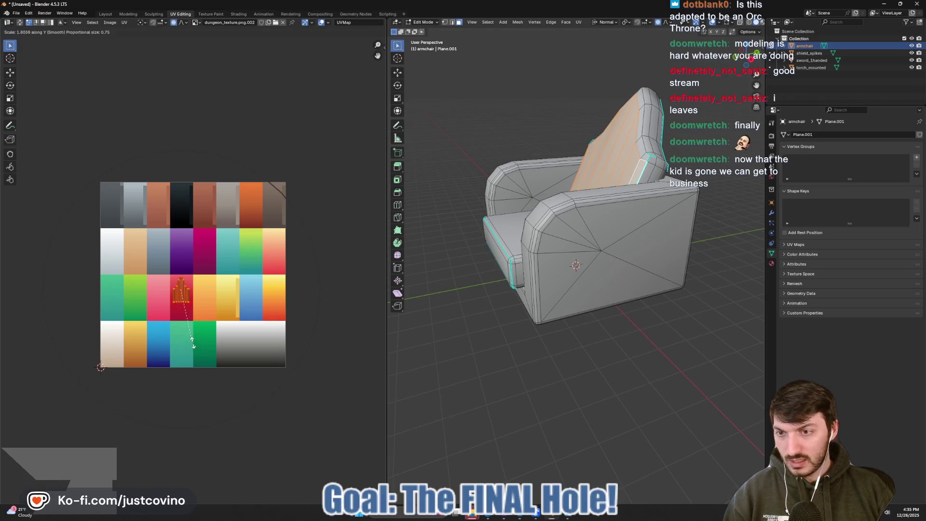
click(189, 354)
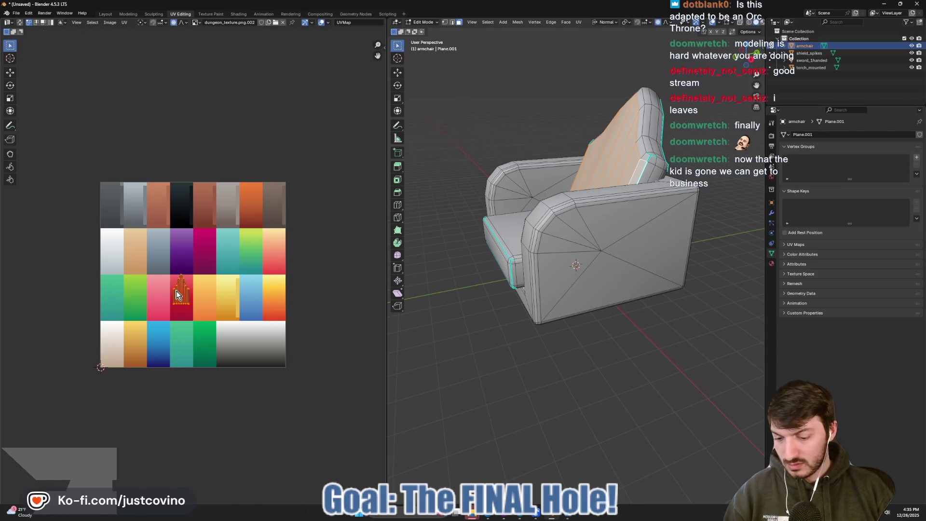
drag(177, 296, 177, 303)
drag(472, 281, 482, 294)
key(Tab)
- In material preview, select the backrest rim faces in Edit Mode
click(745, 22)
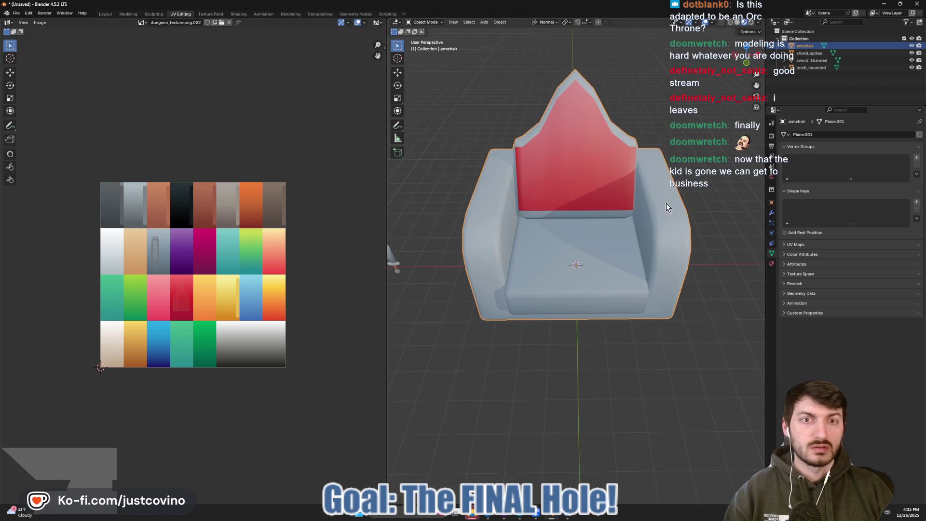
drag(664, 230, 594, 227)
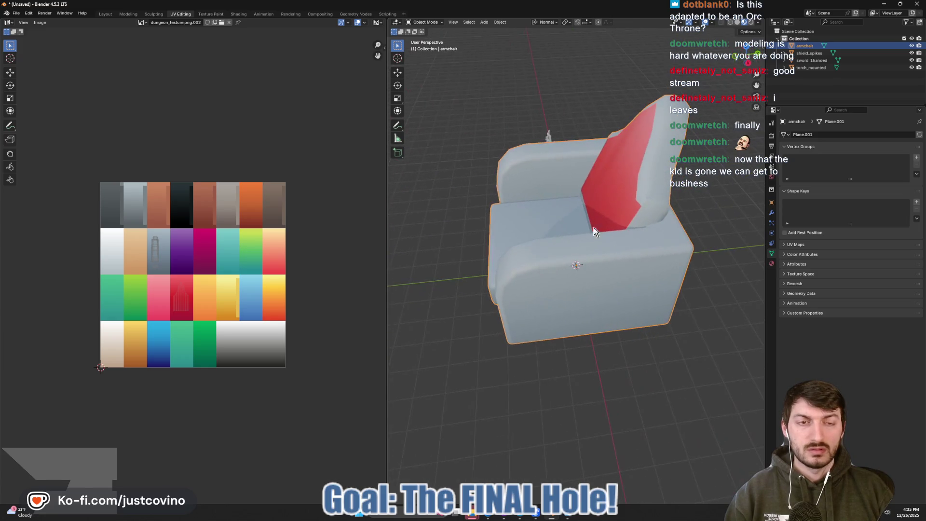
key(Tab)
drag(667, 192, 572, 222)
key(l)
click(557, 217)
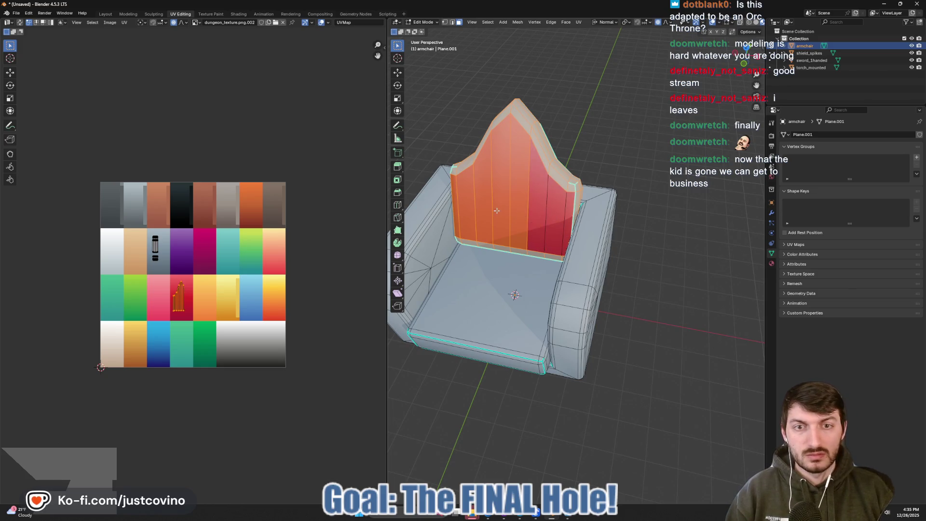
click(535, 216)
click(516, 216)
click(502, 215)
click(482, 215)
click(468, 216)
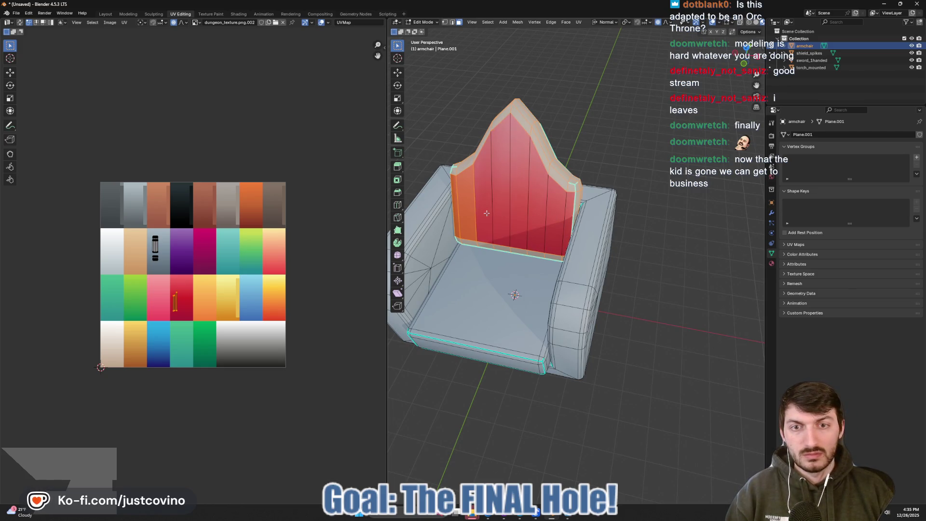
click(460, 217)
click(460, 216)
drag(476, 221, 549, 224)
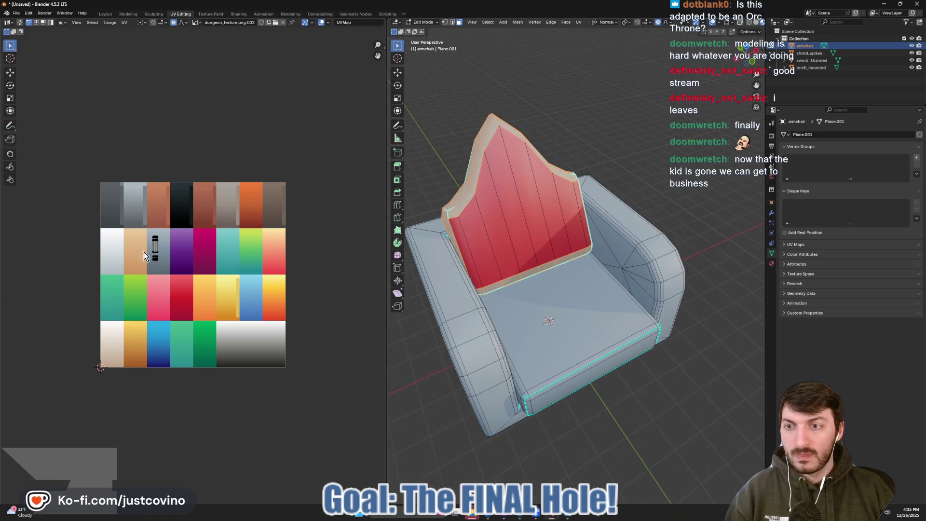
- Move the rim's UV island onto a darker red-brown swatch and return to Object Mode
drag(142, 225, 191, 289)
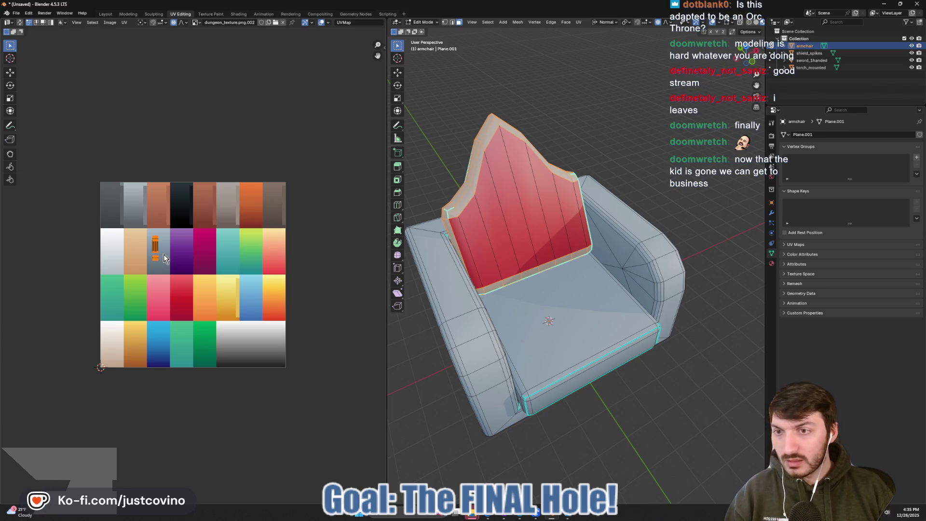
click(212, 211)
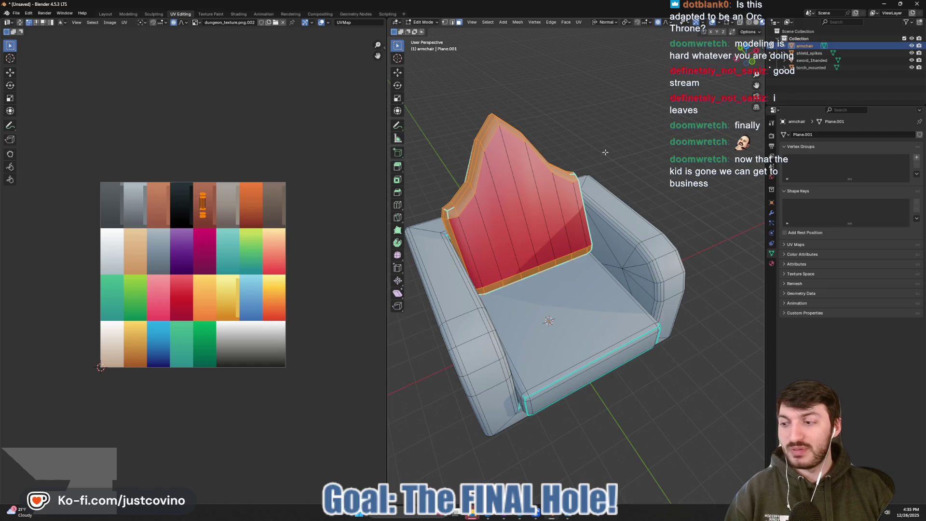
drag(651, 154, 699, 164)
key(Tab)
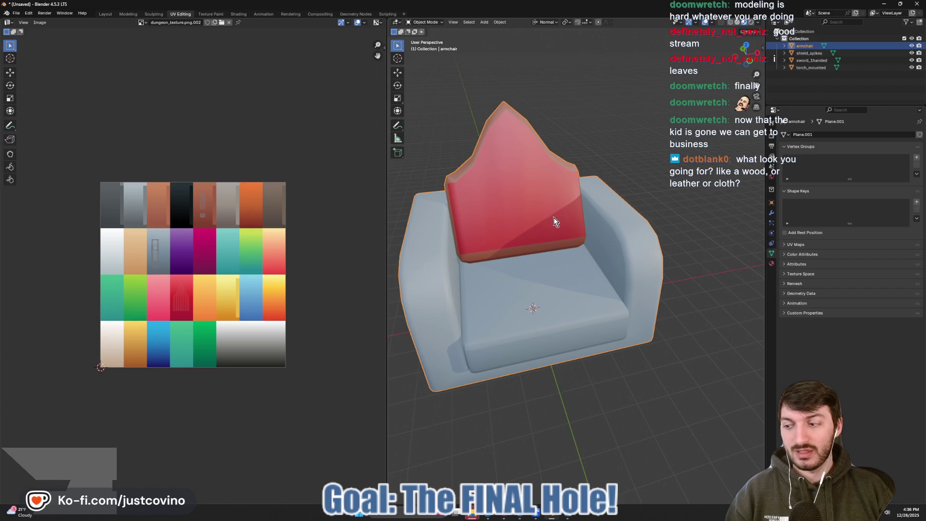
- Inspect the shaded armchair from several angles, moving in and out of Edit Mode
scroll(up, 3)
scroll(down, 3)
drag(504, 230, 526, 255)
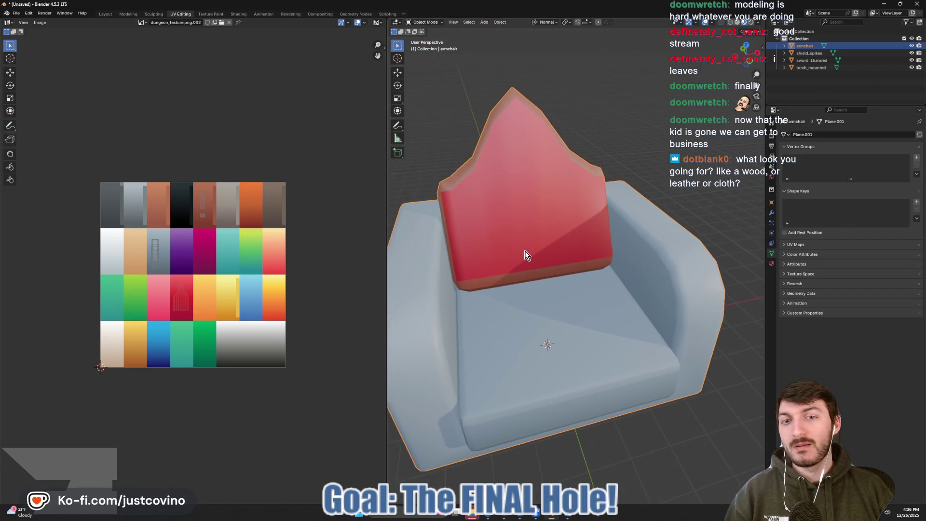
key(Tab)
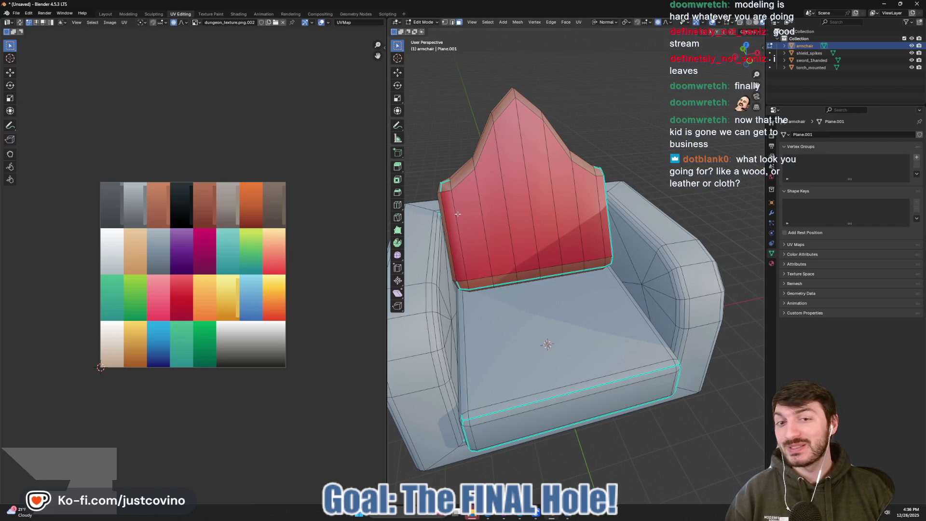
key(Tab)
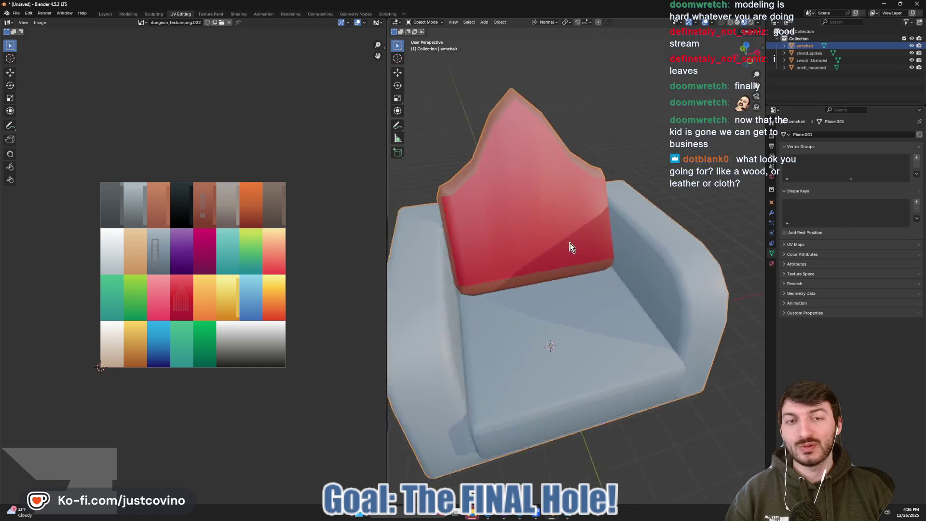
drag(571, 247, 560, 238)
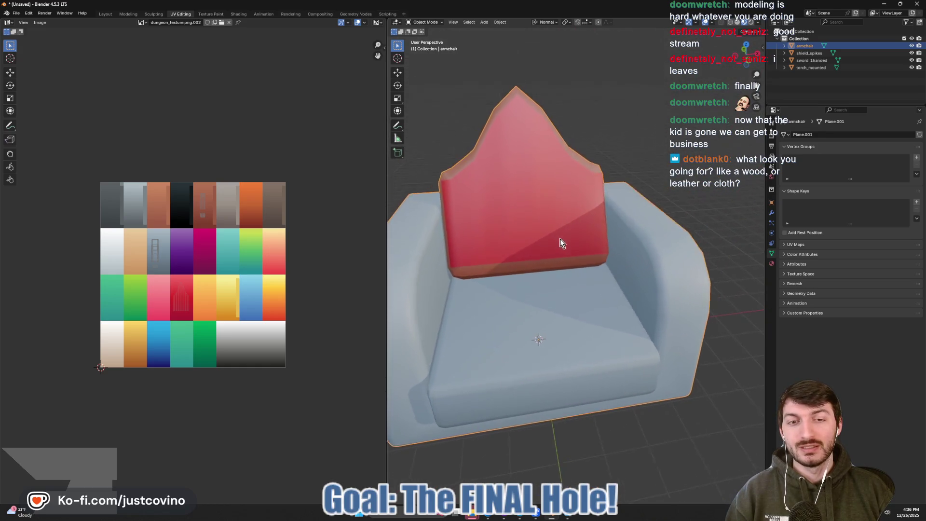
scroll(down, 3)
drag(609, 276, 594, 264)
key(Tab)
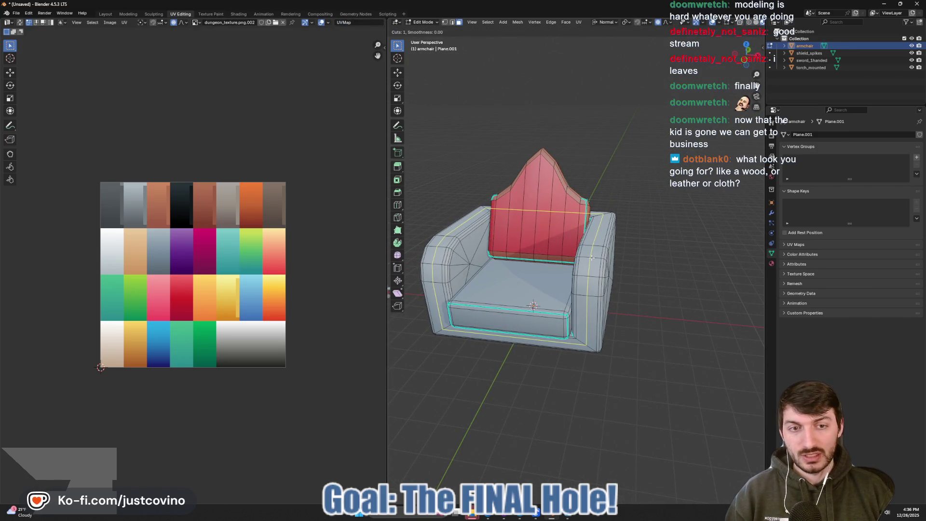
key(Escape)
drag(672, 286, 649, 282)
scroll(down, 3)
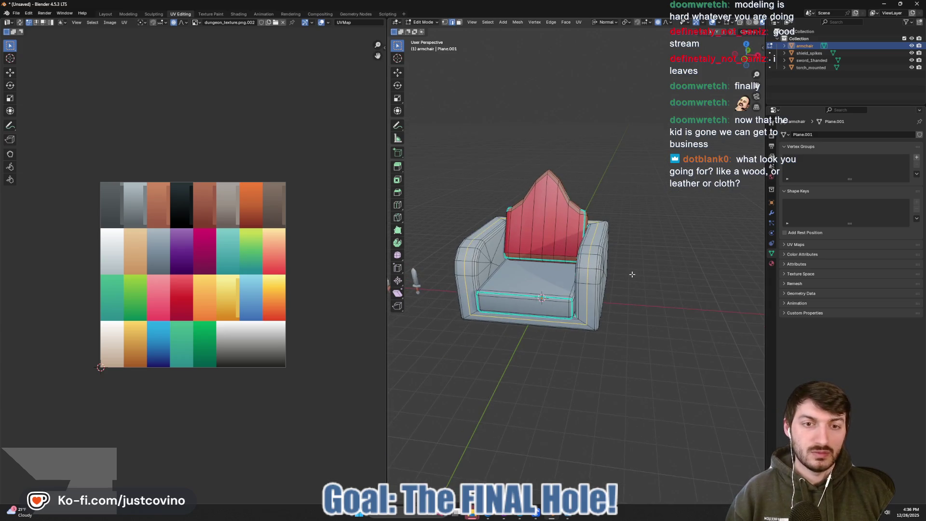
- Bevel the selected armrest edges with 2 segments and check the shading
key(ctrl+b)
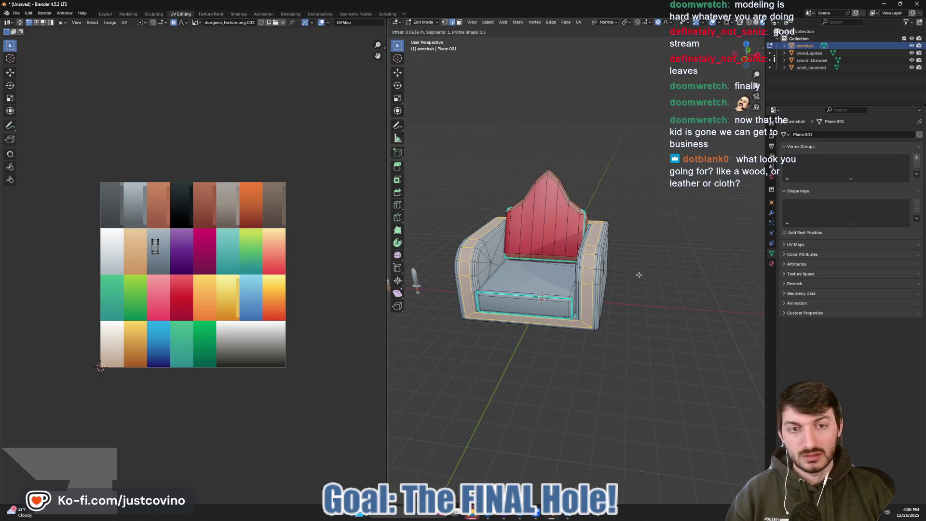
scroll(up, 3)
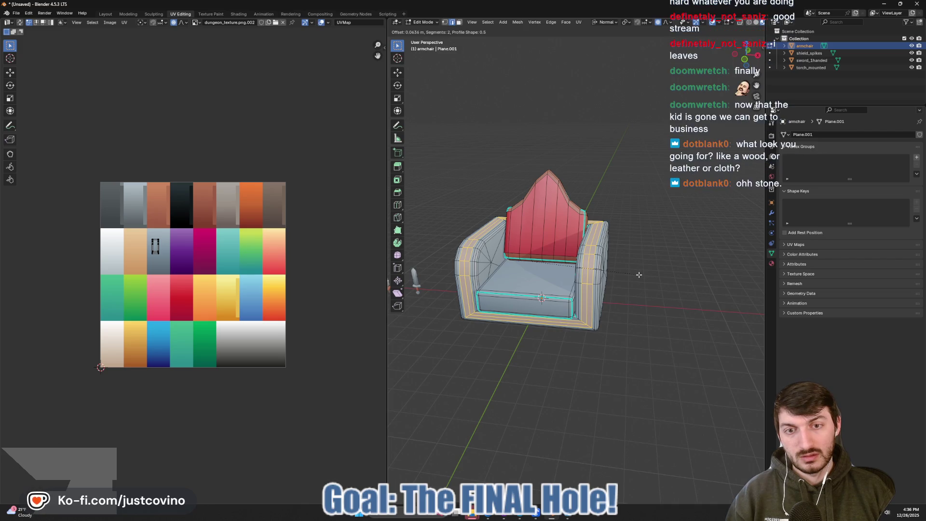
click(639, 274)
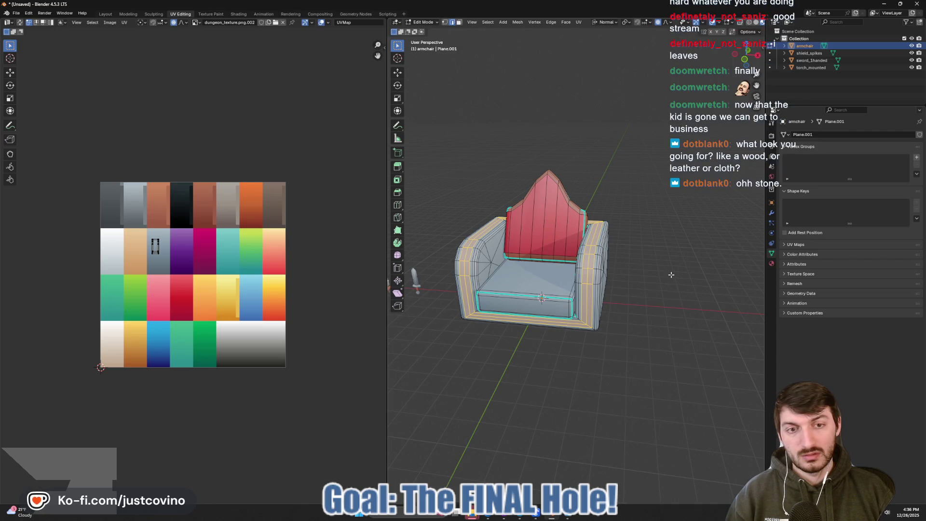
click(671, 279)
drag(671, 279, 652, 253)
scroll(up, 3)
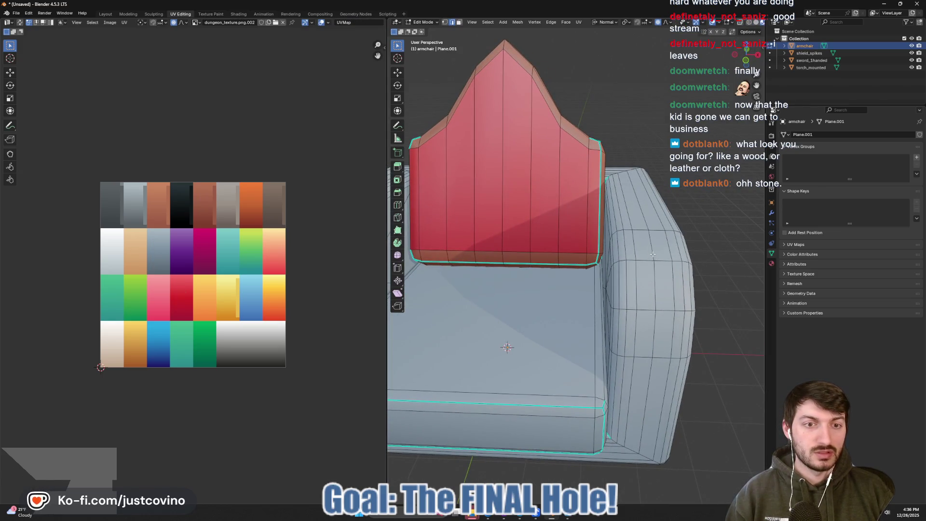
scroll(down, 3)
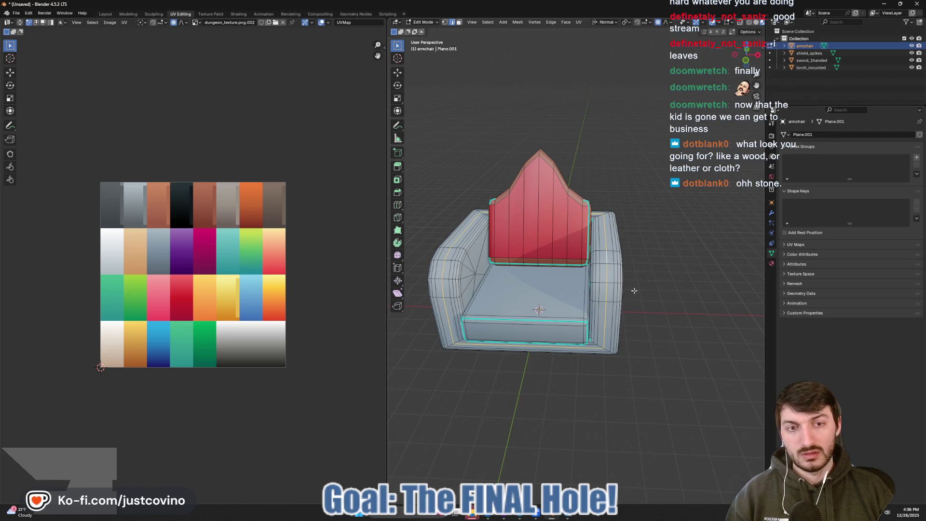
key(Tab)
drag(635, 291, 617, 294)
key(Tab)
- Select the arms, base and seat and move their UVs onto the top-left dark grey tile
key(a)
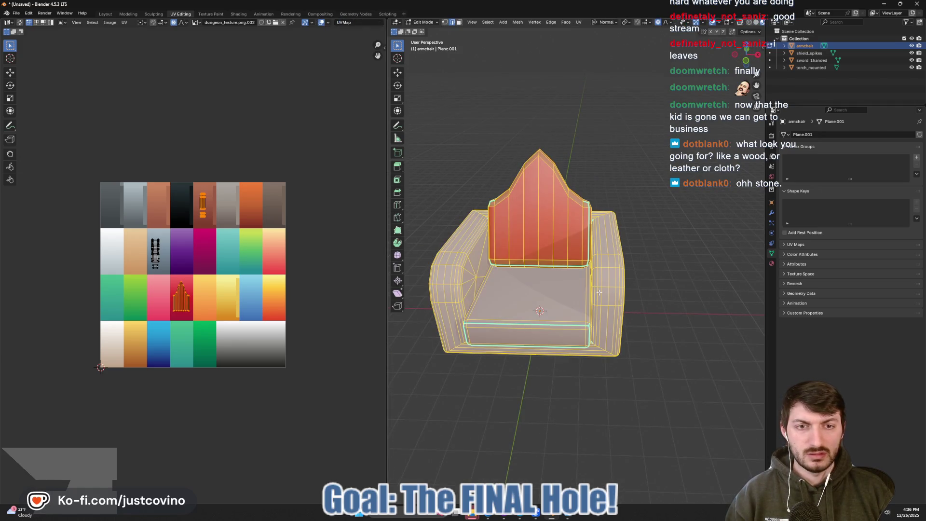
key(alt+a)
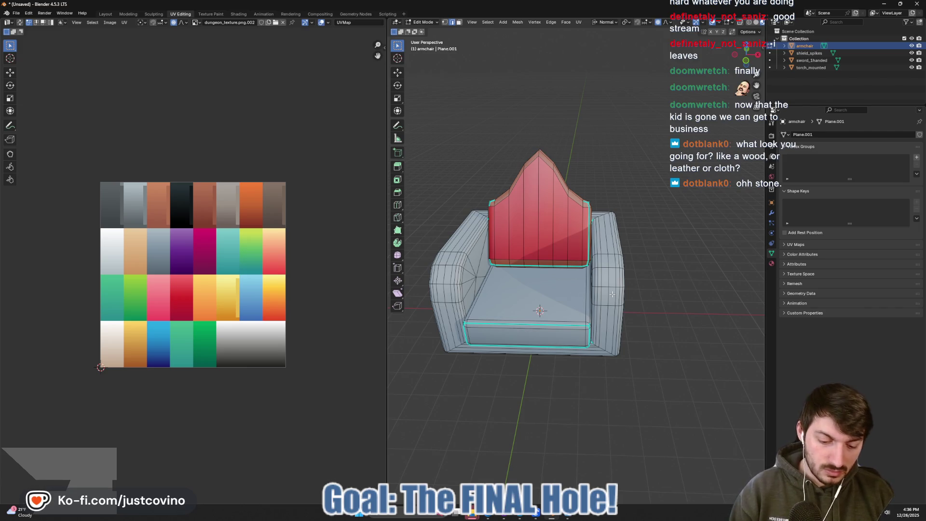
key(l)
key(l)
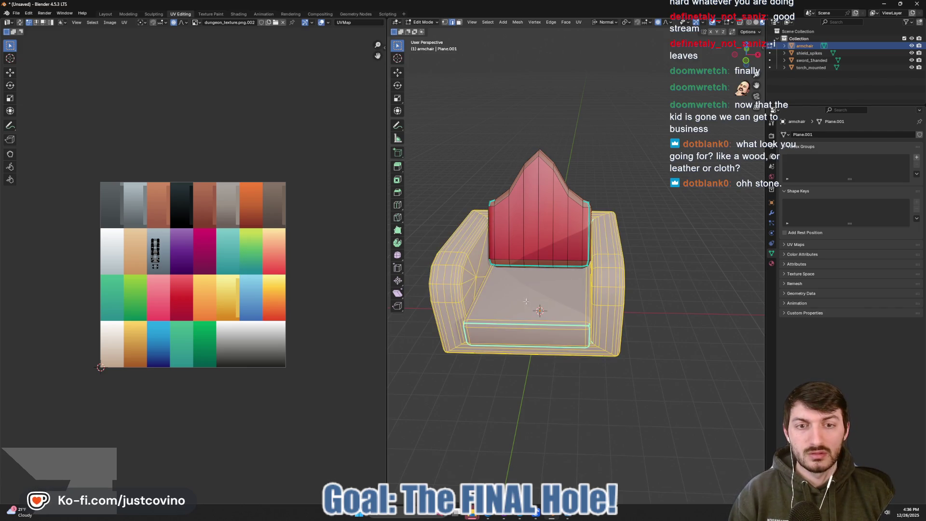
drag(526, 302, 521, 295)
key(a)
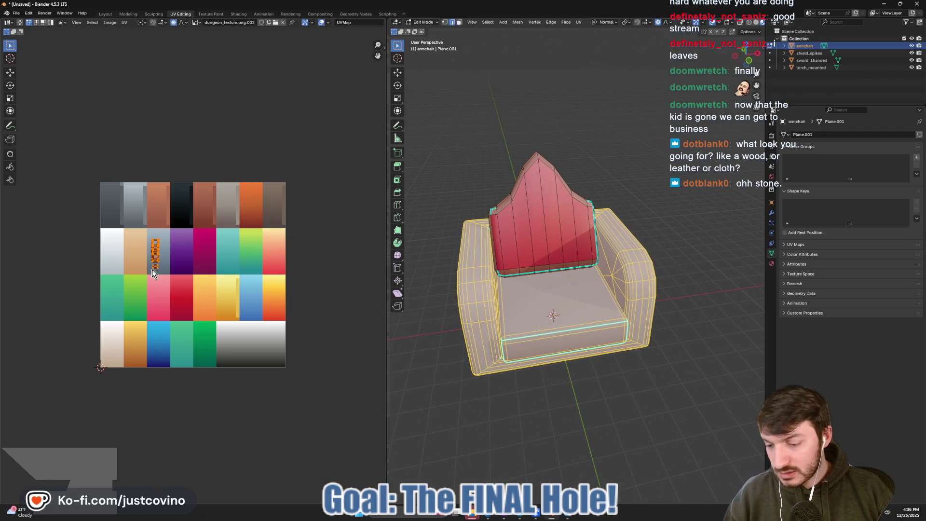
key(g)
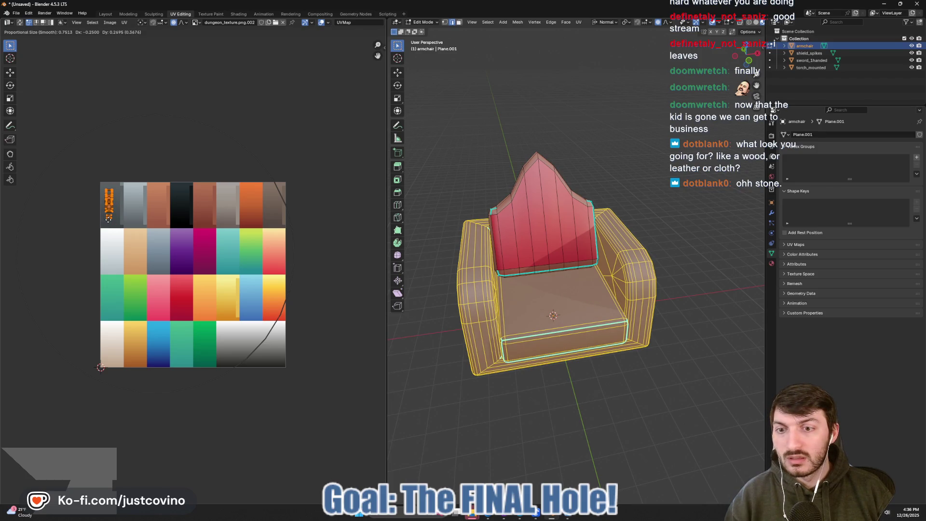
click(108, 218)
key(Tab)
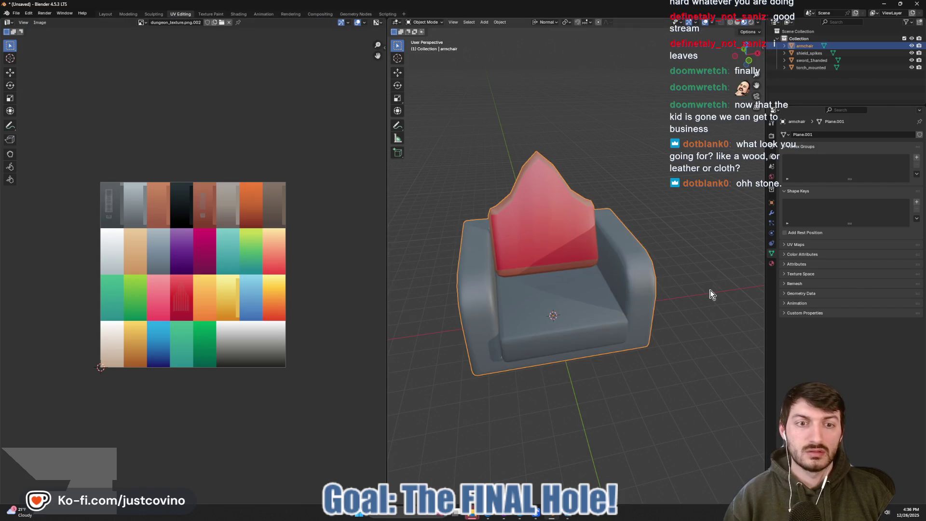
drag(711, 293, 579, 302)
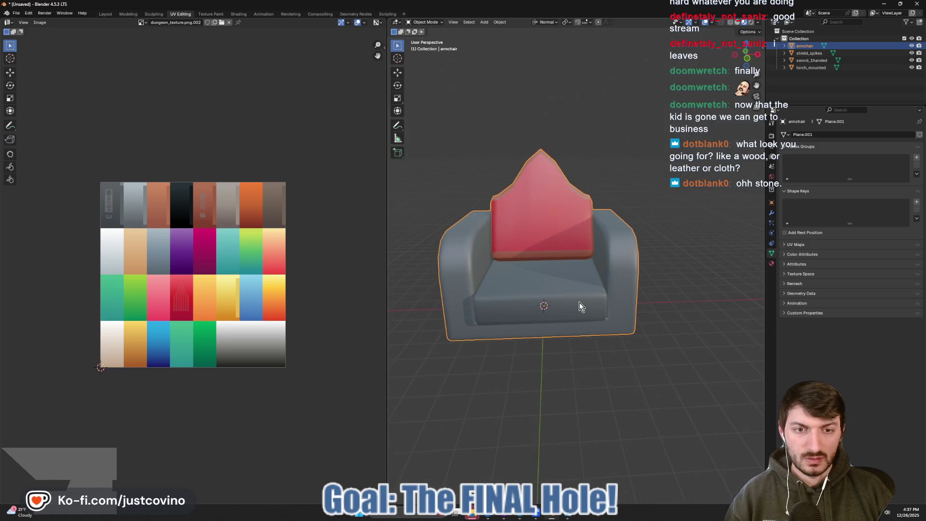
- In the Layout workspace, enter Edit Mode and select the extra edge loop around the base
key(Tab)
scroll(down, 3)
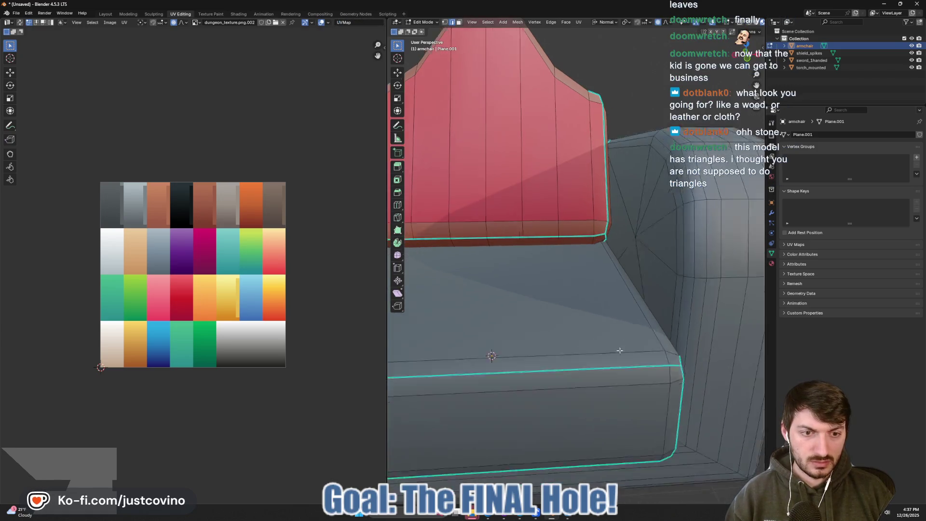
drag(620, 351, 496, 305)
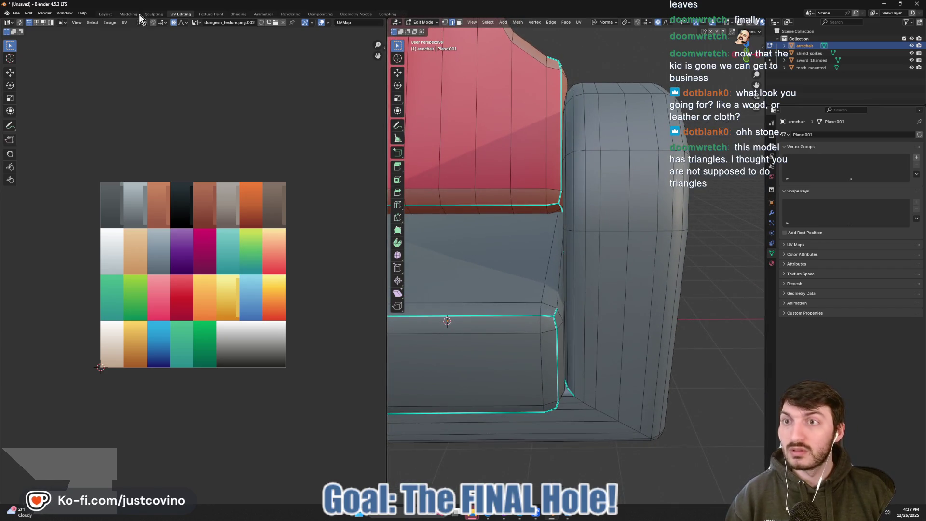
click(105, 13)
drag(499, 301, 474, 316)
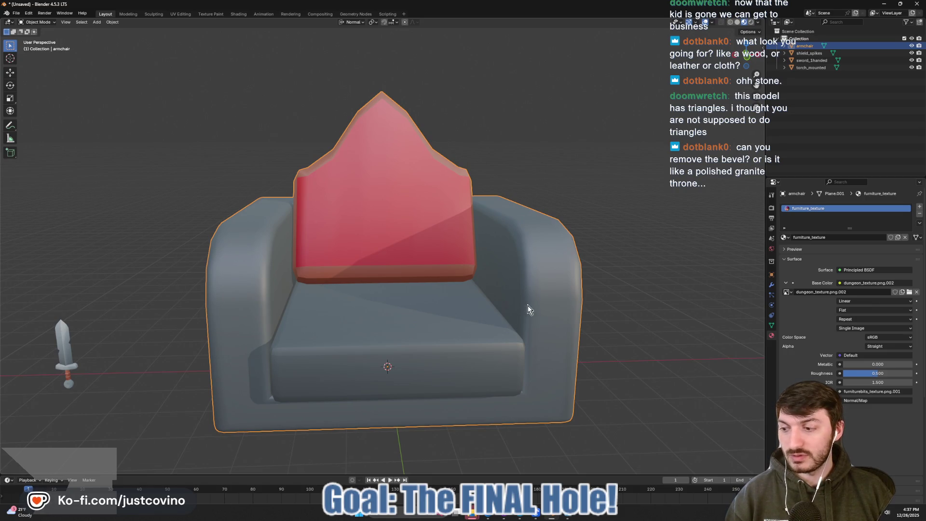
key(Tab)
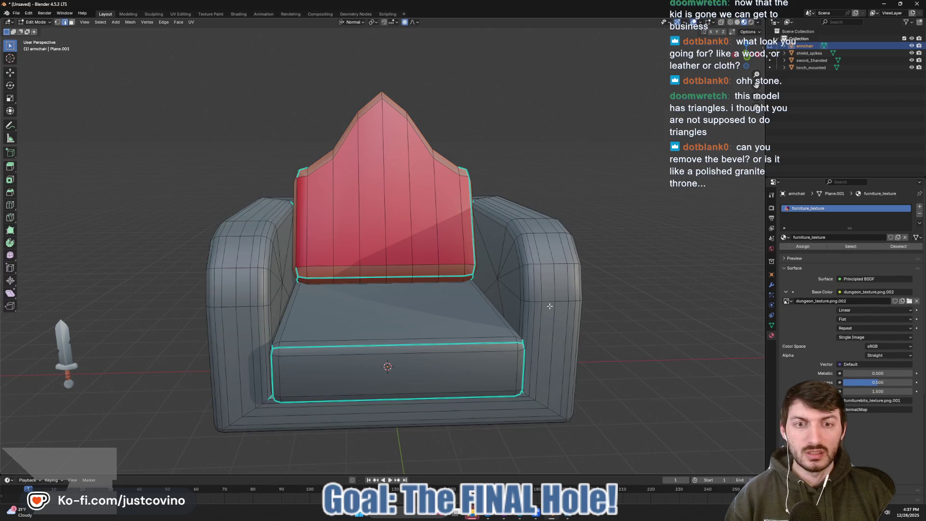
drag(553, 308, 491, 302)
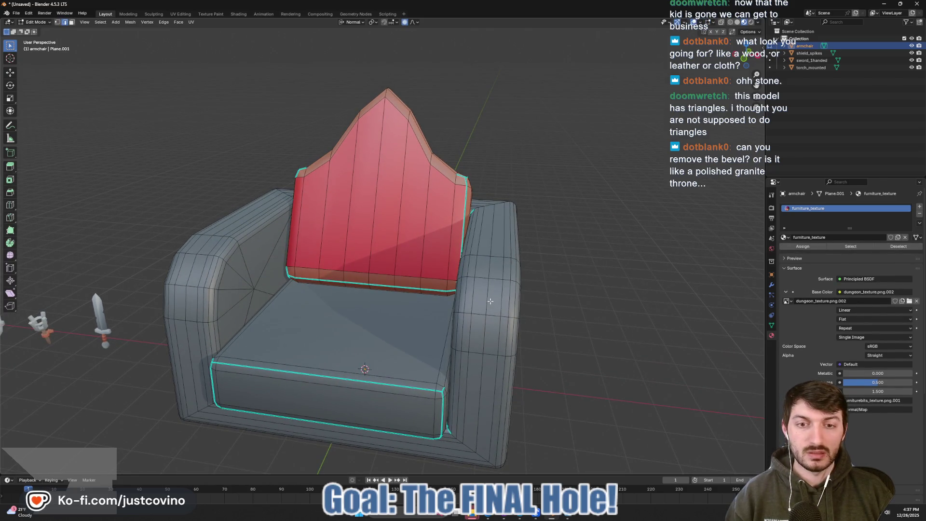
click(491, 301)
- Dissolve the selected base edge loop, check the shading in Object Mode, and return to Edit Mode
key(x)
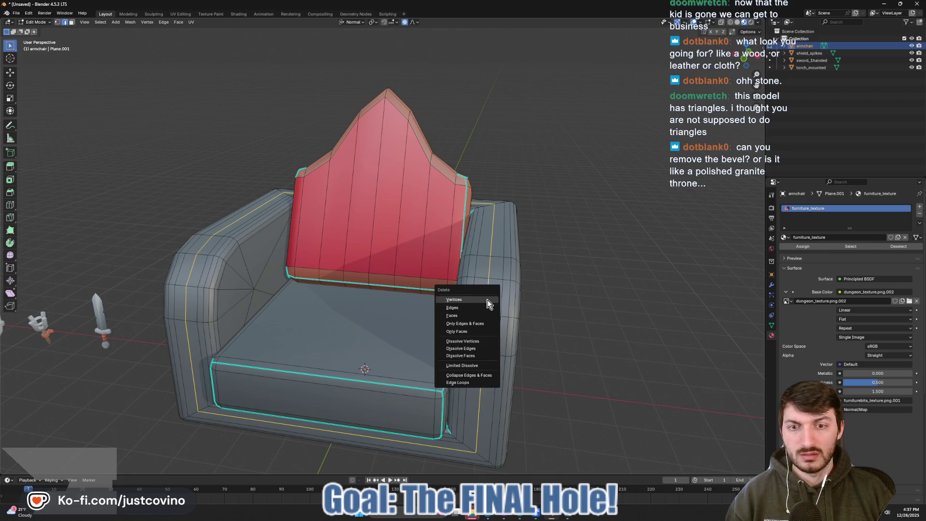
click(482, 349)
drag(523, 325, 535, 320)
key(Tab)
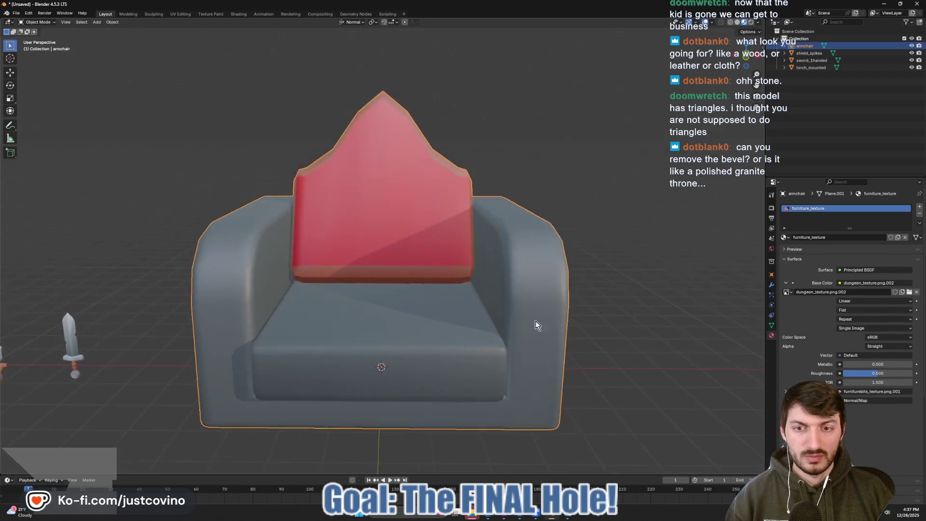
scroll(up, 3)
scroll(down, 3)
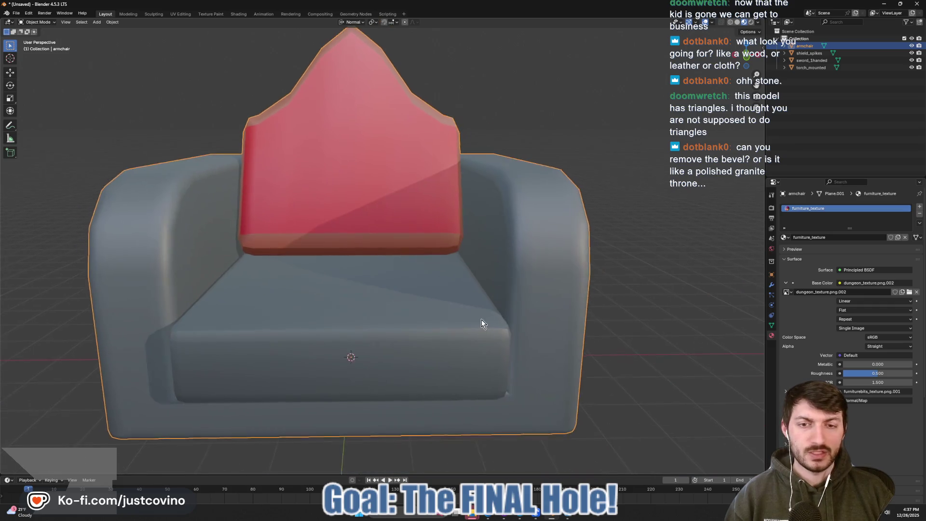
key(Tab)
- Knife-cut across the seat's inner corner, then bring up the Edge menu in edge select mode
drag(492, 346, 439, 357)
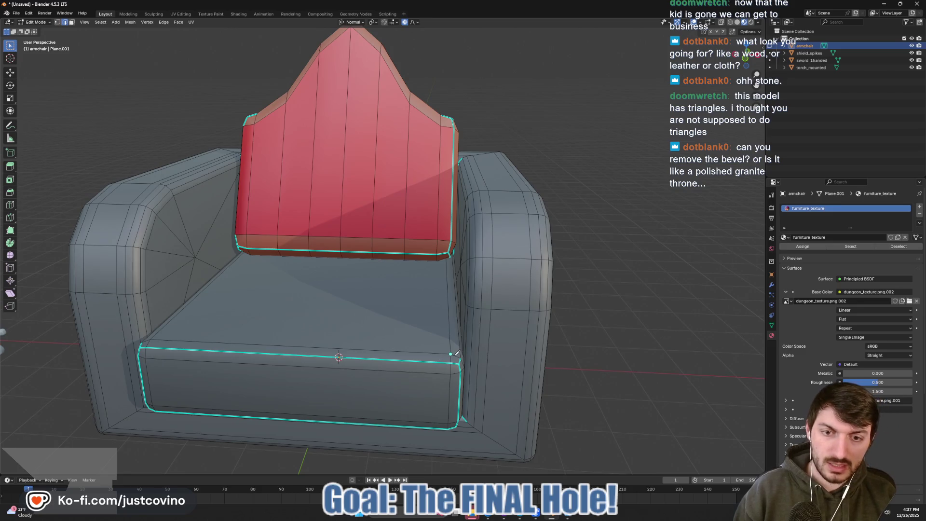
key(k)
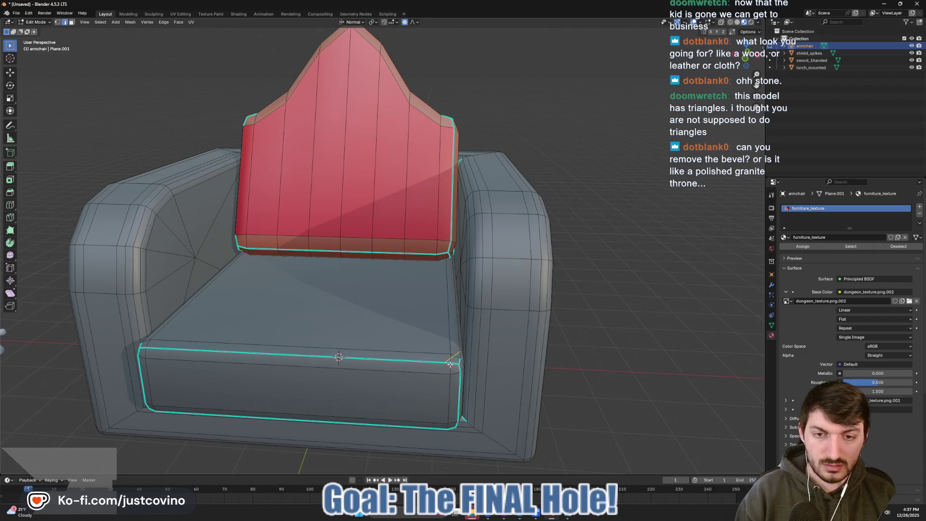
scroll(up, 3)
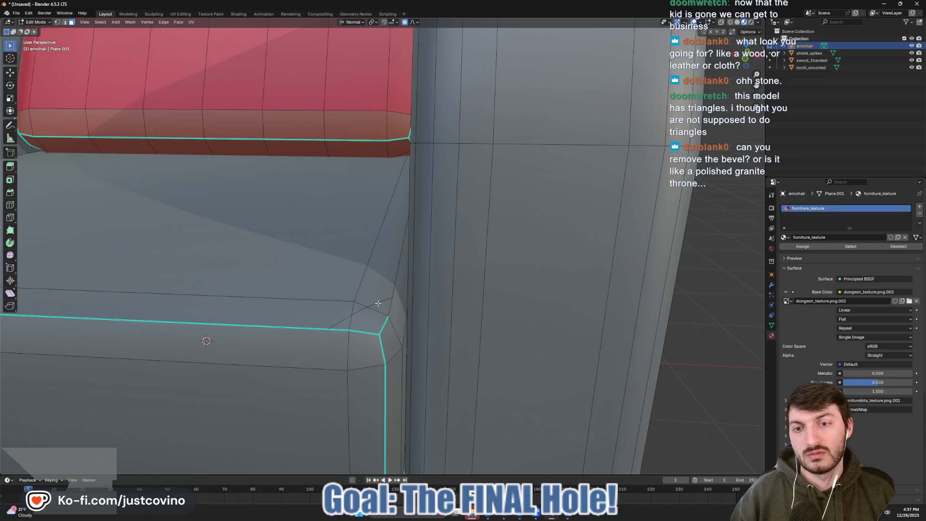
click(379, 303)
key(2)
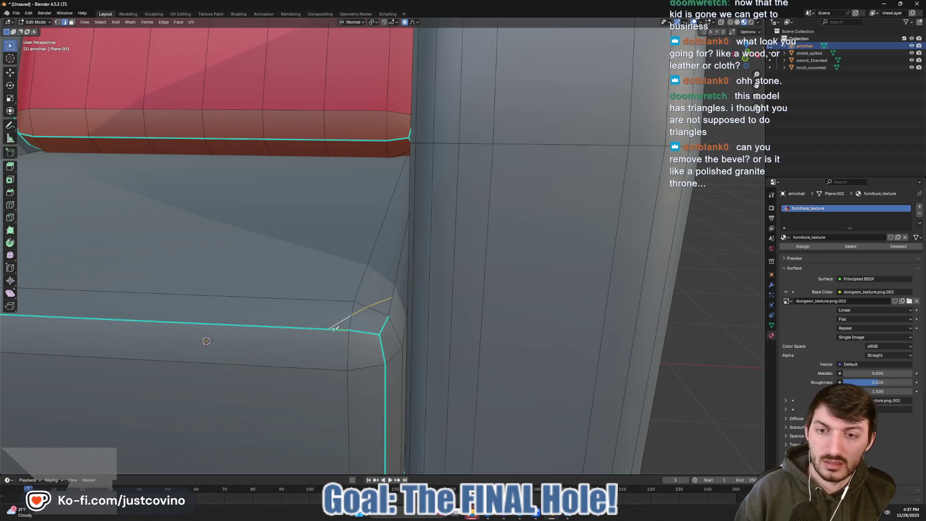
click(329, 329)
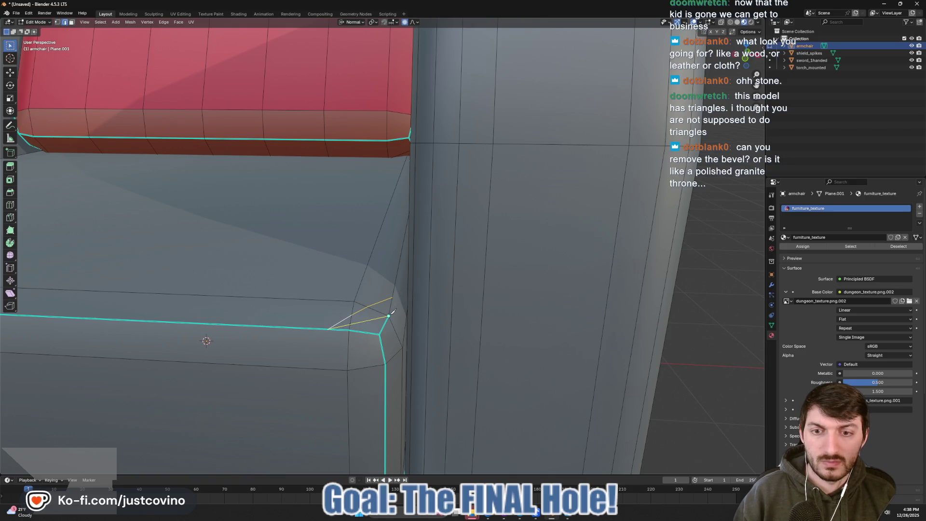
click(390, 315)
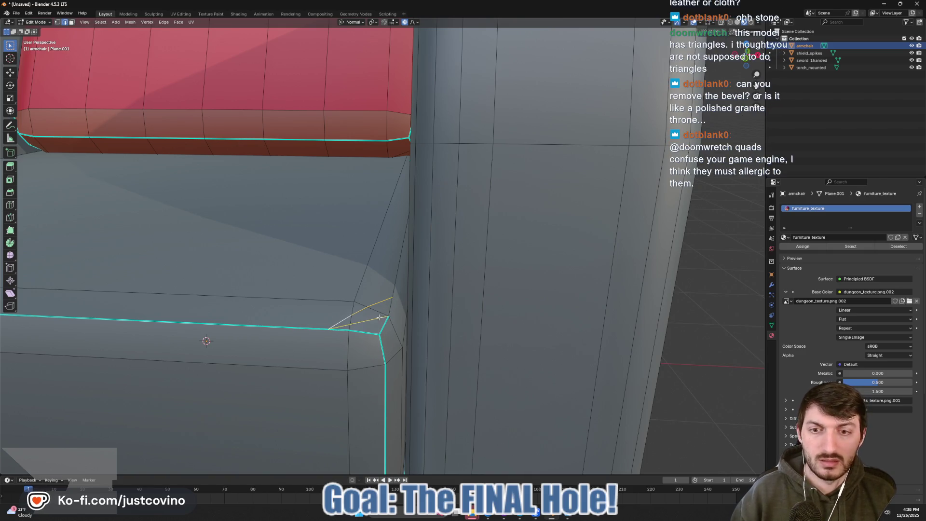
key(Return)
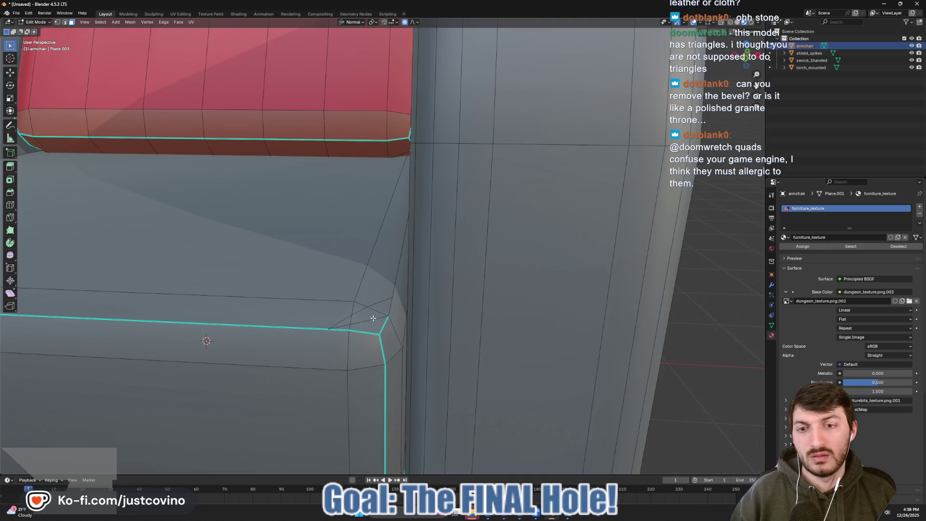
key(2)
key(ctrl+e)
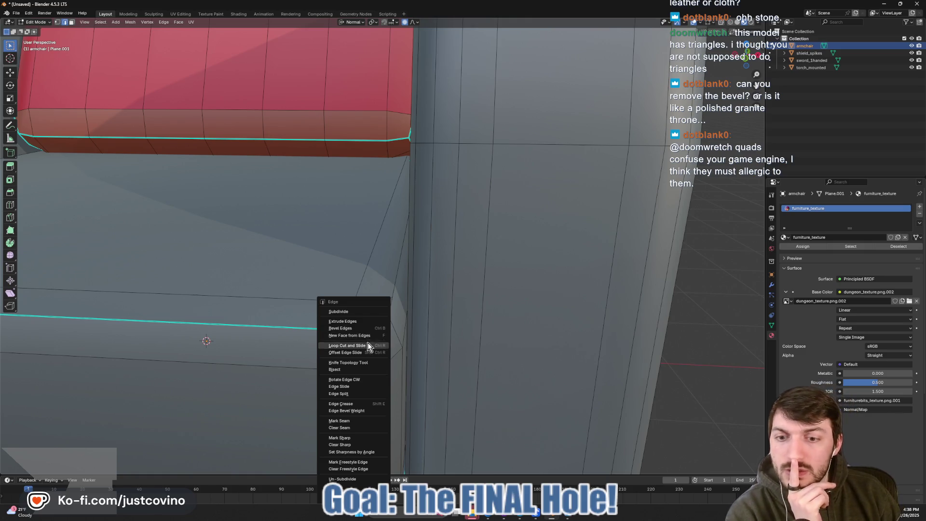
- Rotate the seat-corner edge clockwise and push the corner inward along Z with proportional editing off
click(368, 380)
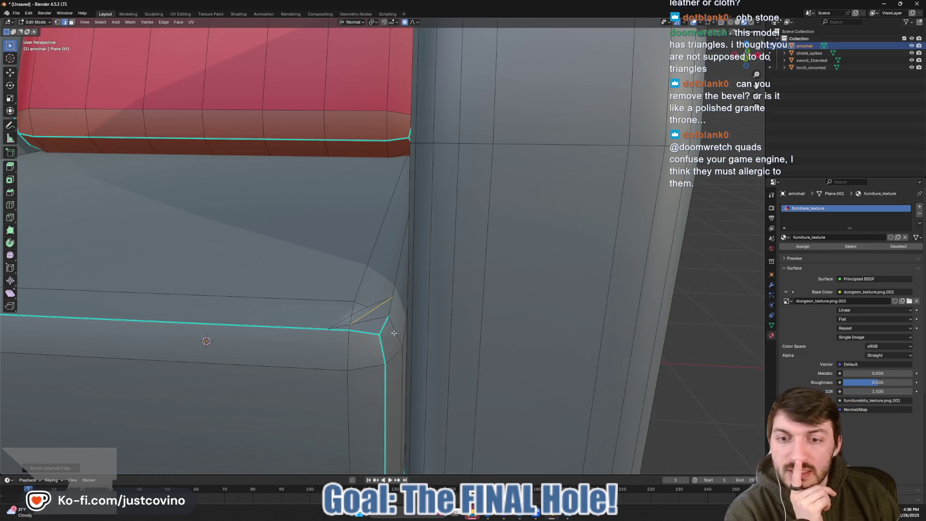
drag(394, 332, 498, 314)
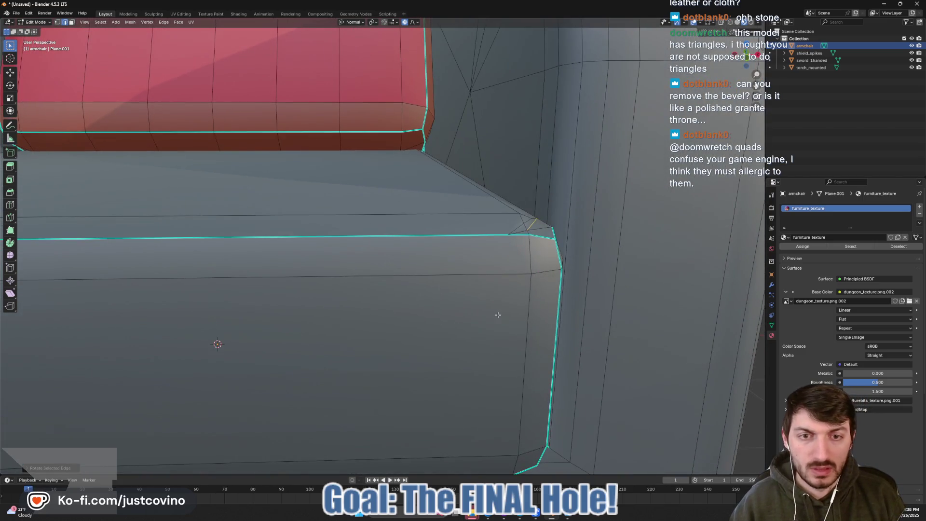
key(r)
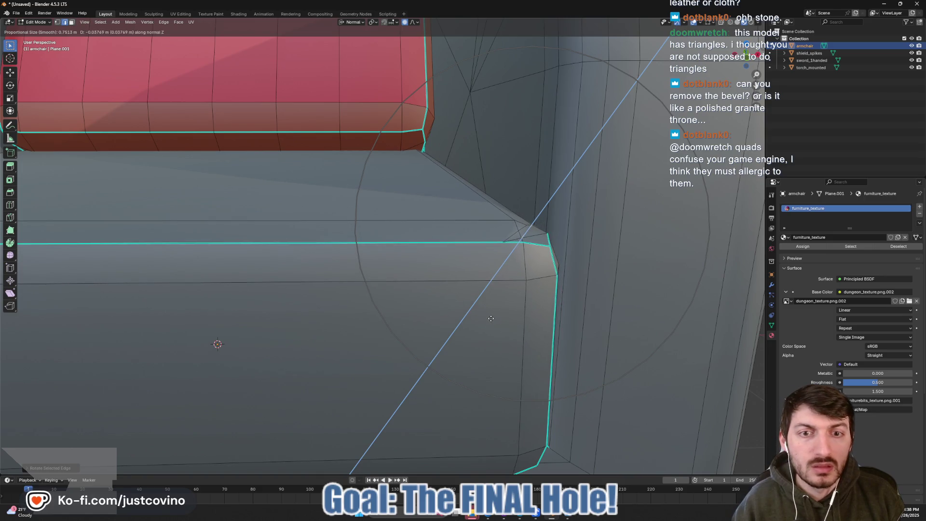
key(Escape)
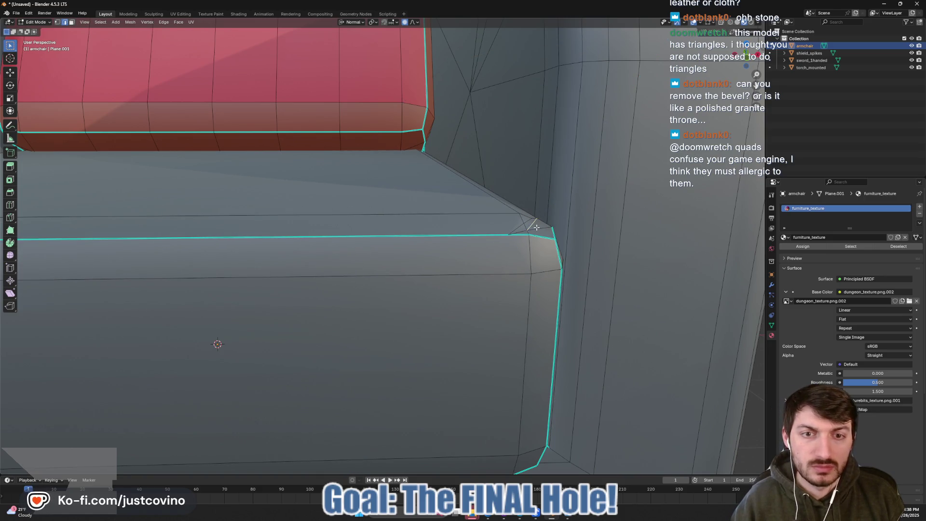
key(g)
key(z)
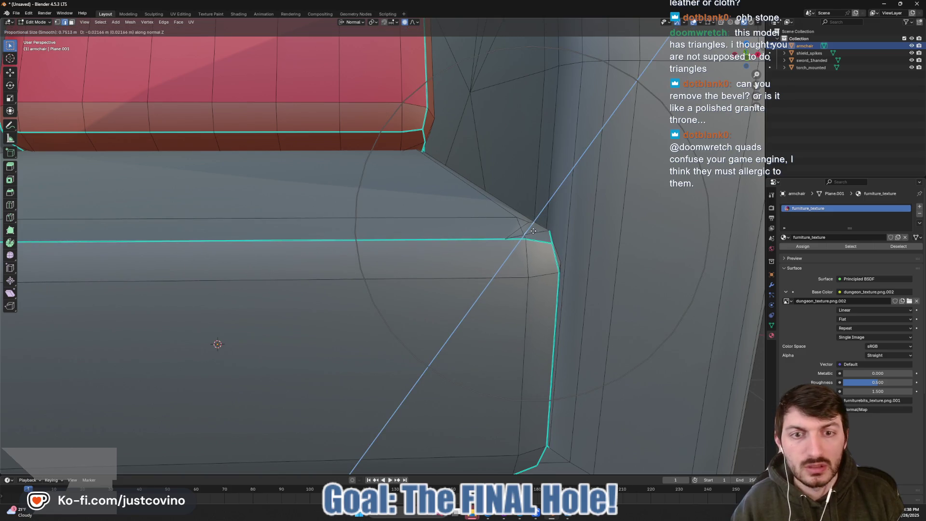
key(Escape)
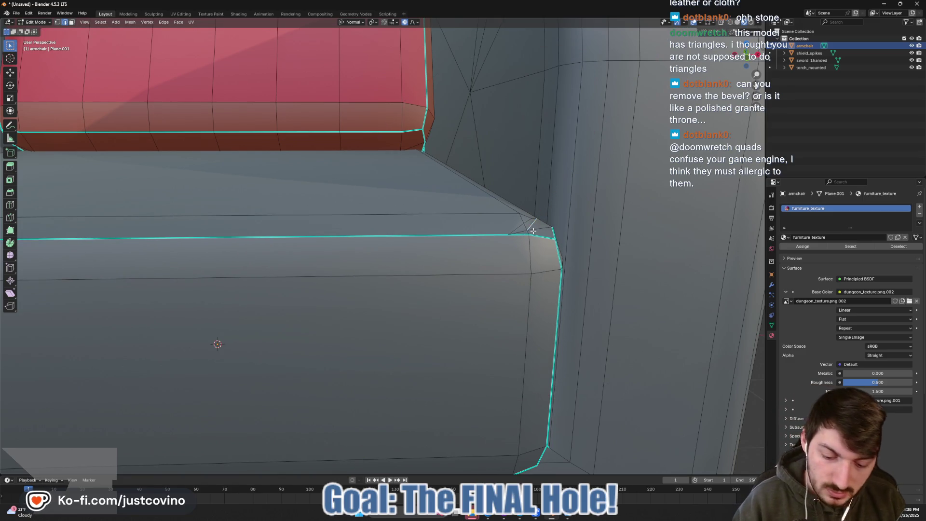
key(o)
key(g)
key(z)
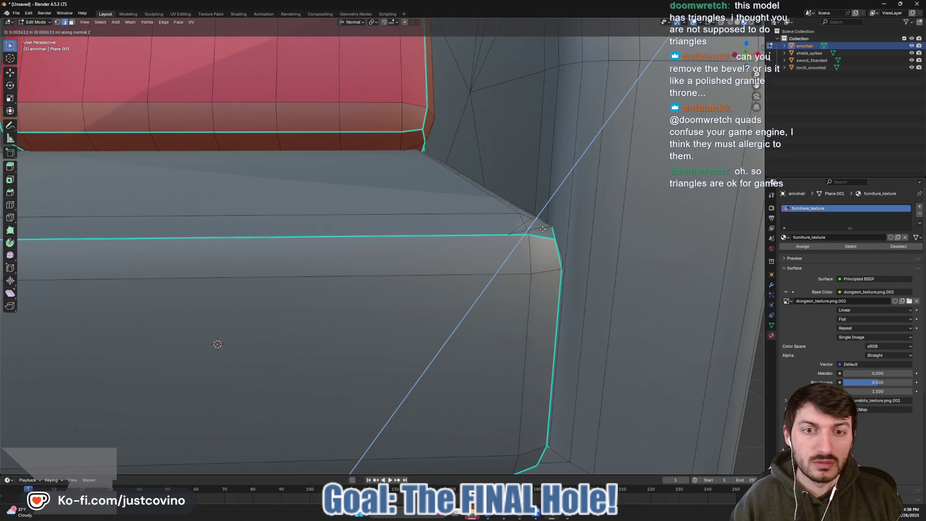
click(535, 236)
drag(535, 236, 434, 341)
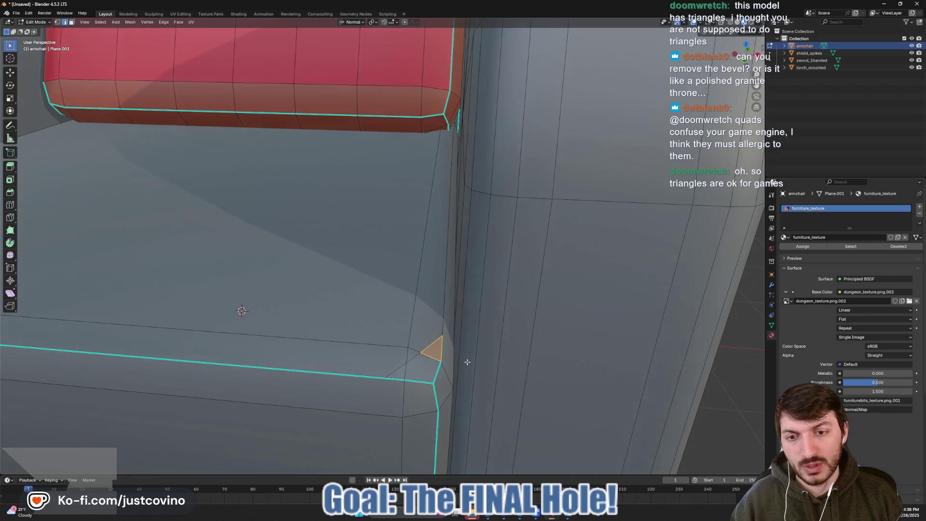
- In face select mode, knife-cut a notch outline into the seat's front corner beside the armrest
key(3)
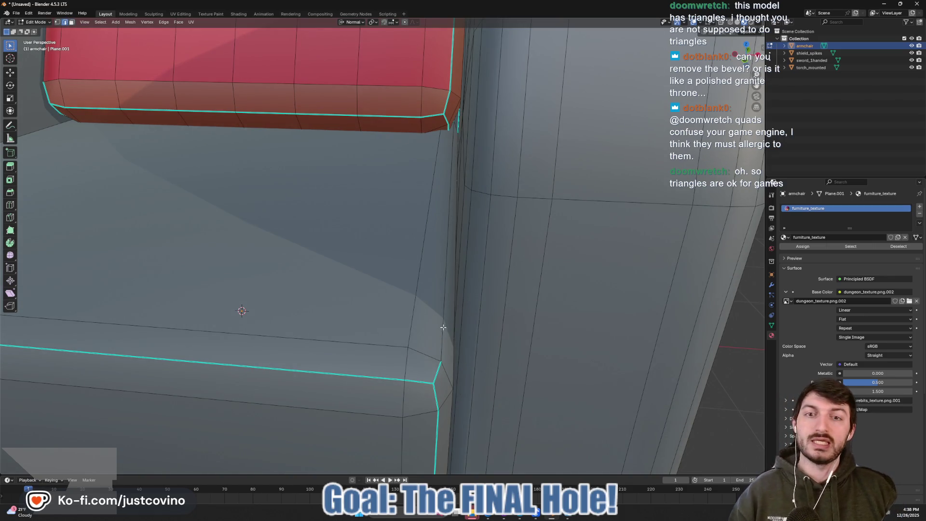
drag(486, 372, 483, 251)
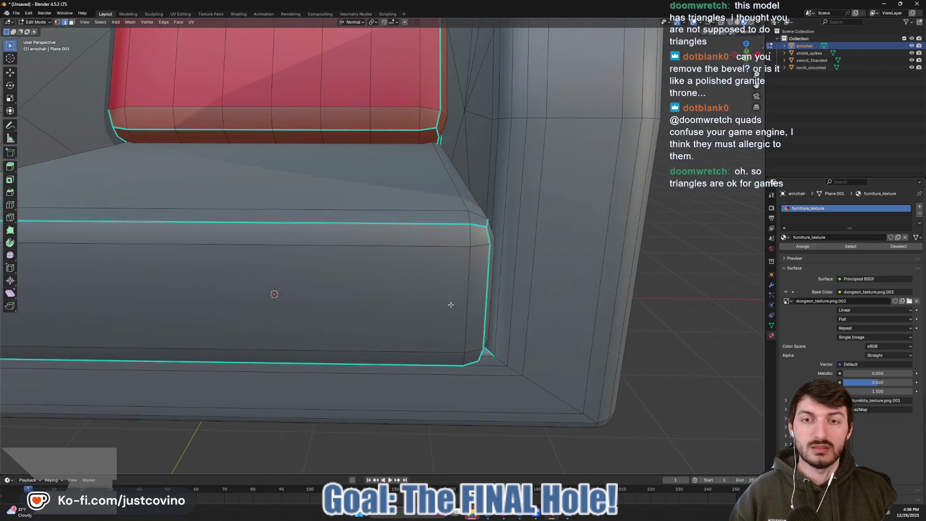
drag(362, 308, 316, 332)
drag(406, 323, 400, 322)
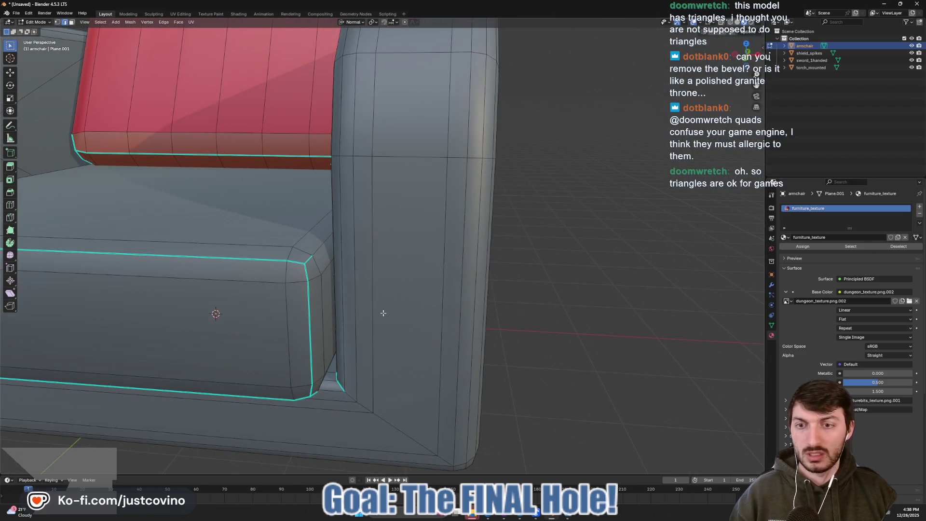
drag(310, 285, 378, 314)
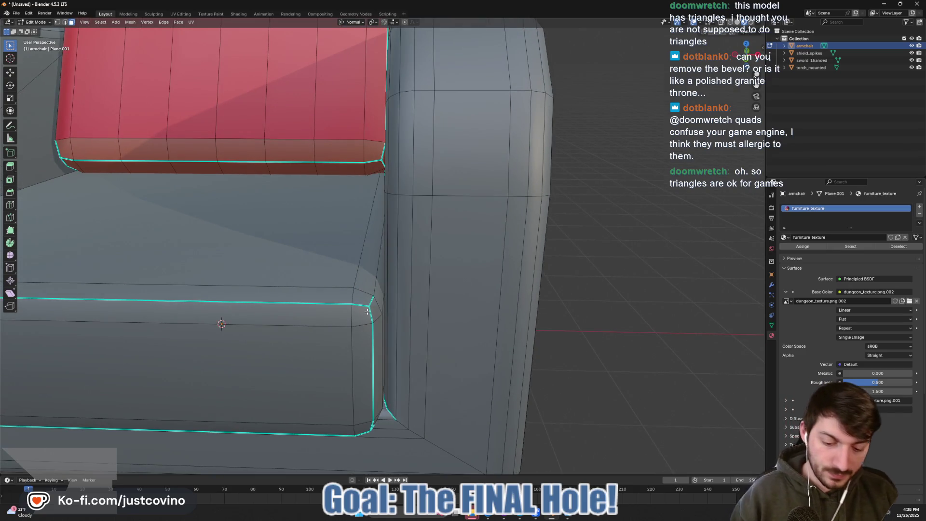
key(k)
click(384, 304)
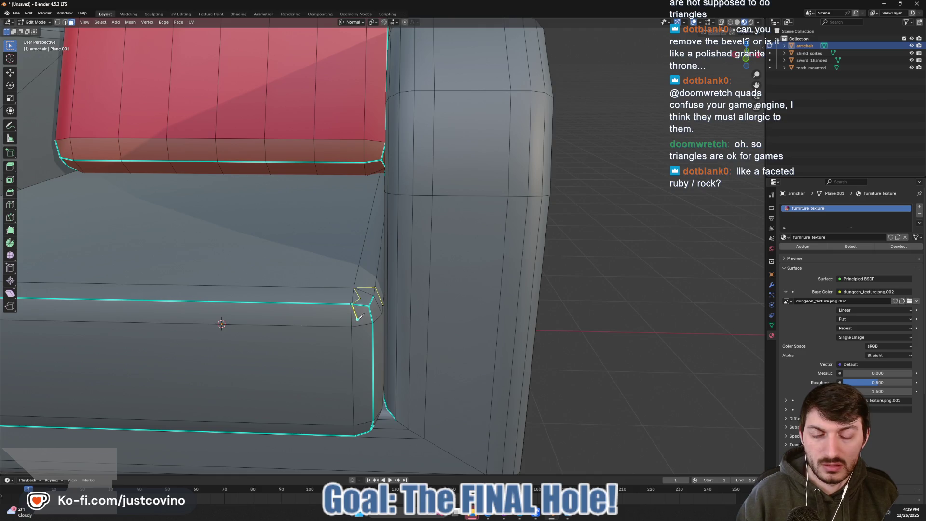
click(360, 325)
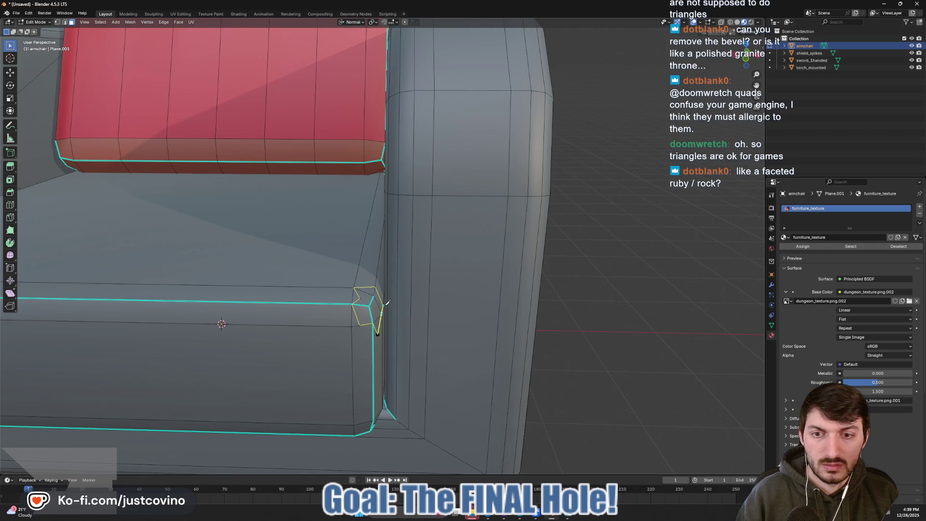
key(Return)
- Select the four small notch faces at the seat corner
drag(386, 304, 376, 325)
click(300, 320)
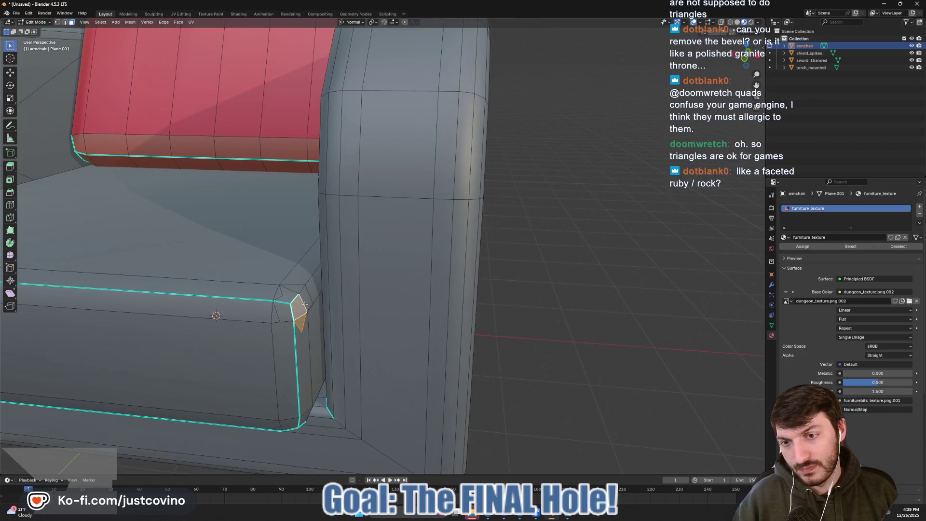
click(303, 297)
click(282, 295)
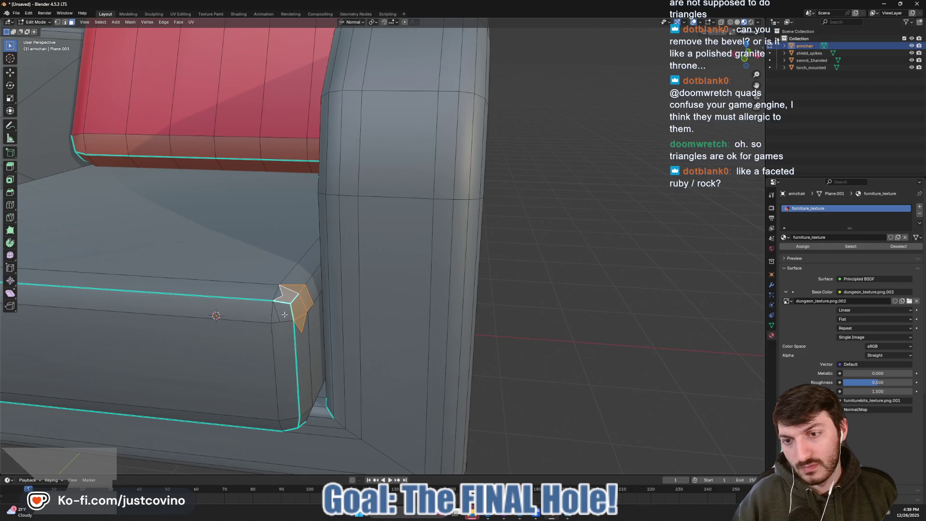
click(285, 314)
- Delete only the notch faces, leaving a hole at the seat corner
key(x)
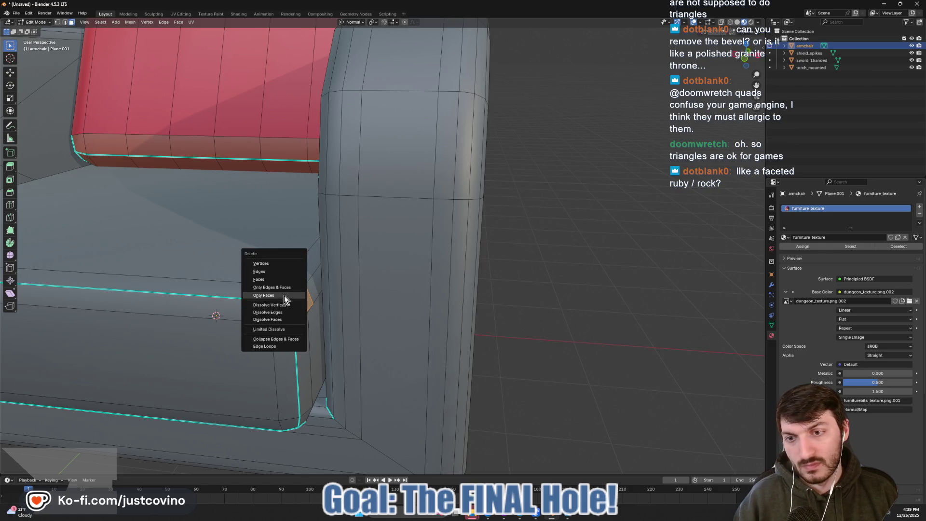
click(283, 276)
drag(299, 317, 264, 305)
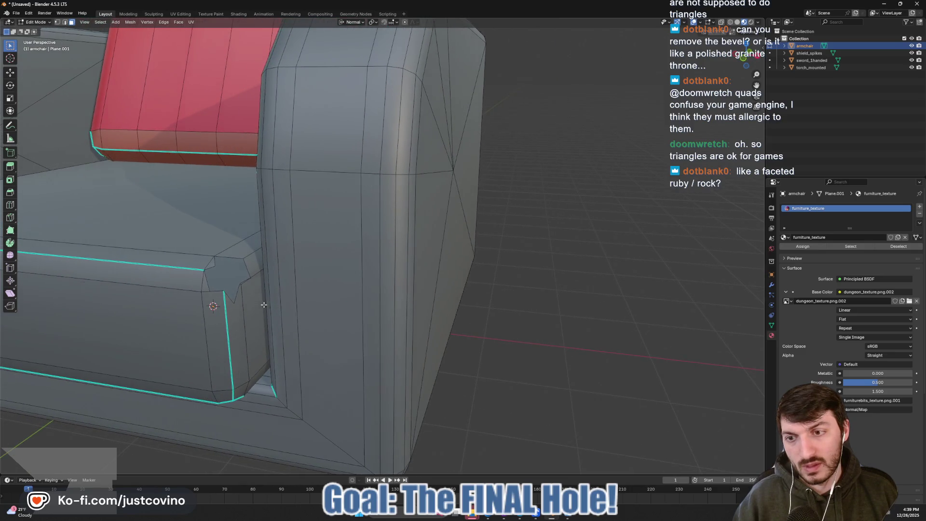
- Fill new faces across the hole and its thin triangular gap to form a sunken notch
click(215, 256)
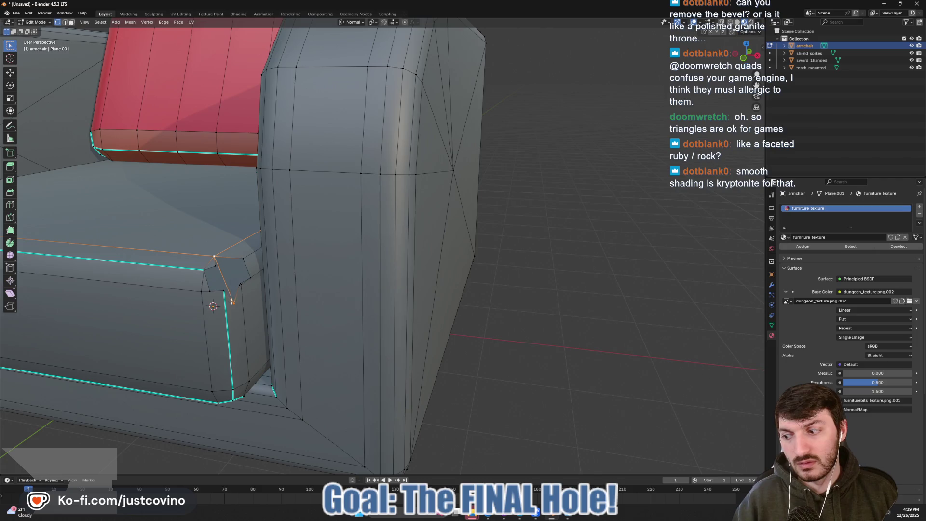
scroll(up, 3)
scroll(down, 3)
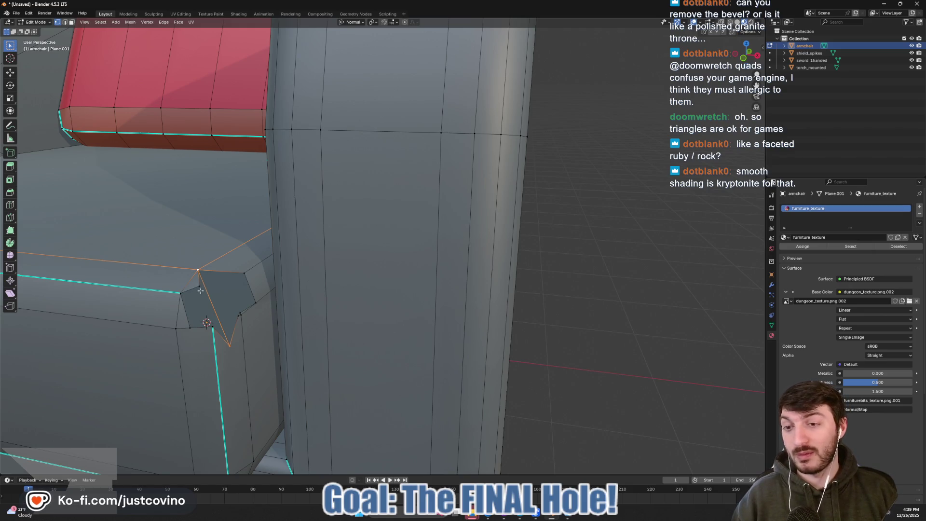
click(199, 288)
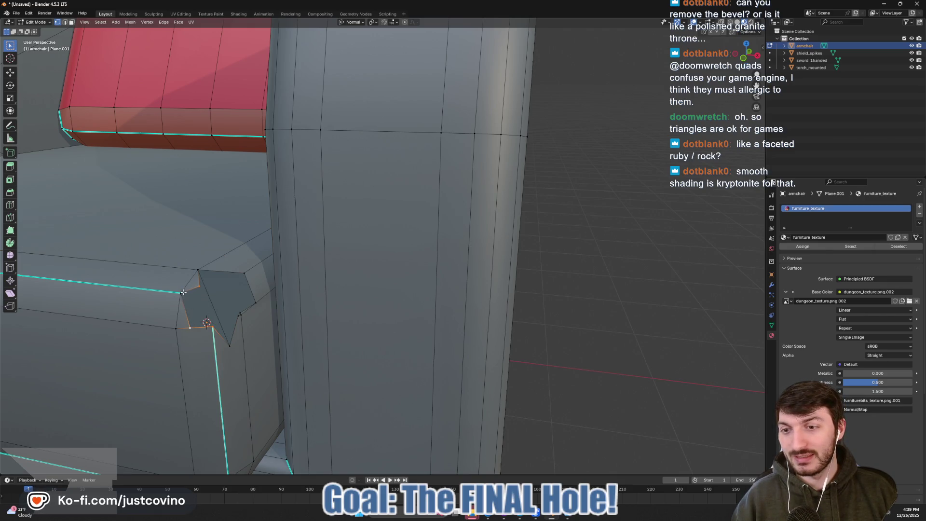
click(183, 293)
key(f)
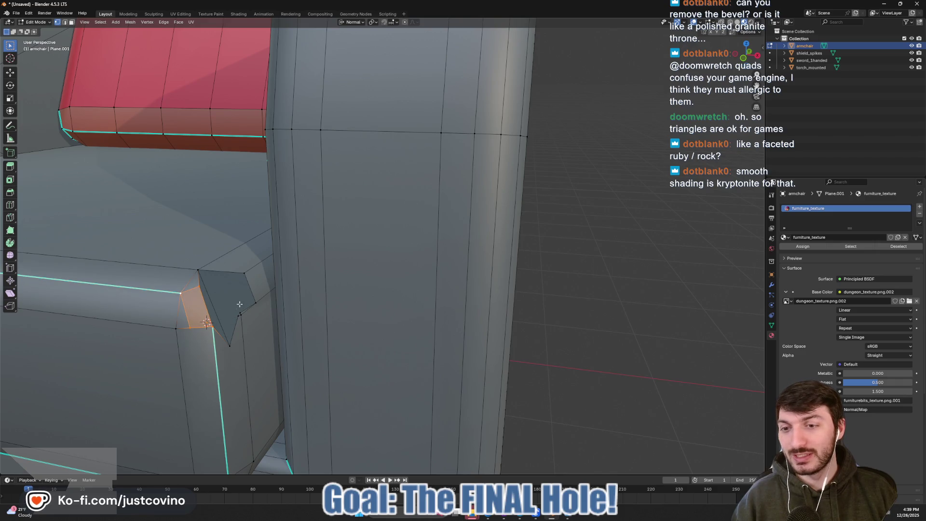
click(199, 271)
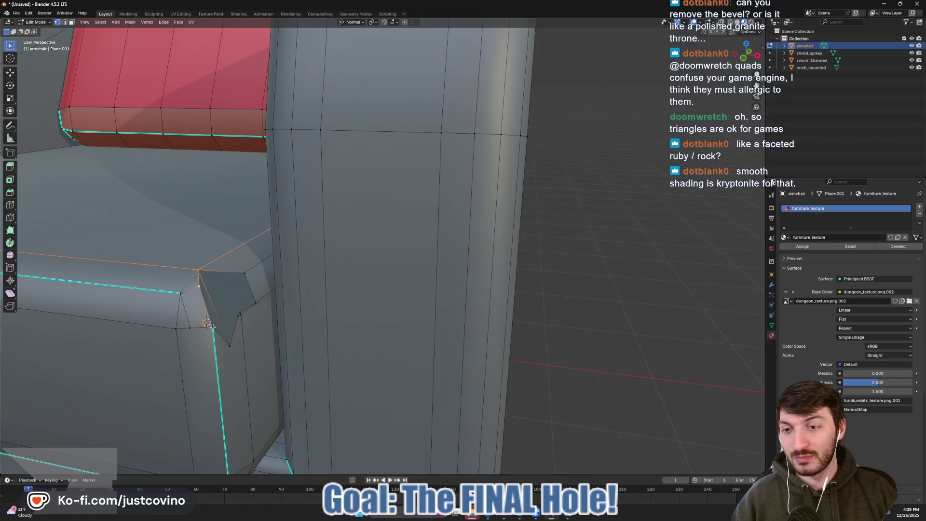
key(f)
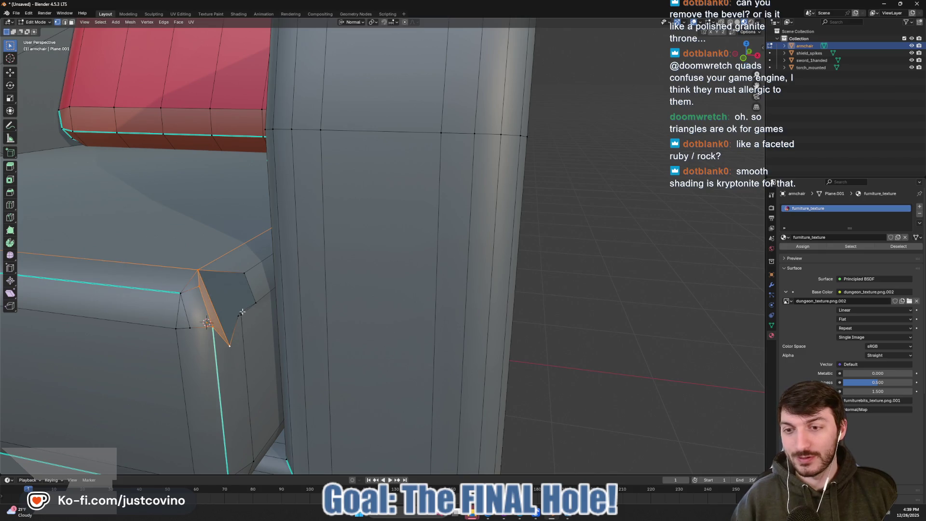
click(239, 312)
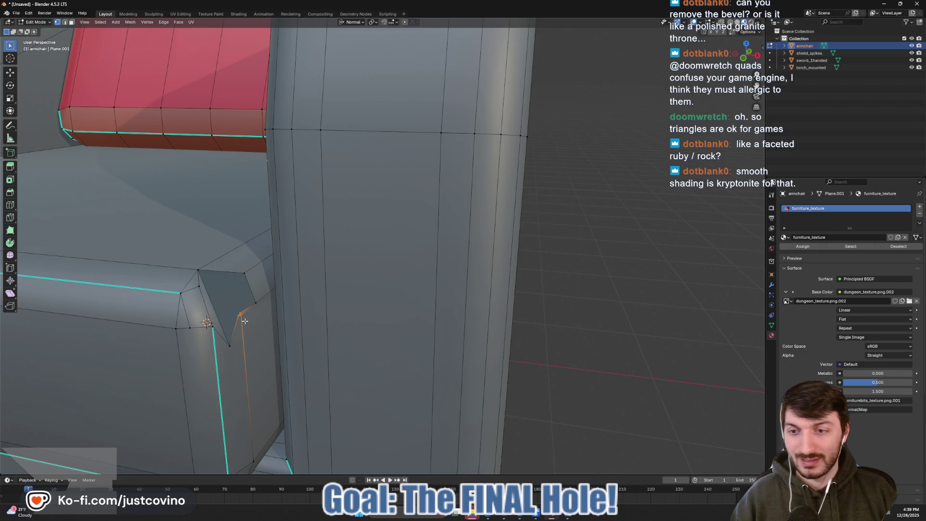
- Merge the overlapping vertices by distance and expand the merge settings
key(m)
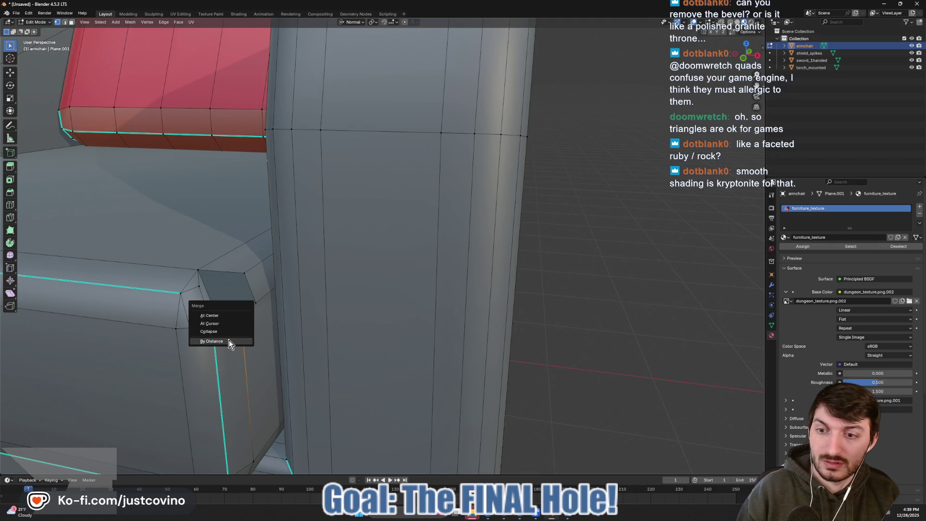
click(227, 341)
click(27, 468)
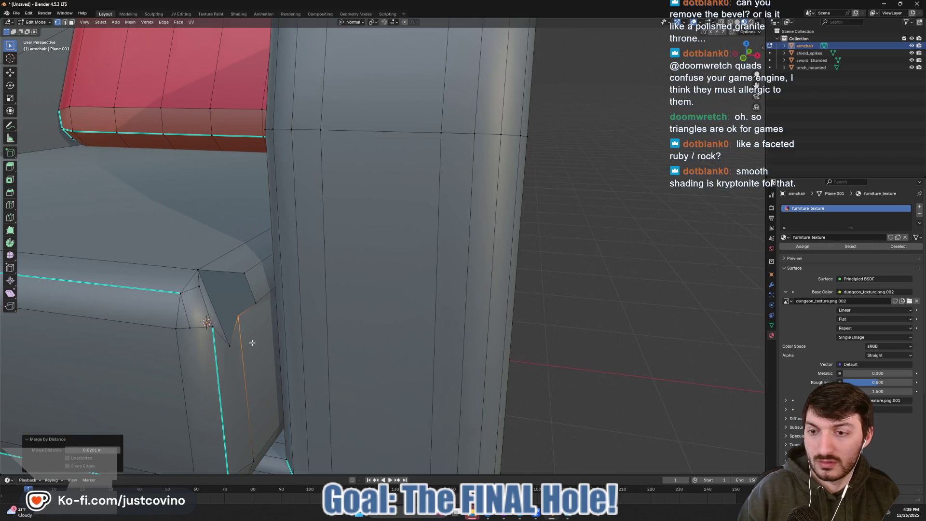
- Push the notch vertex inward along Z at the seat corner
click(240, 328)
drag(240, 328, 220, 313)
key(alt+a)
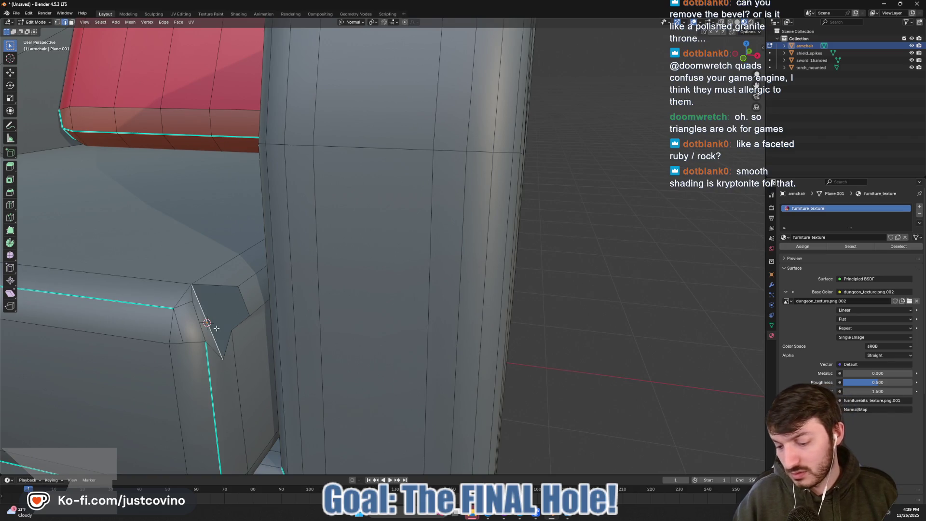
key(g)
key(z)
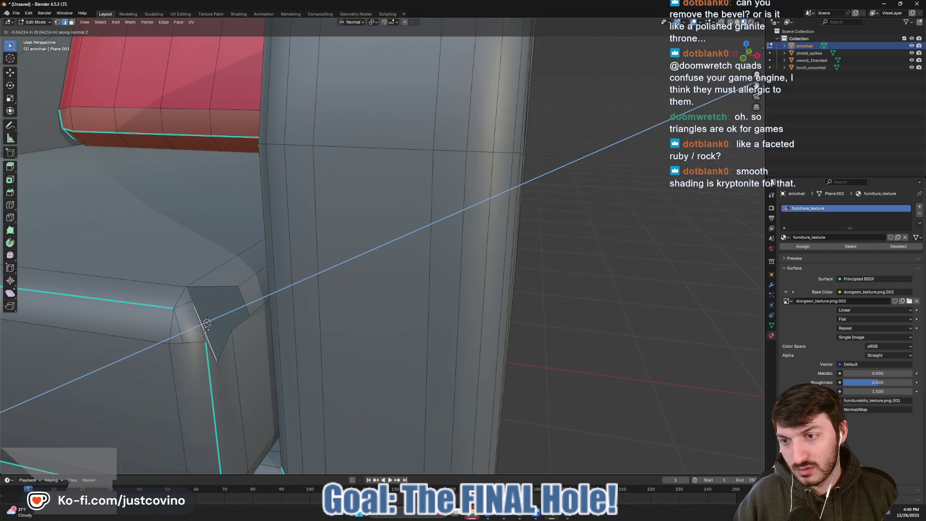
click(211, 331)
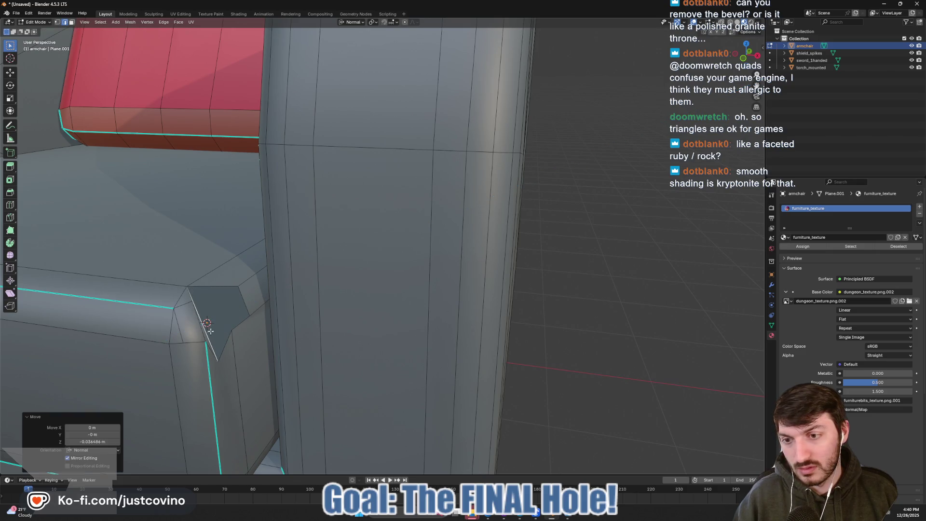
- Fill the remaining hole with a new face from its corner vertices, then return to Object Mode
key(1)
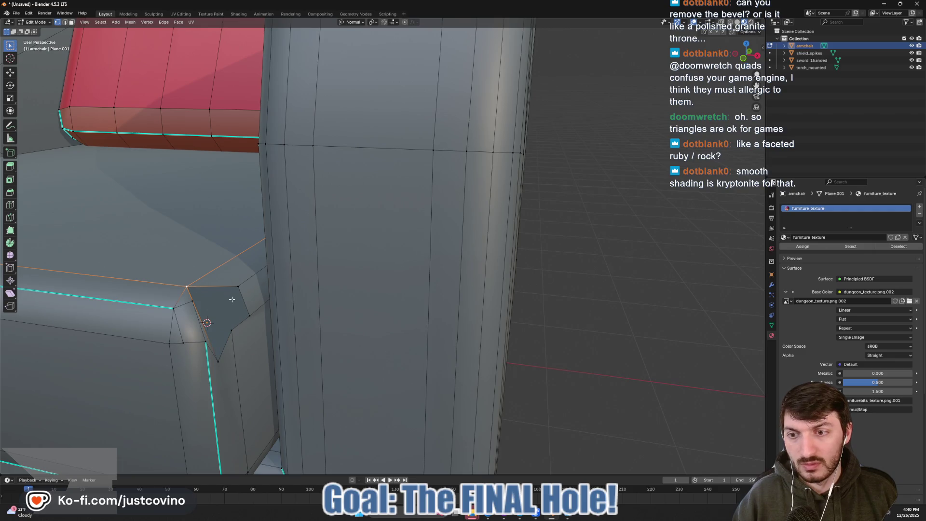
click(238, 286)
click(218, 361)
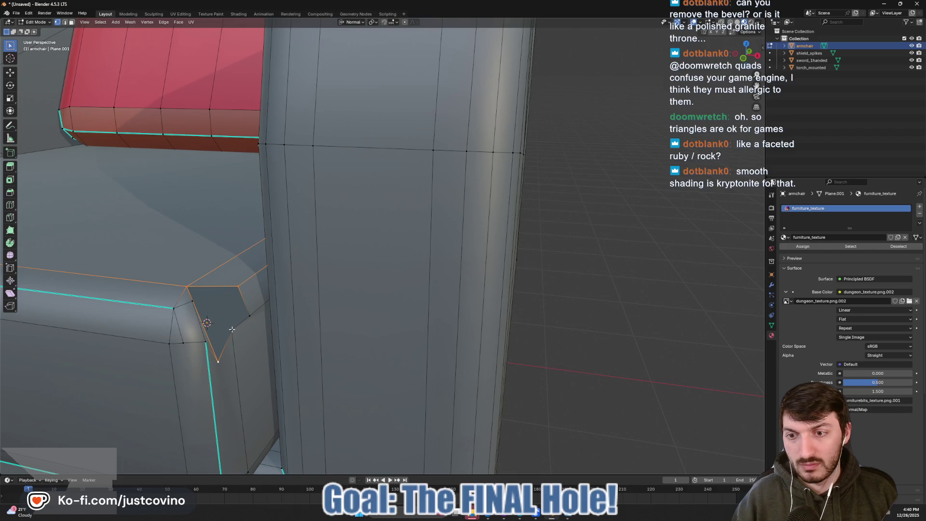
key(f)
click(248, 316)
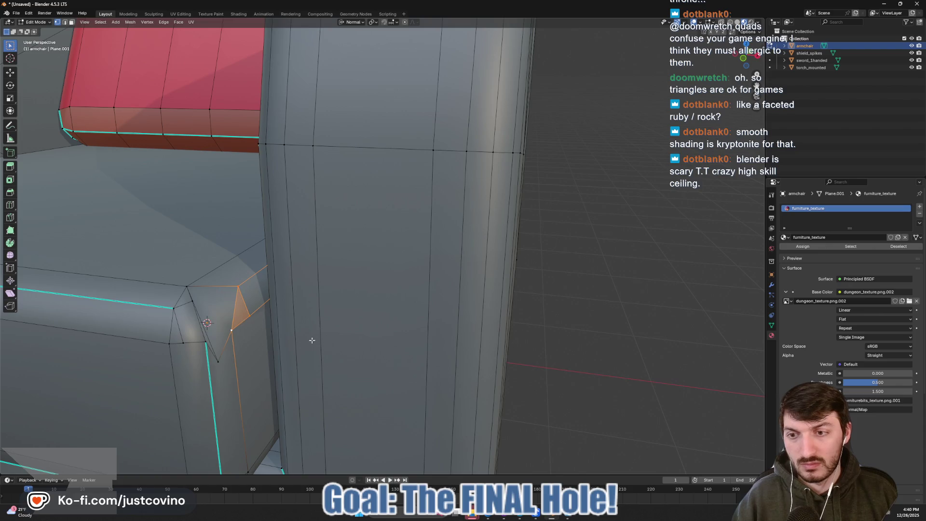
key(Tab)
- Apply Shade Flat to the armchair and inspect the faceted faces from several angles
drag(299, 335, 306, 331)
right_click(303, 298)
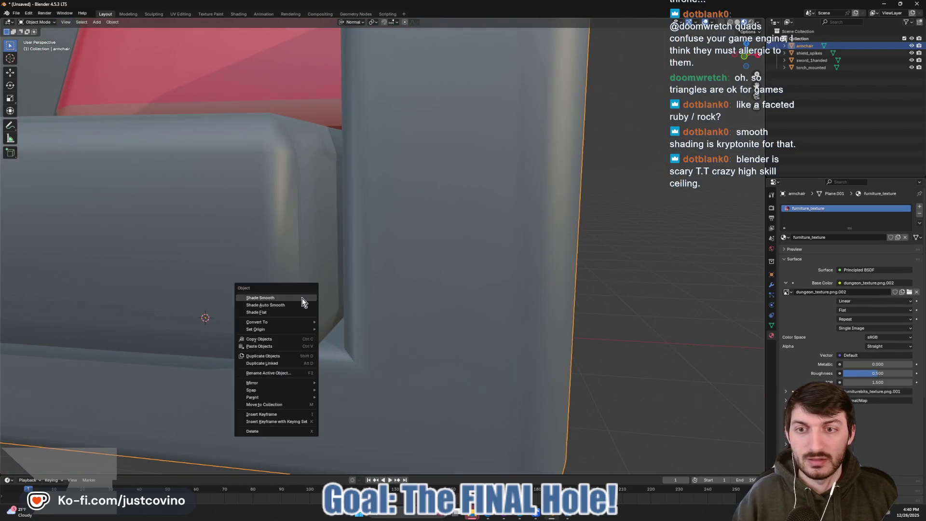
click(272, 312)
scroll(down, 3)
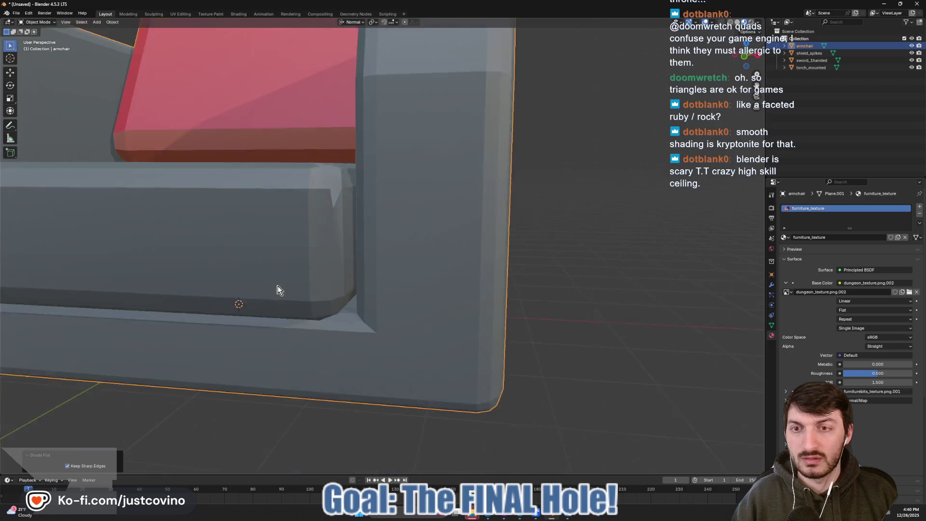
scroll(up, 3)
scroll(up, 3)
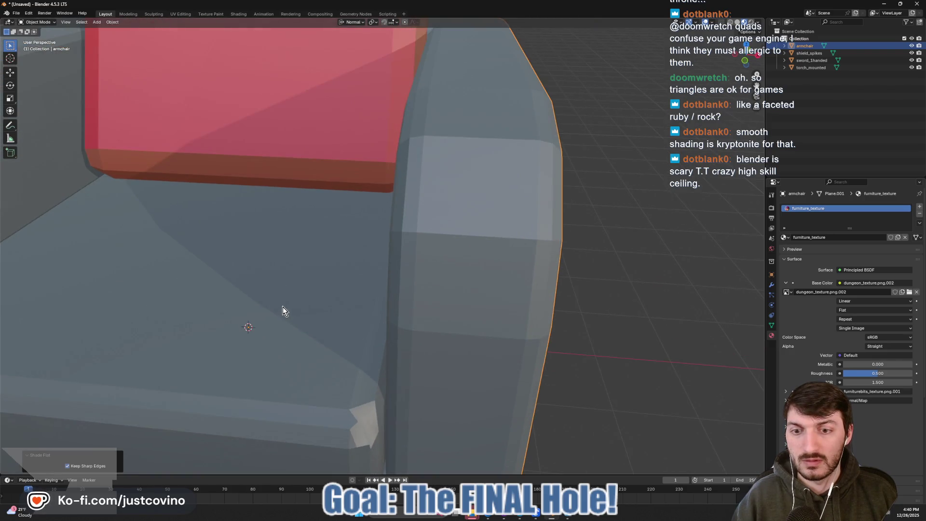
scroll(down, 3)
drag(284, 326, 300, 316)
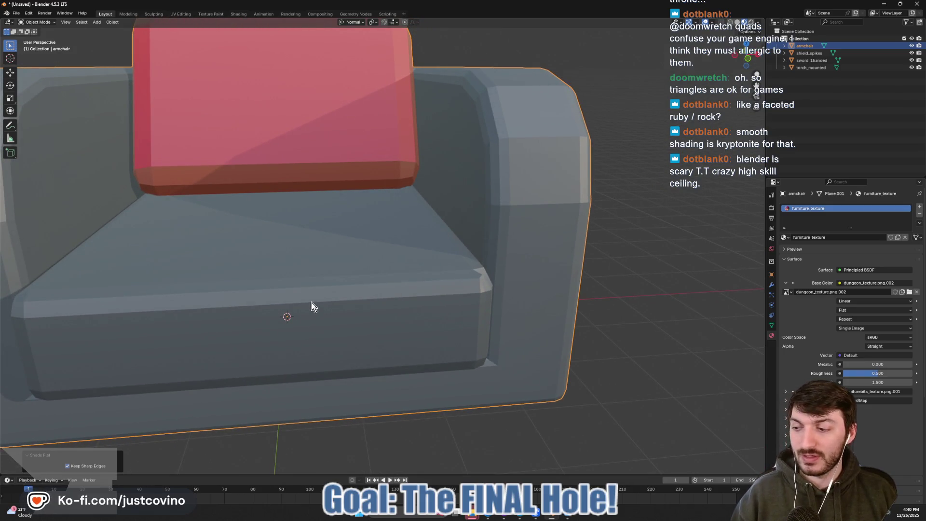
scroll(down, 3)
drag(303, 293, 293, 306)
scroll(up, 3)
- Knife-cut a zigzag crack outline with a side branch into the seat cushion front
key(Tab)
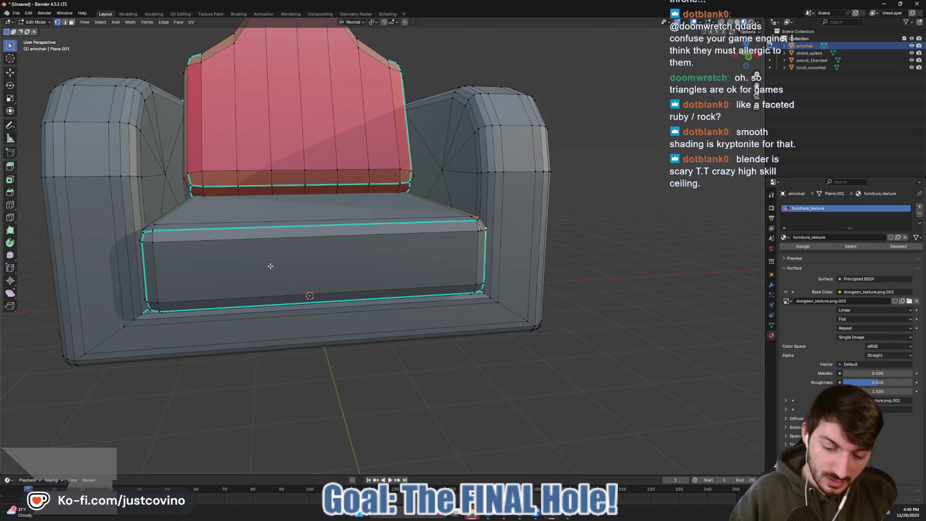
key(k)
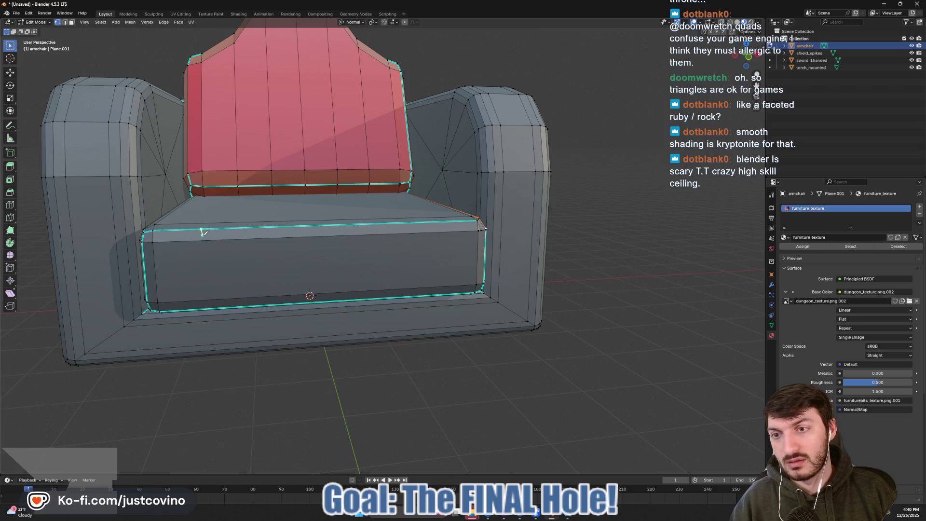
click(202, 231)
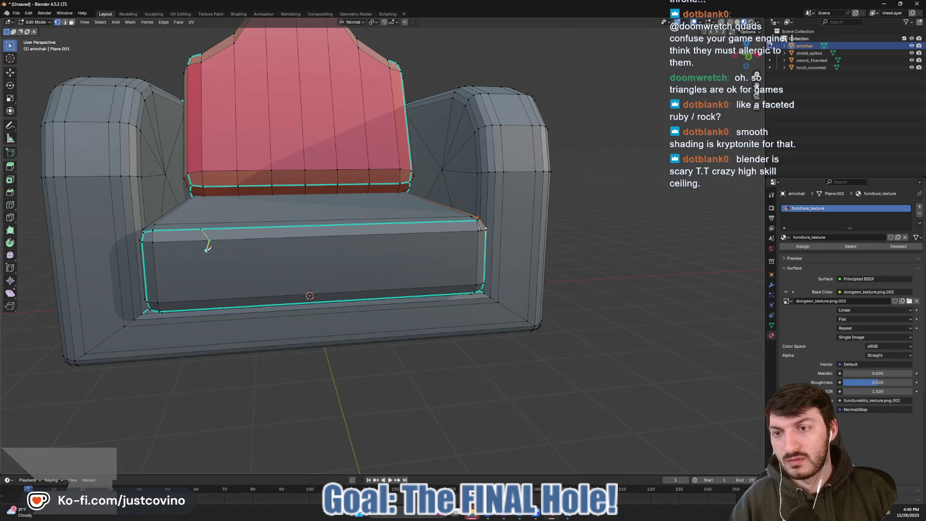
click(205, 254)
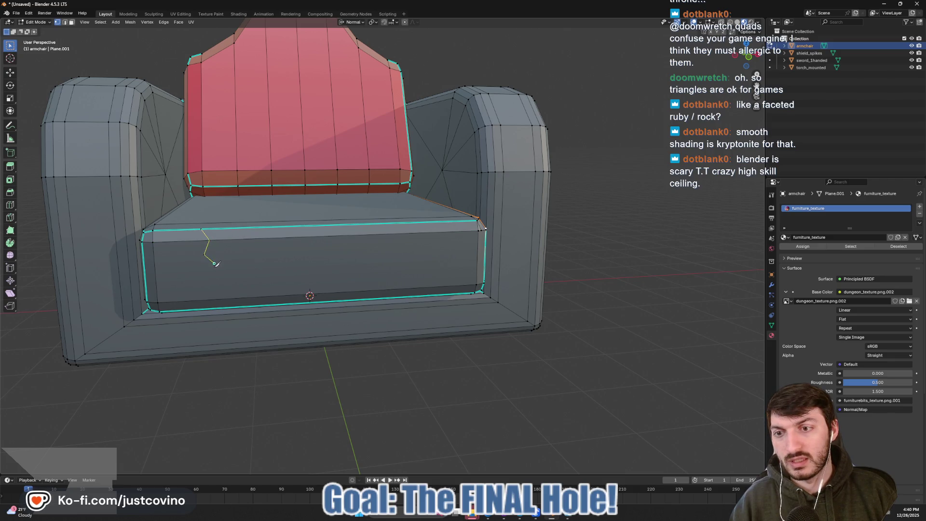
click(214, 263)
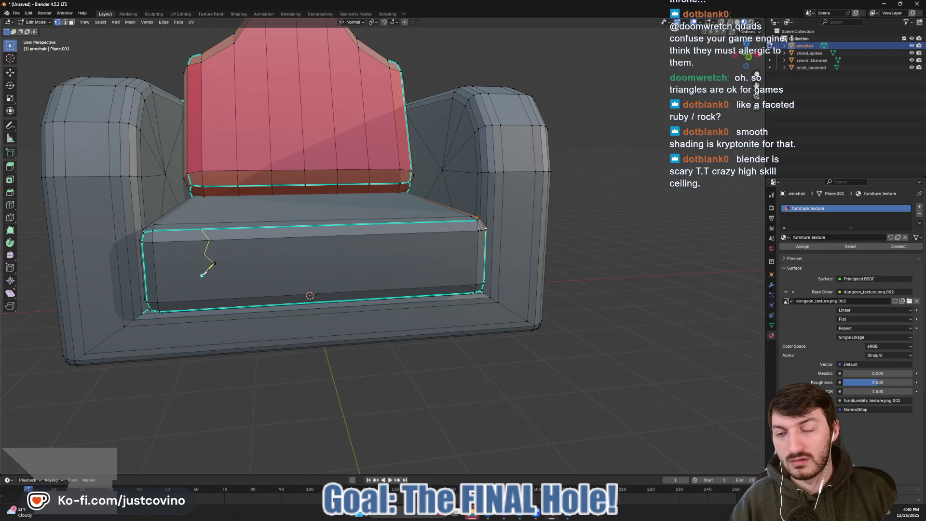
click(201, 275)
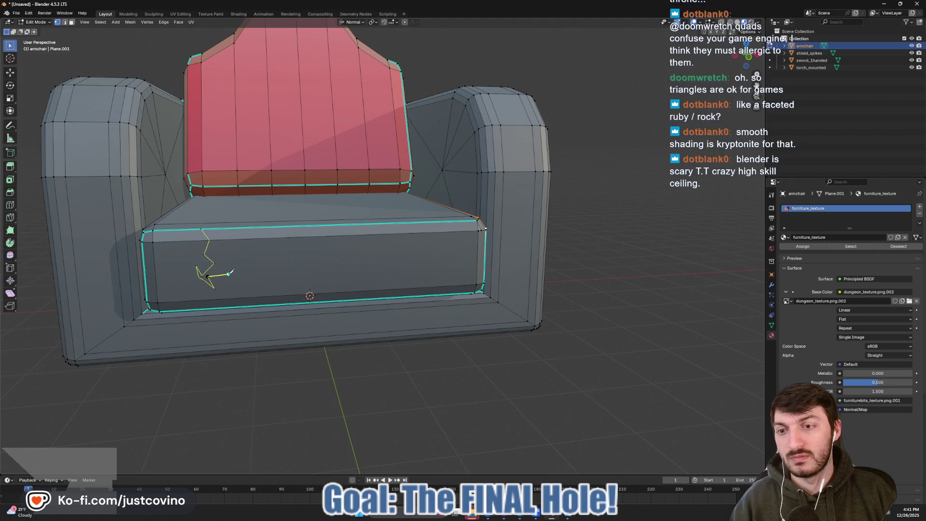
click(229, 273)
click(214, 271)
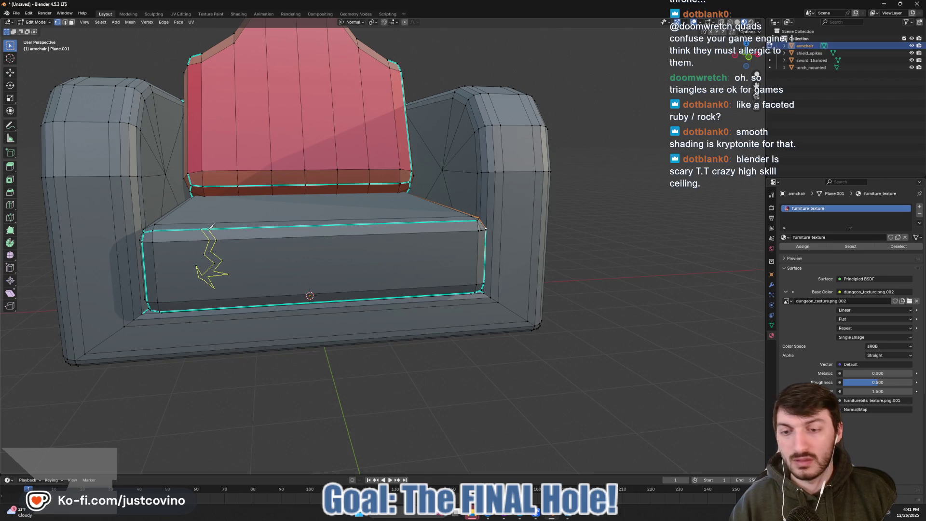
click(211, 227)
key(Return)
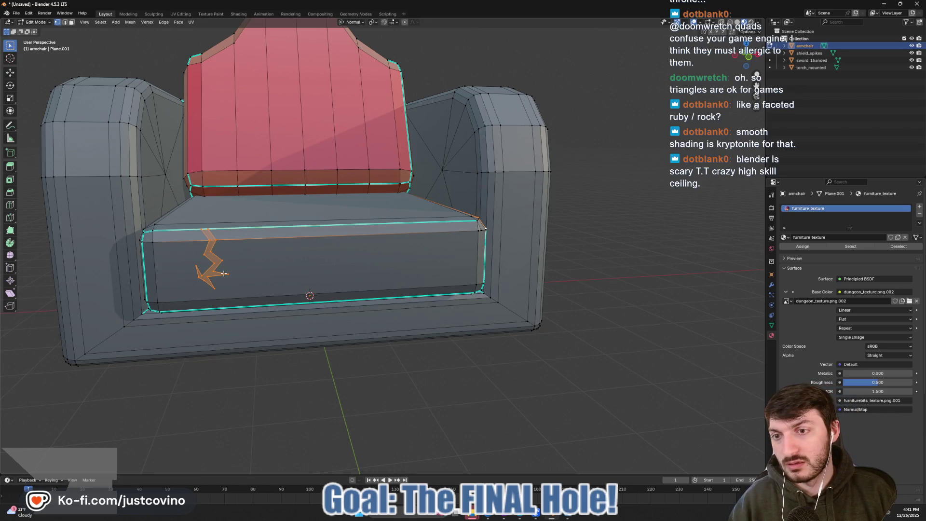
- Push the crack edges into the seat along Z and return to Object Mode
key(g)
key(z)
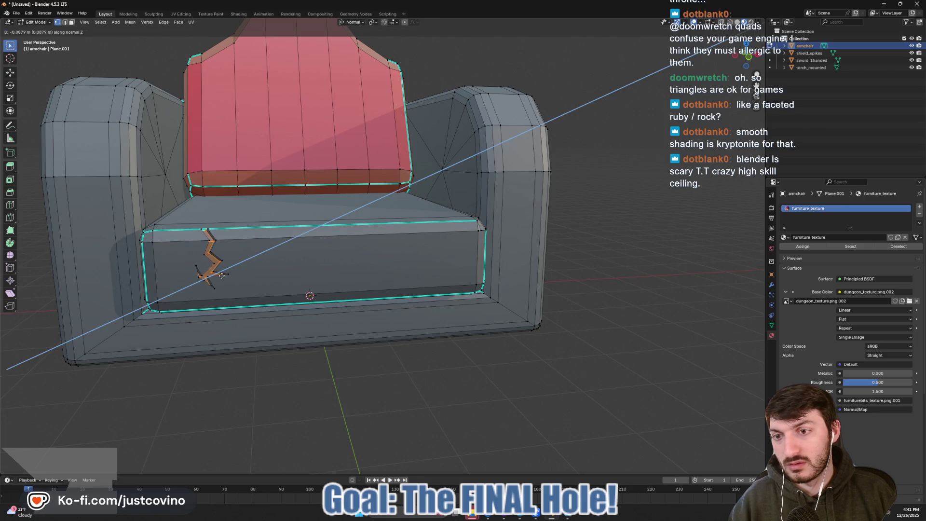
click(222, 276)
key(Tab)
drag(283, 289, 278, 253)
scroll(up, 3)
scroll(down, 3)
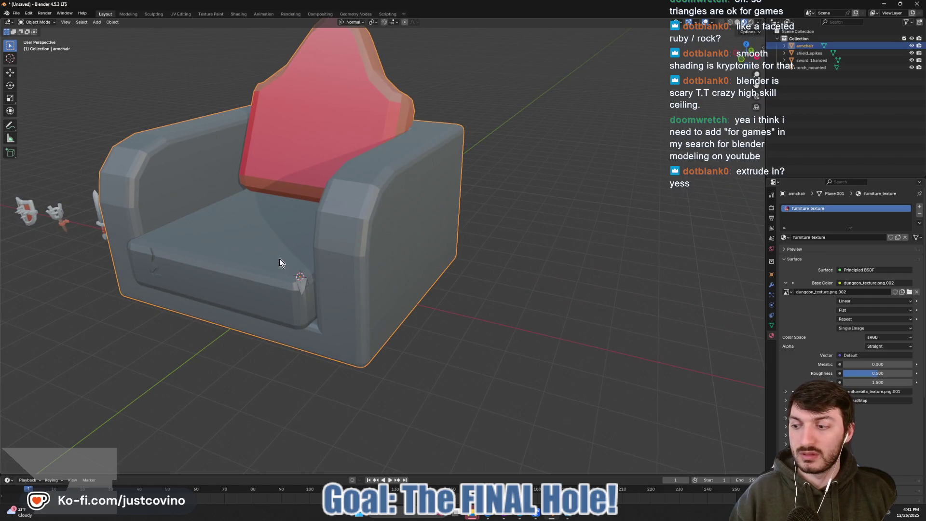
drag(239, 262, 320, 263)
scroll(up, 3)
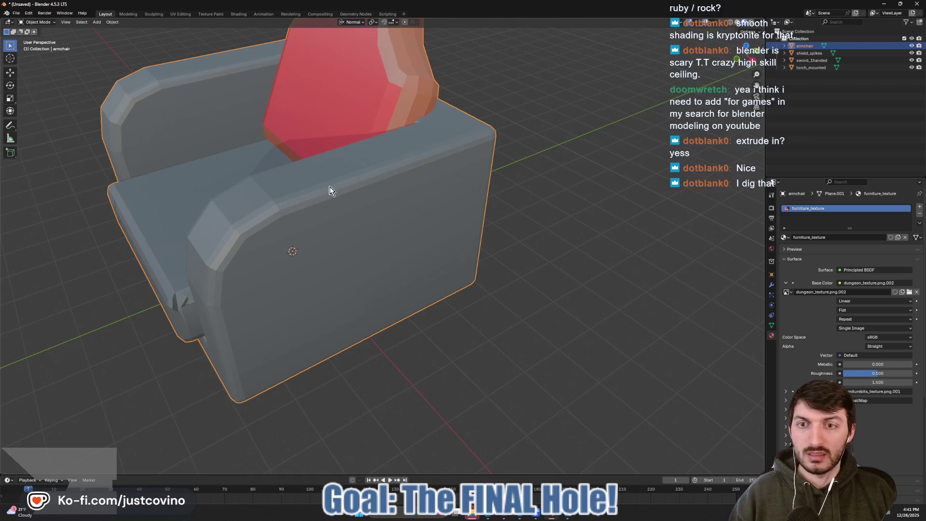
- Knife a small diamond loop into the armrest's outer side just below its top edge
key(Tab)
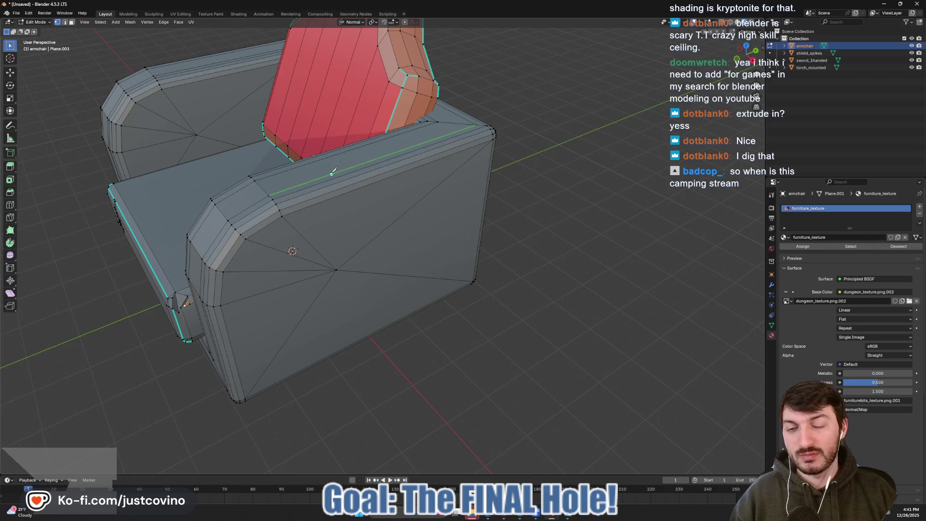
click(334, 172)
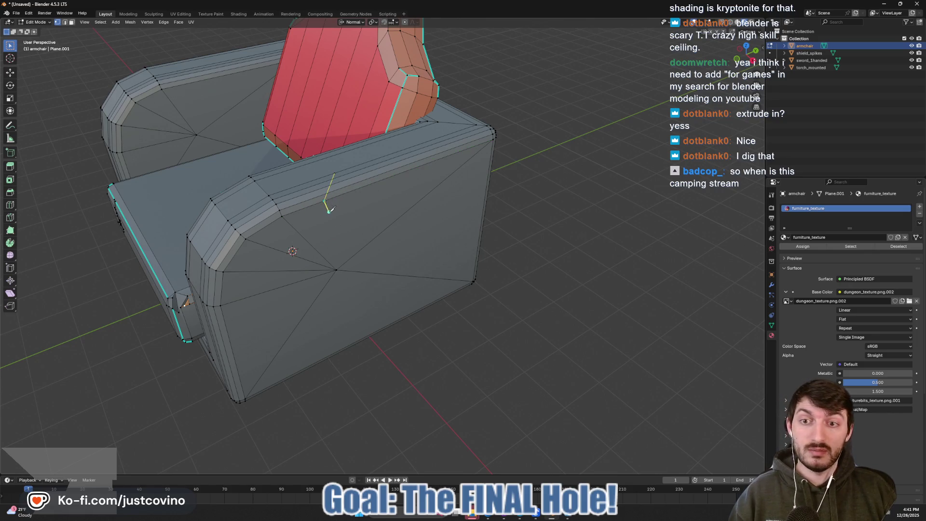
click(331, 219)
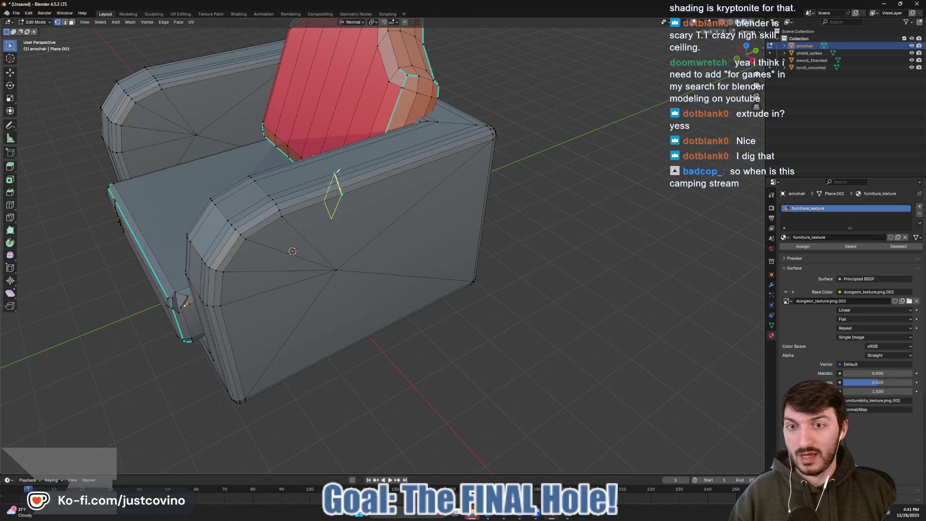
click(337, 171)
key(Return)
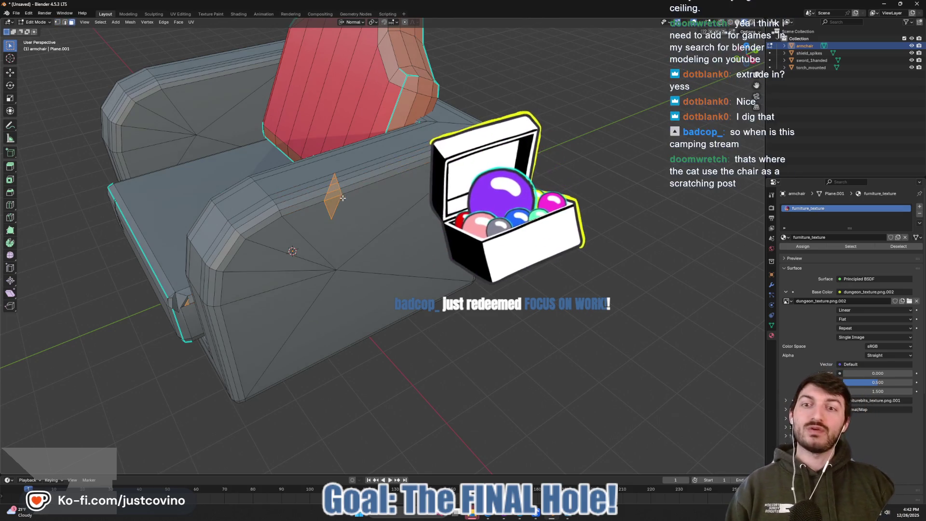
scroll(up, 3)
drag(341, 197, 310, 183)
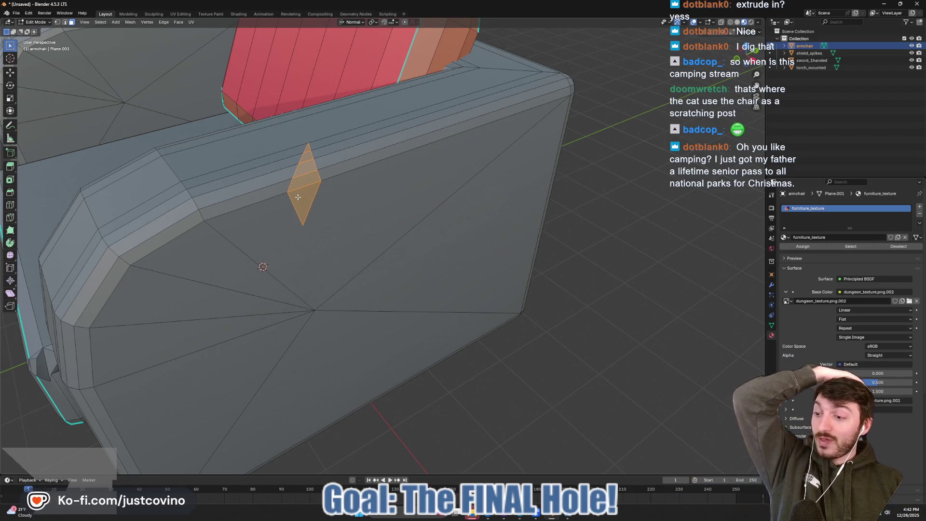
- Dissolve the diagonal edge running through the middle of the diamond face
right_click(298, 197)
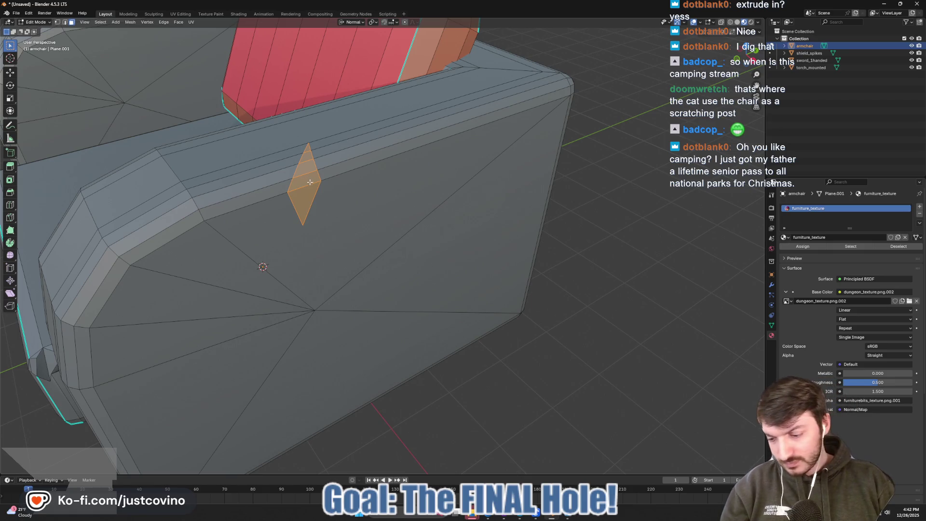
key(2)
click(305, 185)
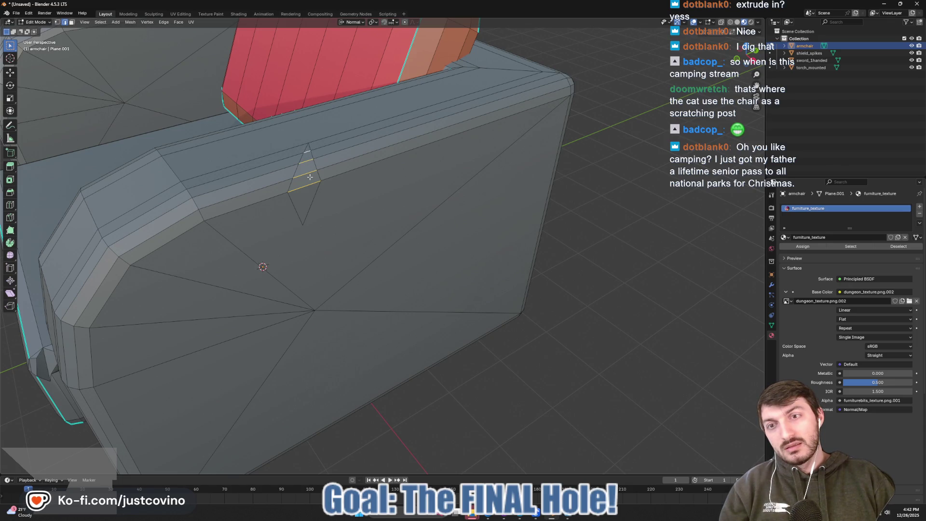
key(x)
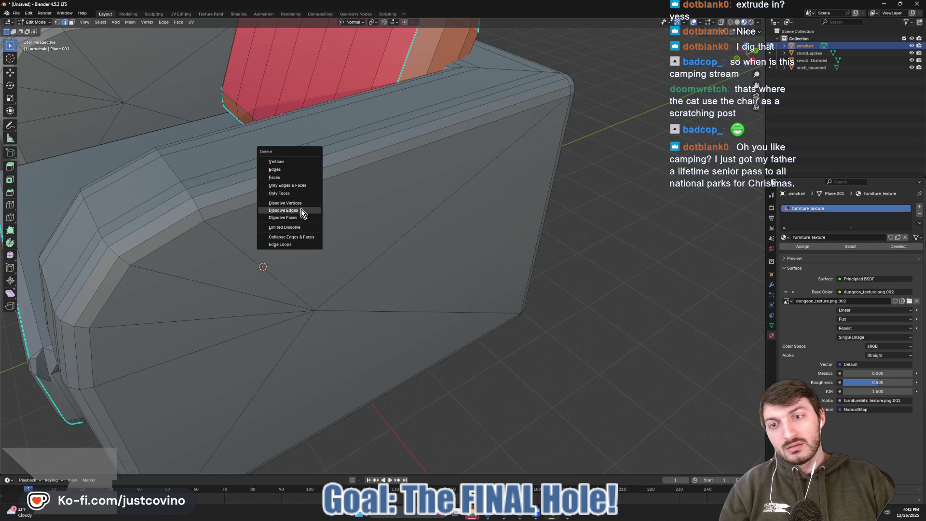
click(304, 211)
- Knife-cut a line running down from the diamond notch's top corner
key(k)
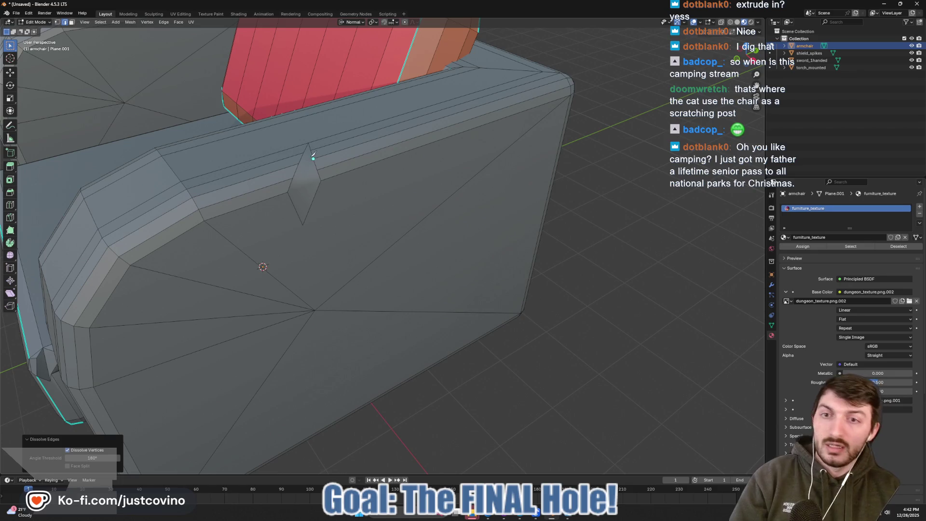
click(309, 144)
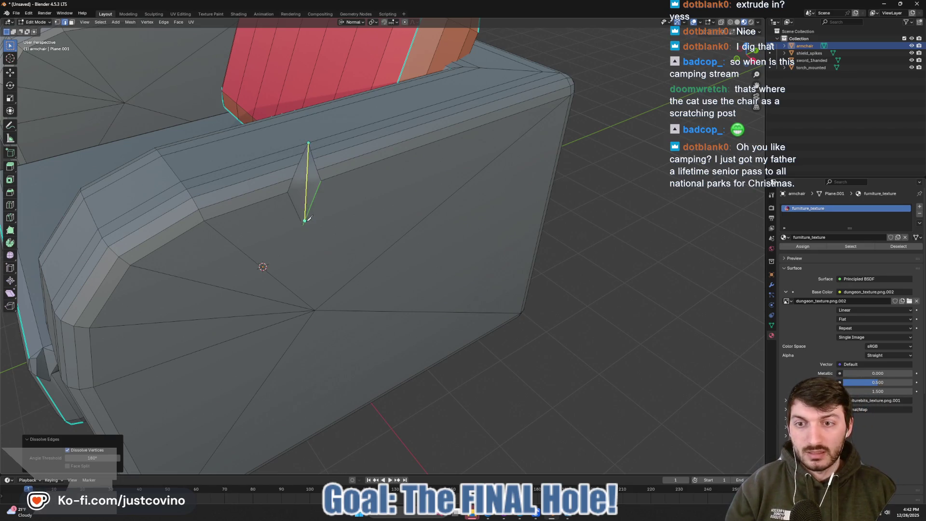
click(303, 225)
key(Return)
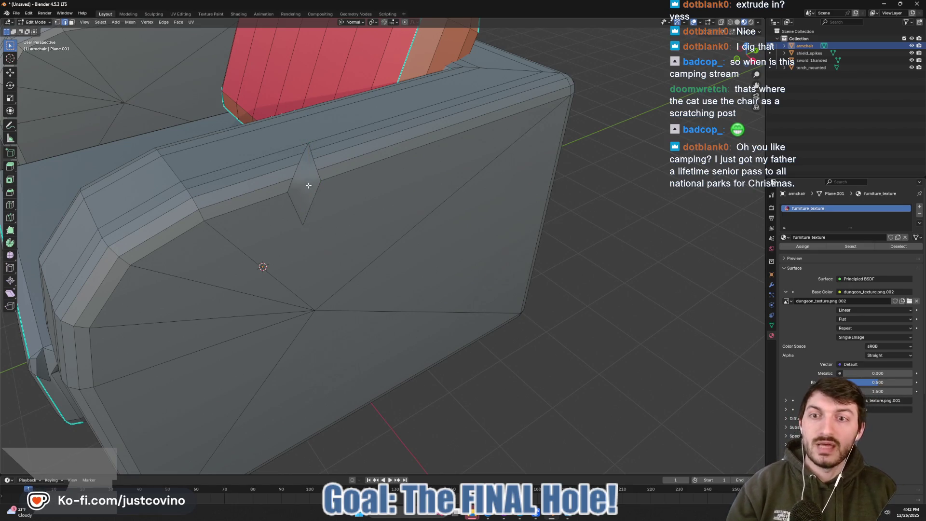
key(k)
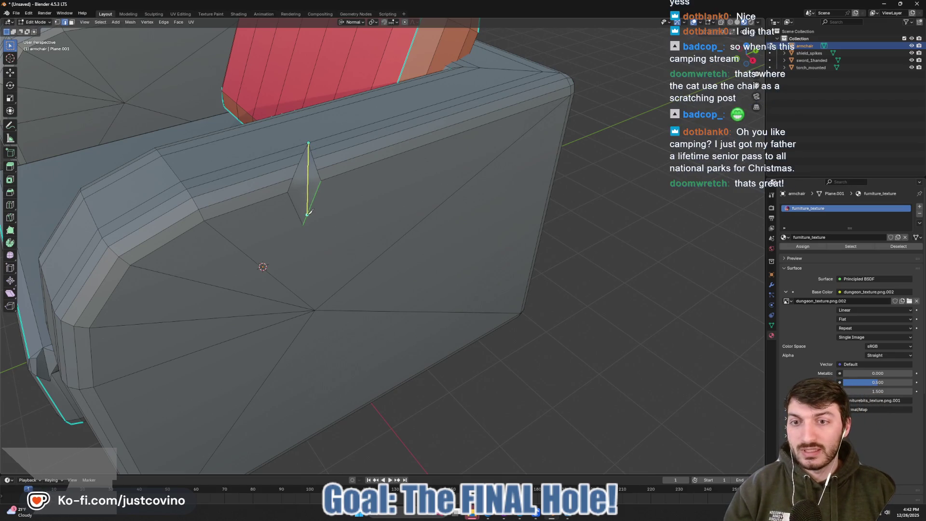
click(308, 221)
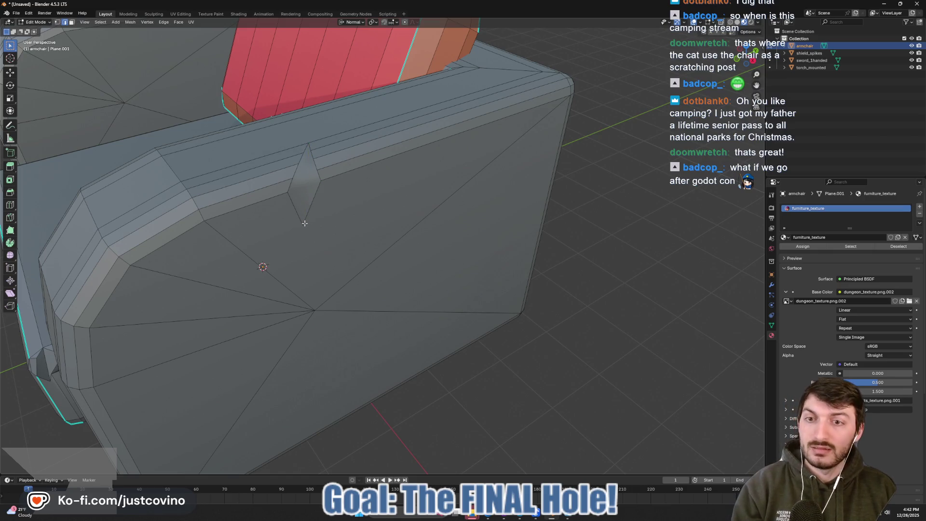
- Cut the diamond from its middle to the lower-left corner and rotate the new edge clockwise
scroll(up, 3)
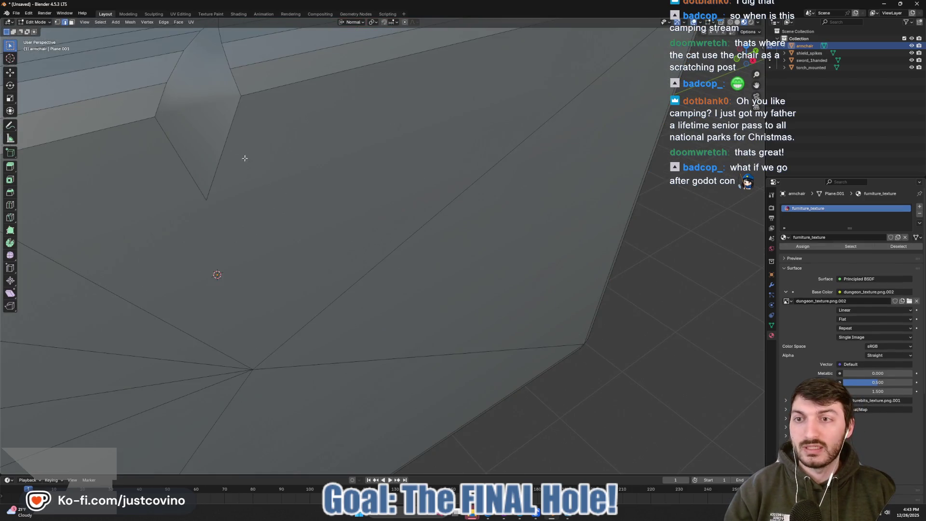
drag(225, 148, 224, 170)
key(k)
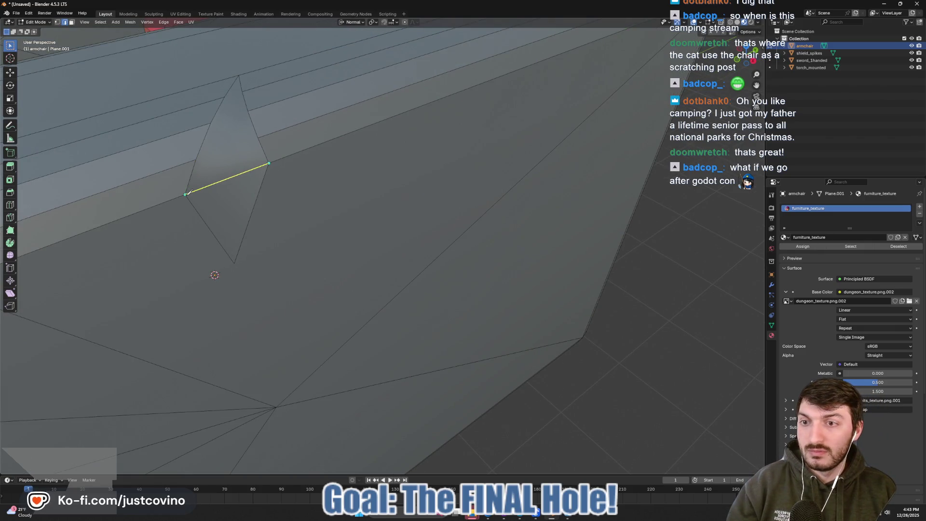
click(185, 195)
key(Return)
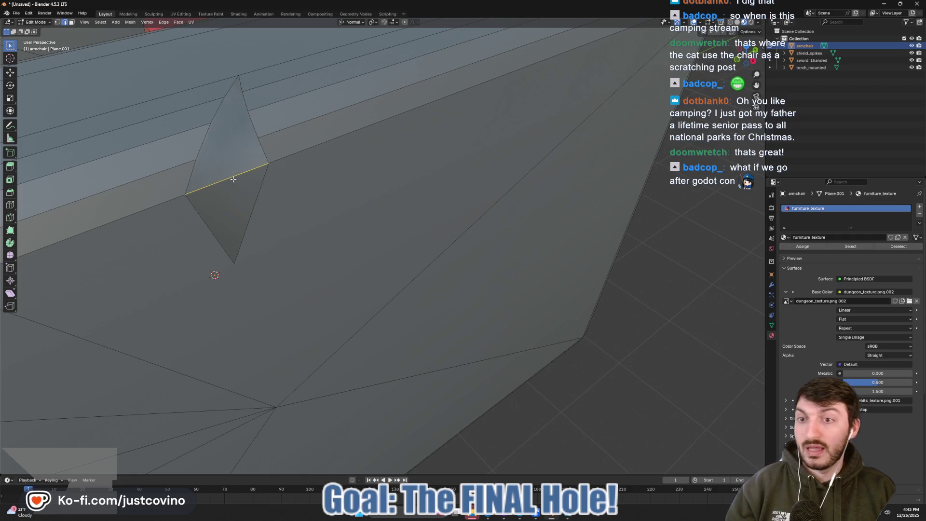
right_click(226, 179)
click(226, 179)
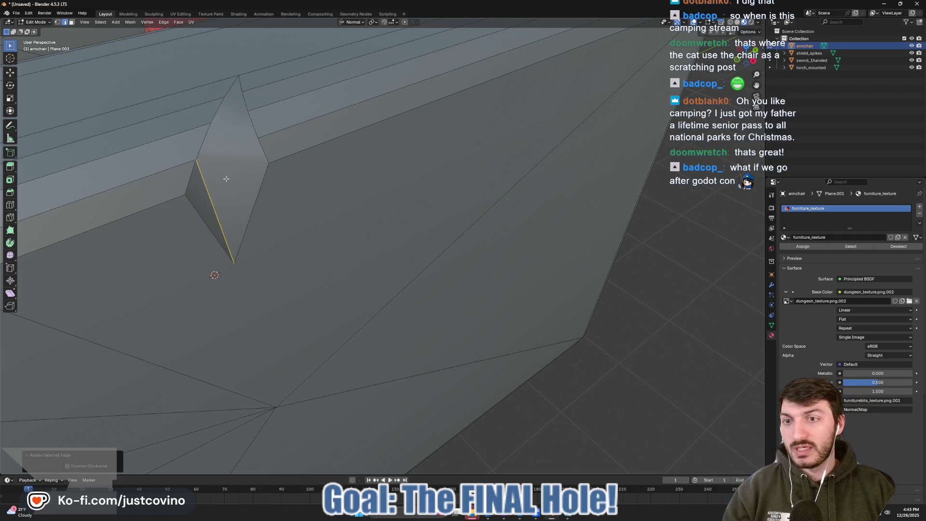
- Knife a horizontal cut across the diamond from its right corner to its left corner
drag(226, 179, 220, 181)
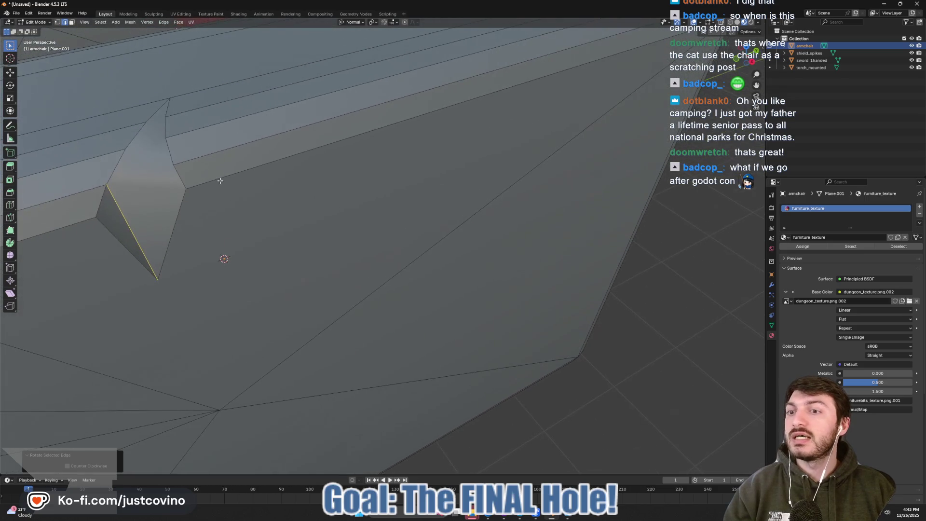
drag(181, 154, 190, 151)
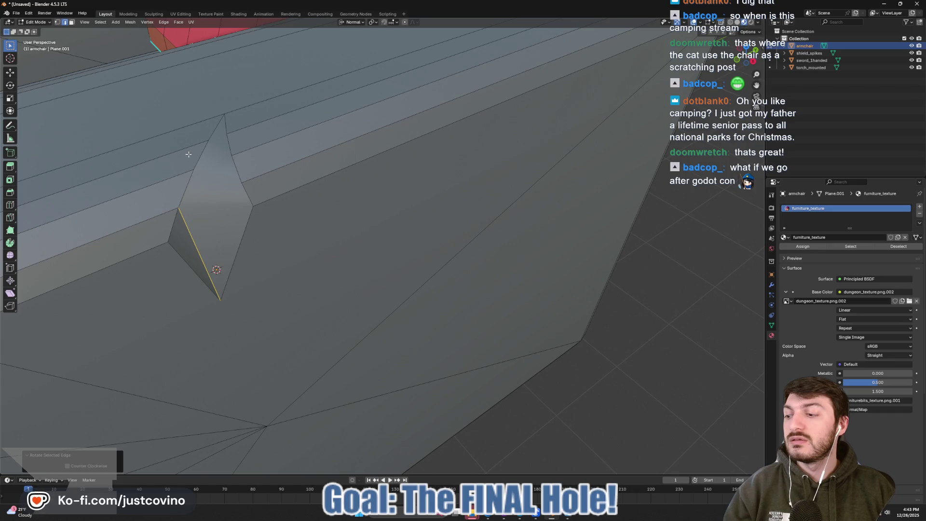
drag(221, 201, 179, 237)
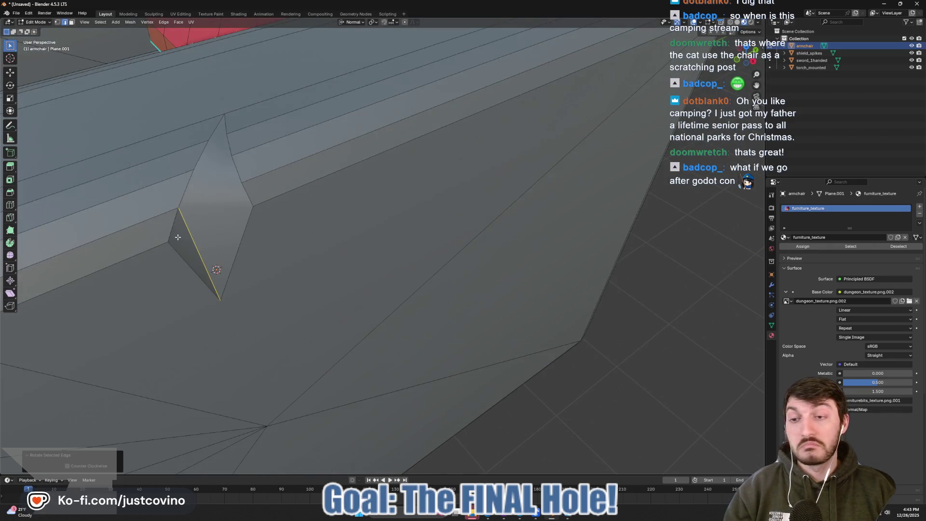
drag(231, 225, 244, 221)
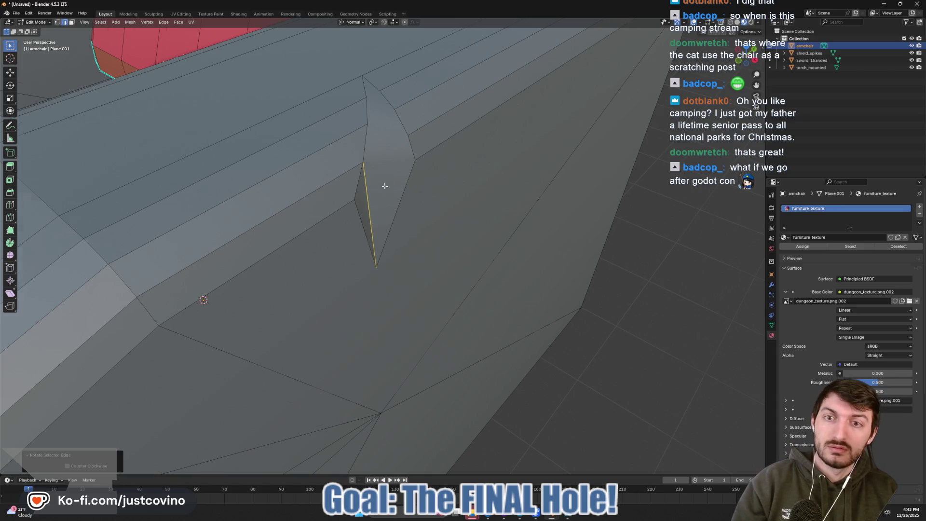
drag(382, 181, 341, 181)
key(k)
click(337, 182)
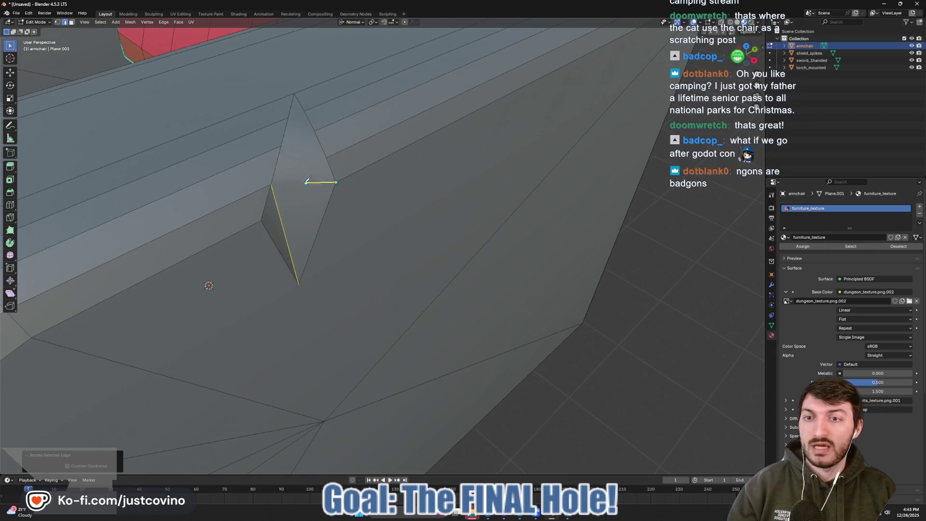
click(271, 184)
key(Return)
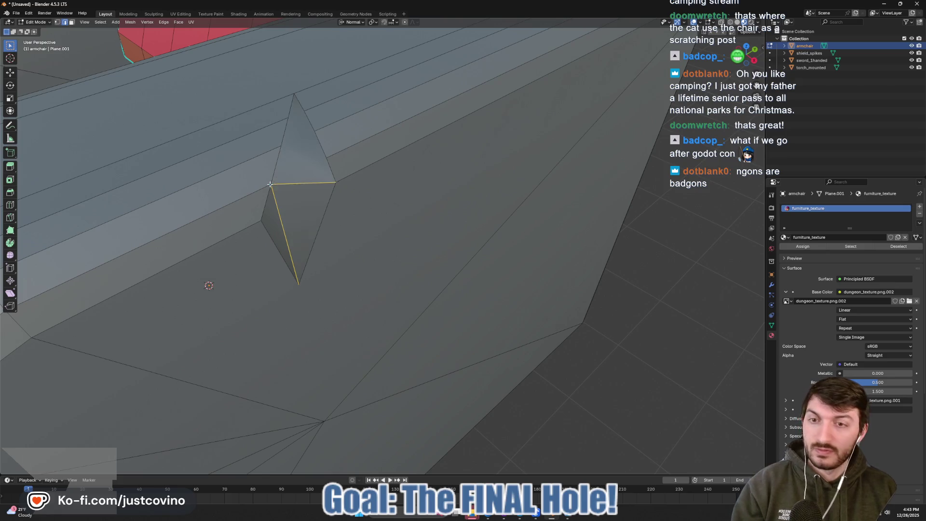
- Cut through the notch from its top vertex to its bottom vertex, splitting it into triangles
drag(318, 193, 328, 195)
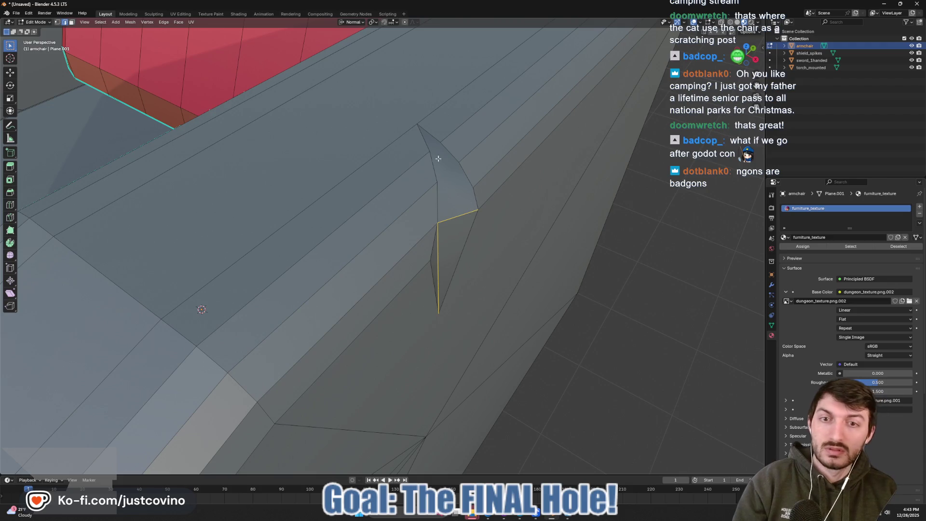
key(k)
click(418, 124)
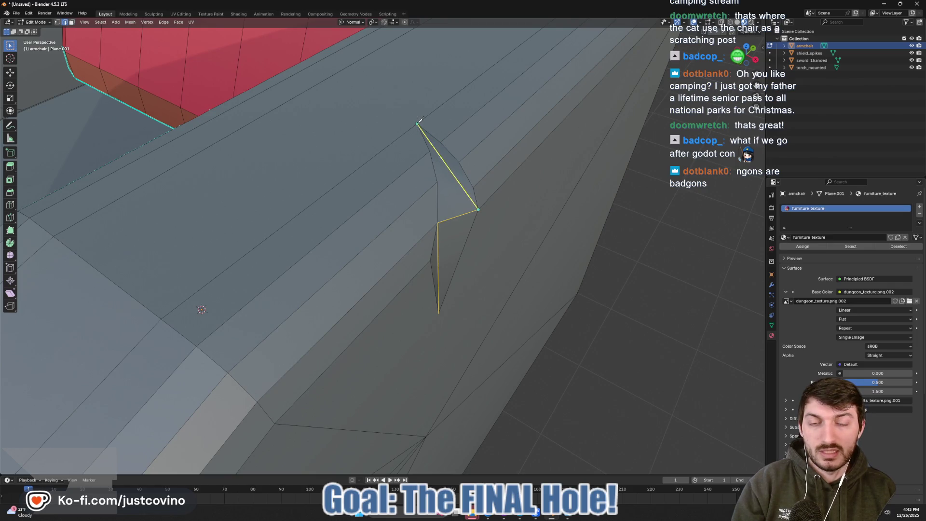
click(417, 124)
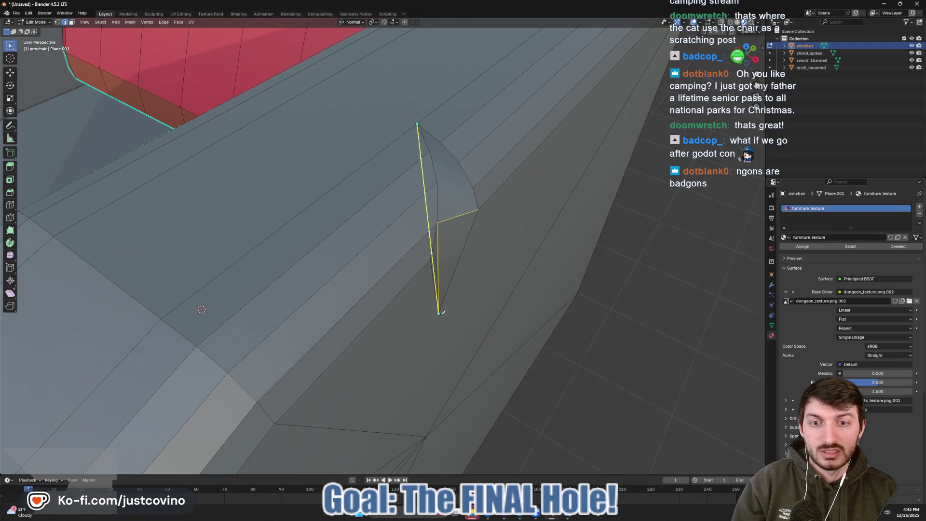
click(443, 311)
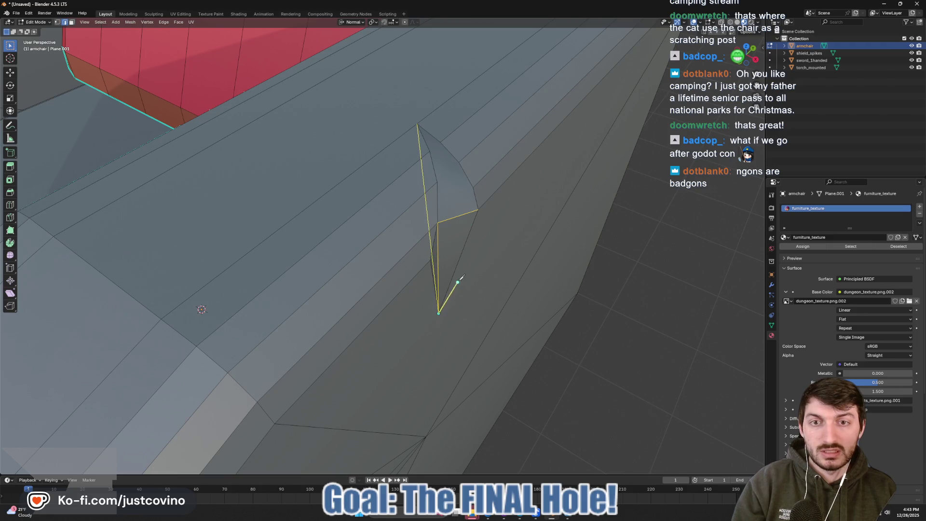
key(Return)
- Push the notch's horizontal middle edge into the armrest along Z
drag(455, 282, 280, 161)
click(295, 145)
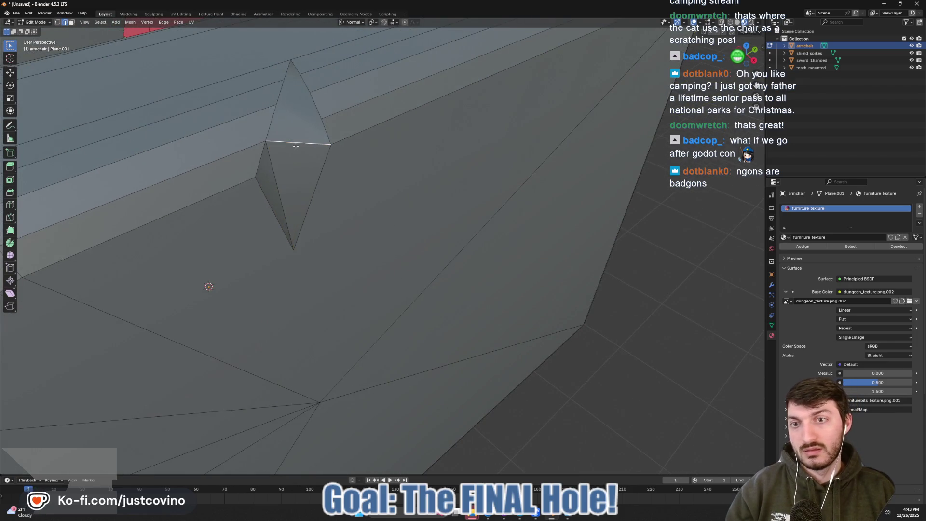
scroll(down, 3)
drag(306, 200, 436, 202)
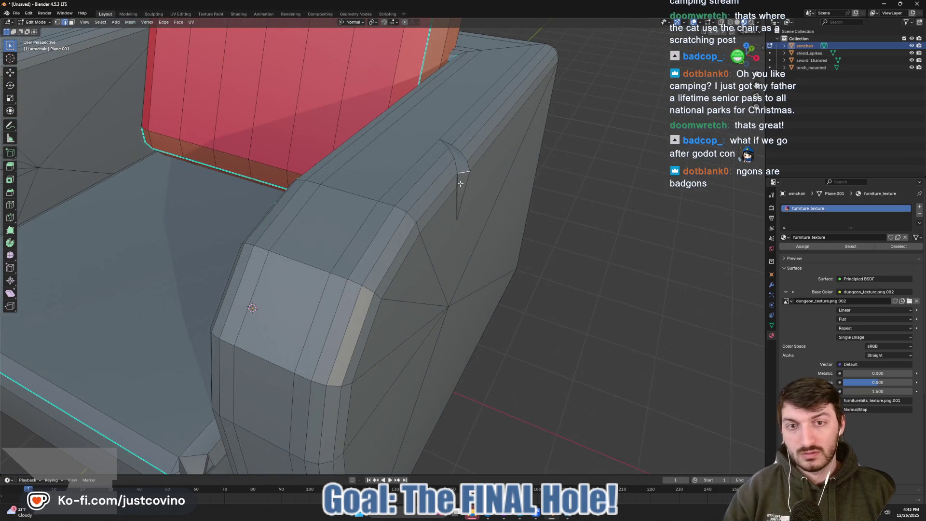
key(g)
key(z)
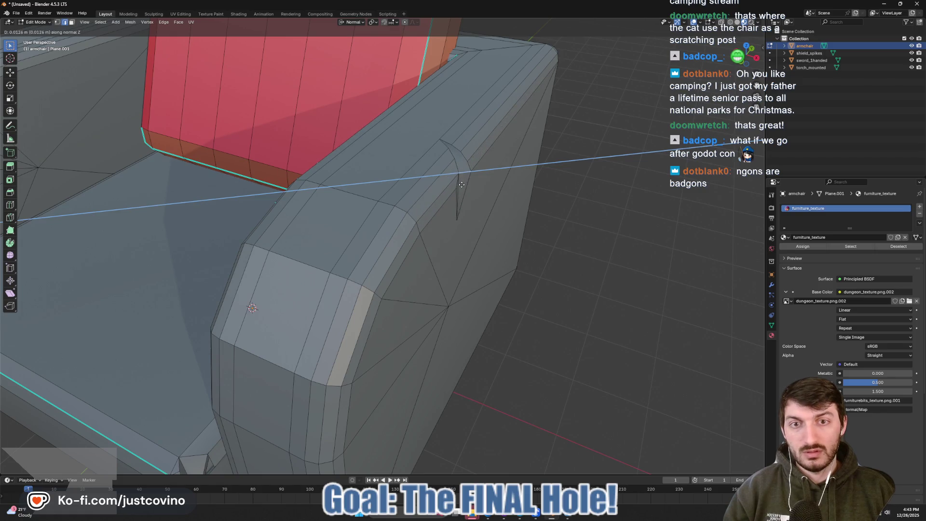
click(454, 183)
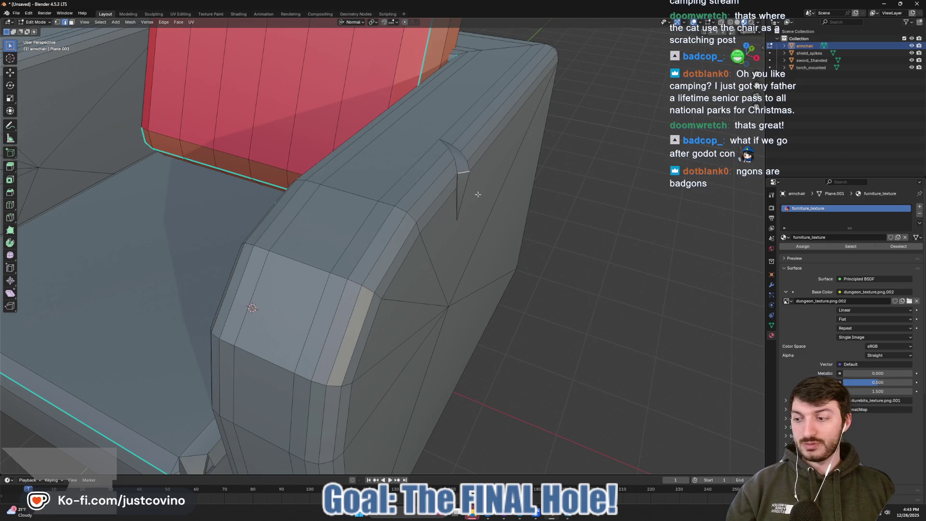
scroll(up, 3)
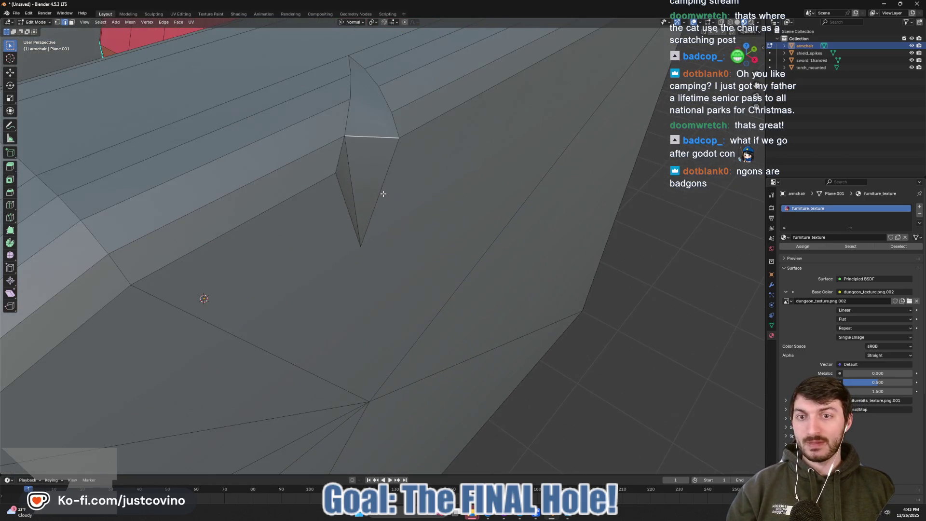
drag(406, 193, 409, 196)
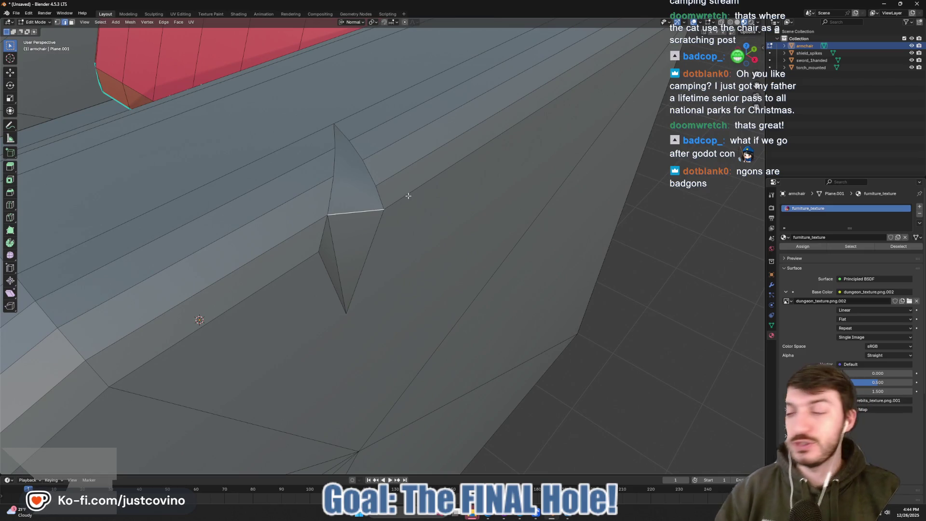
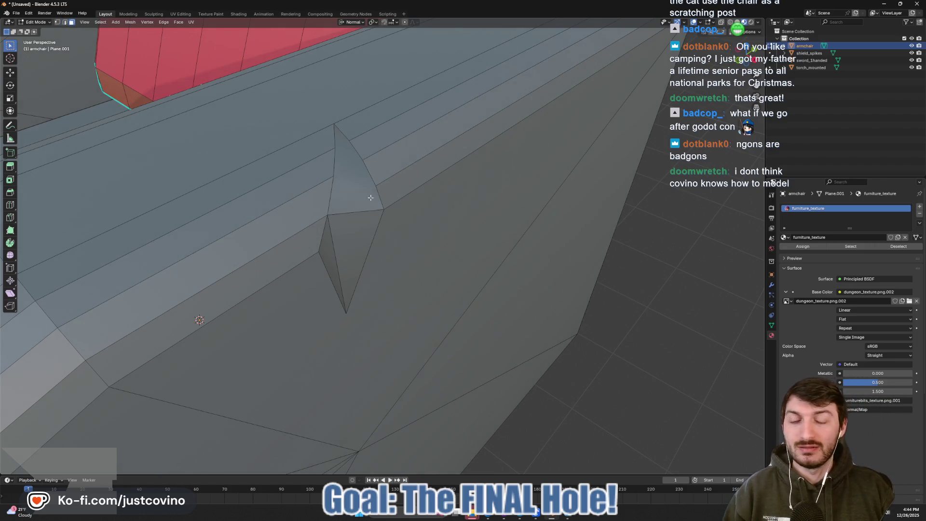
- Select the two crack-tip faces in the seat slab and triangulate them with Ctrl+T
click(372, 213)
click(356, 184)
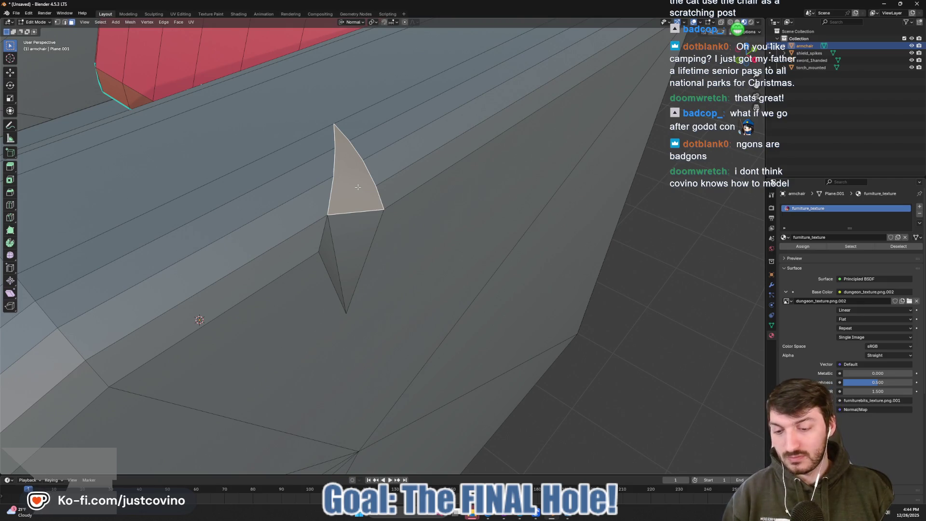
key(ctrl+t)
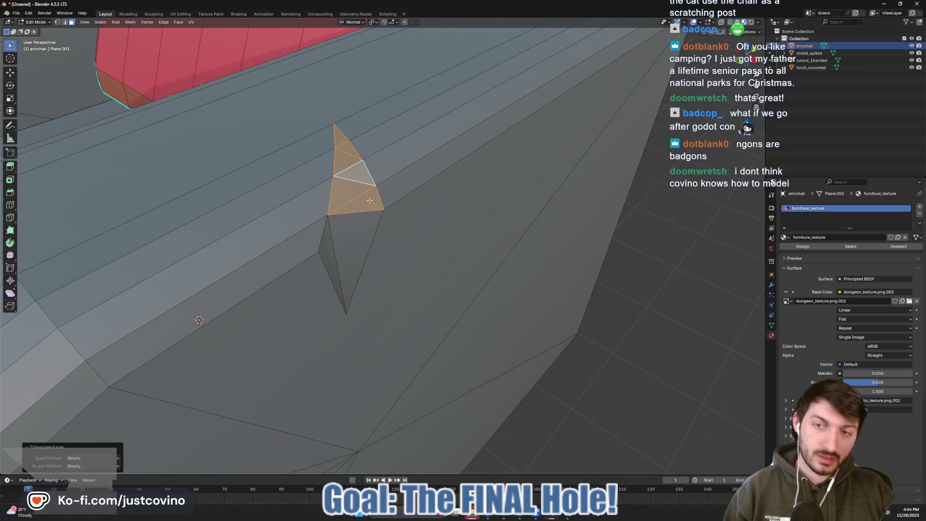
drag(420, 221, 456, 219)
key(Tab)
scroll(down, 3)
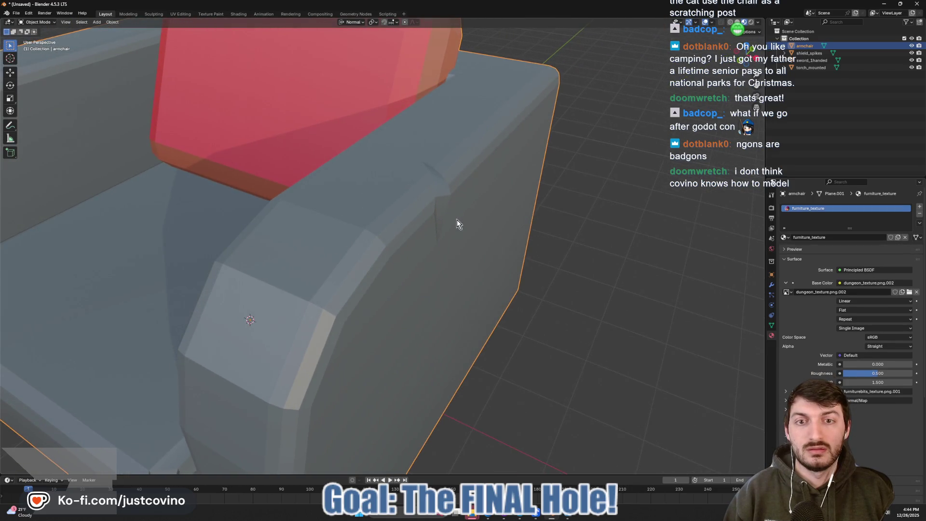
scroll(up, 3)
key(Tab)
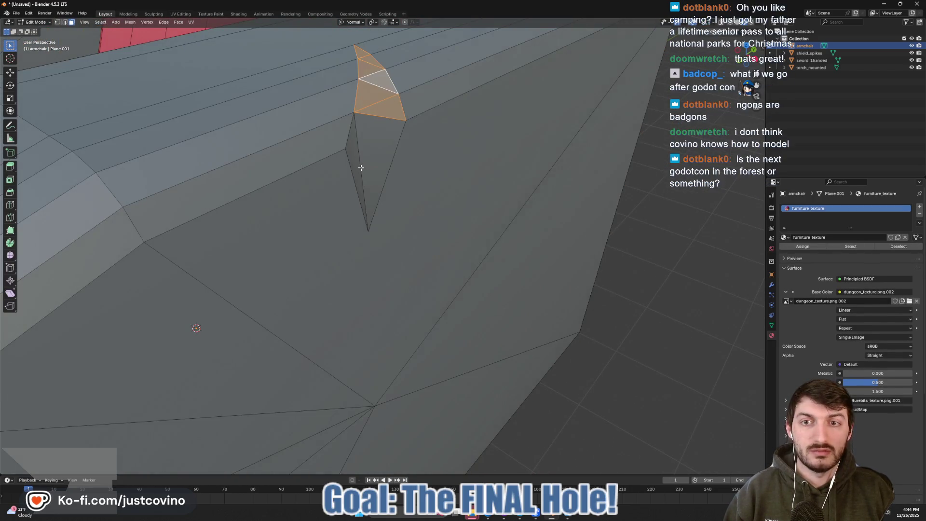
- In edge select mode, push the long crack edge inward along Z
key(2)
click(361, 168)
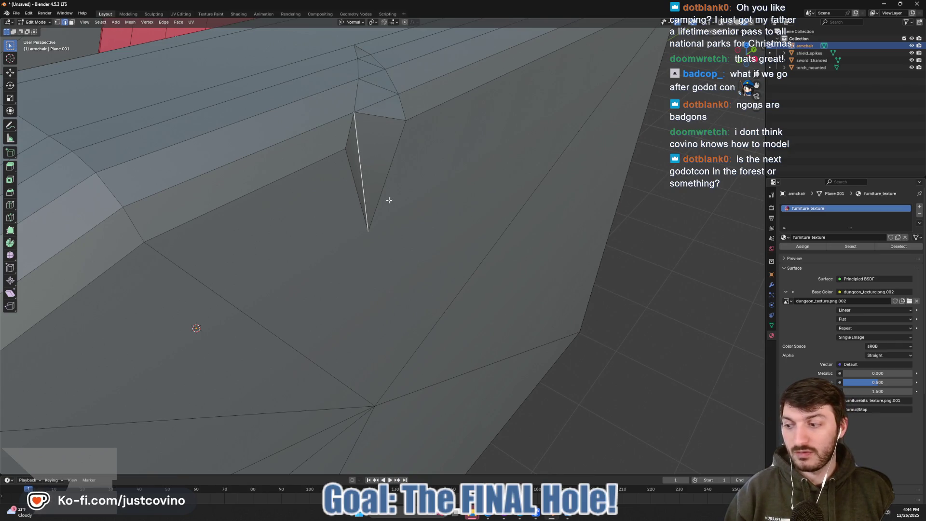
drag(389, 199, 393, 201)
key(g)
key(z)
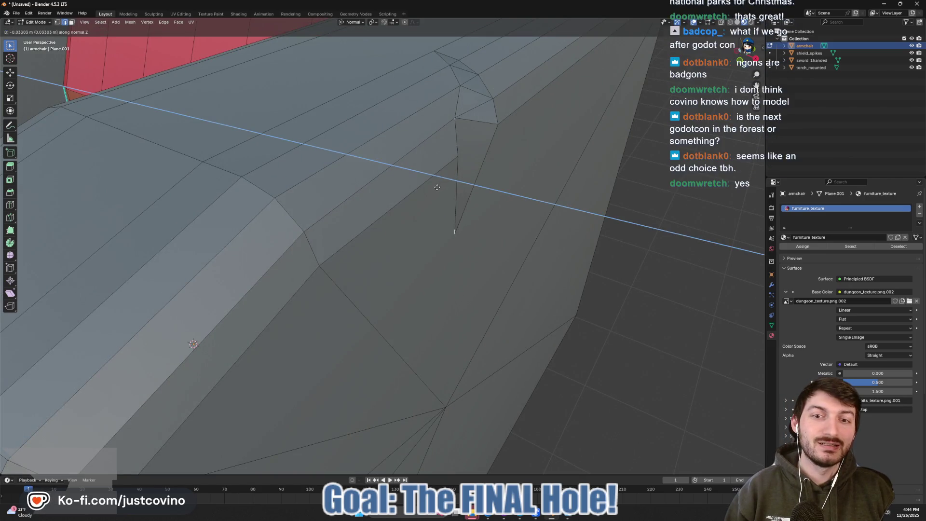
click(437, 188)
- Switch to Global orientation and lower the short edge beside the crack along Z
drag(437, 187, 345, 180)
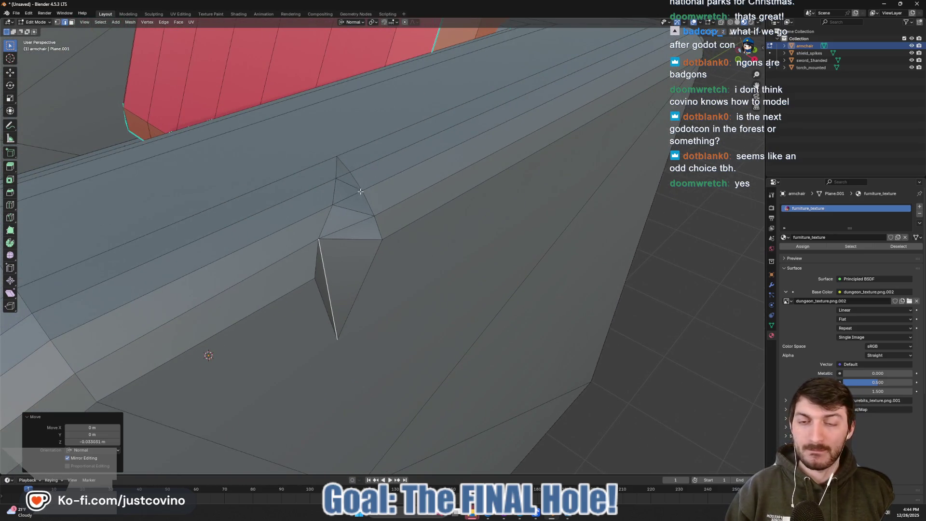
click(346, 181)
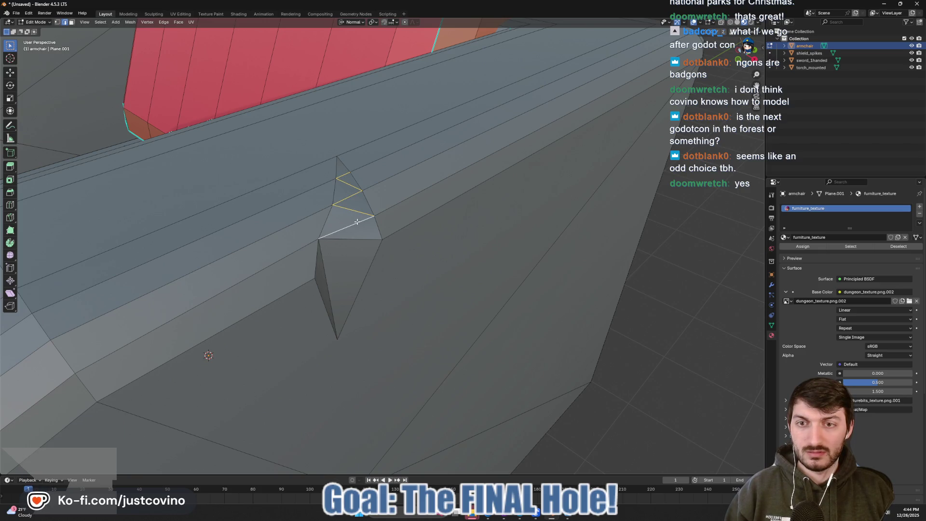
drag(358, 221, 371, 116)
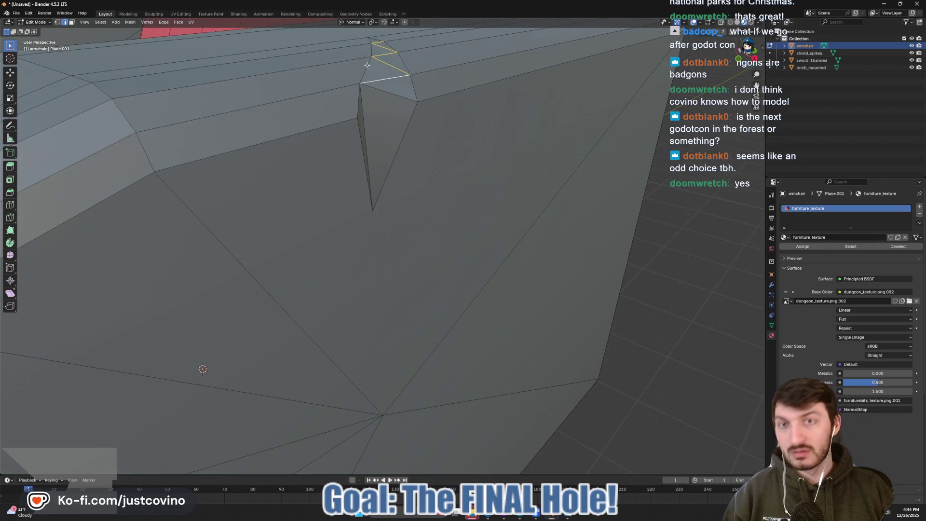
click(363, 22)
click(349, 42)
key(g)
key(z)
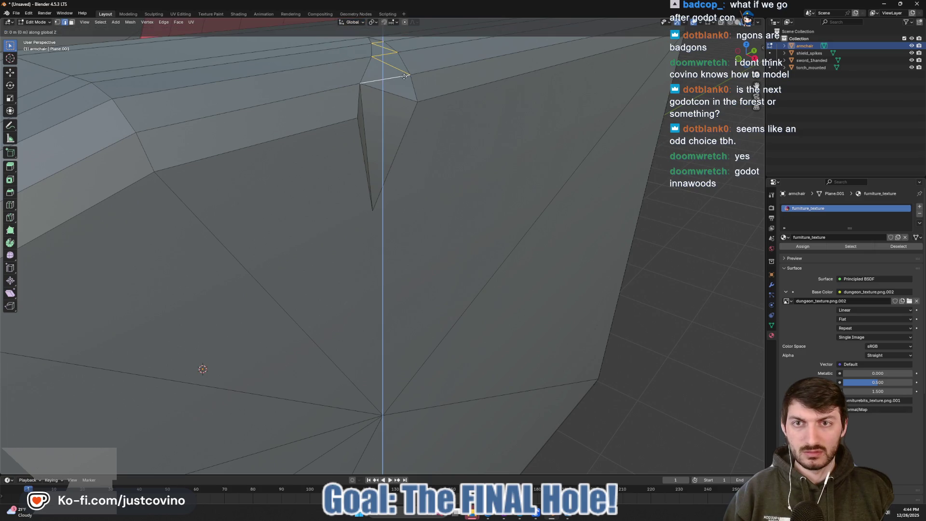
right_click(399, 77)
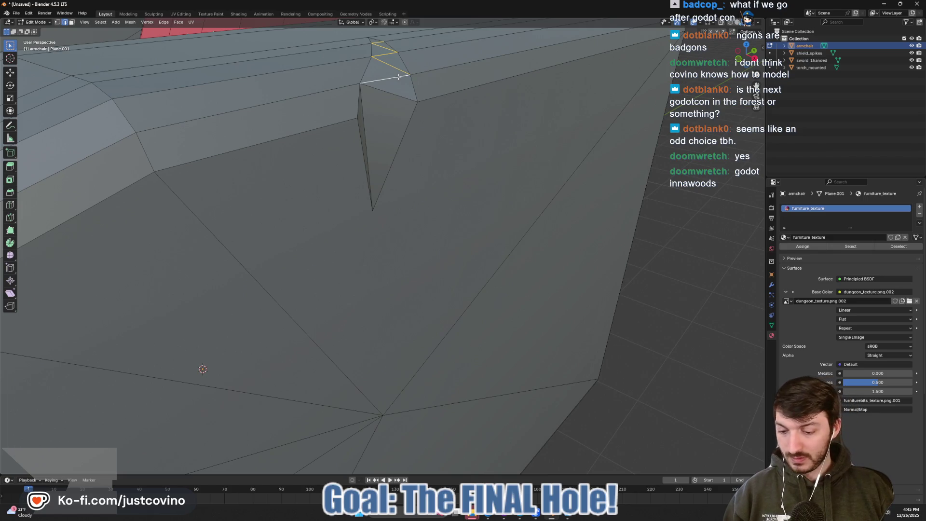
key(g)
key(z)
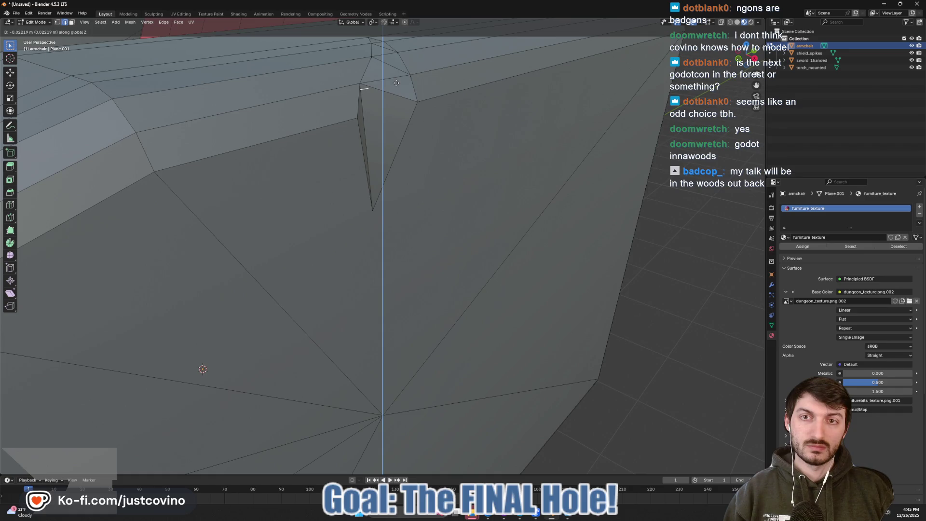
click(396, 83)
key(ctrl+r)
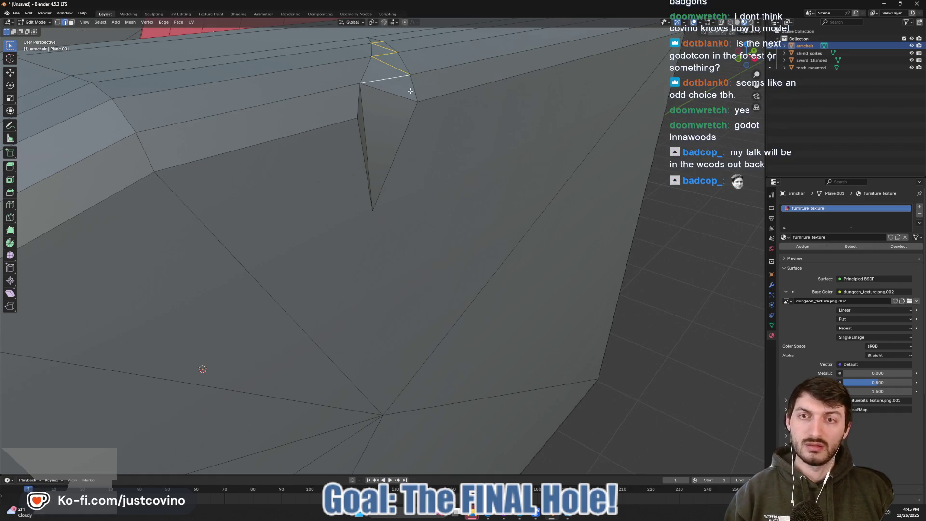
scroll(down, 3)
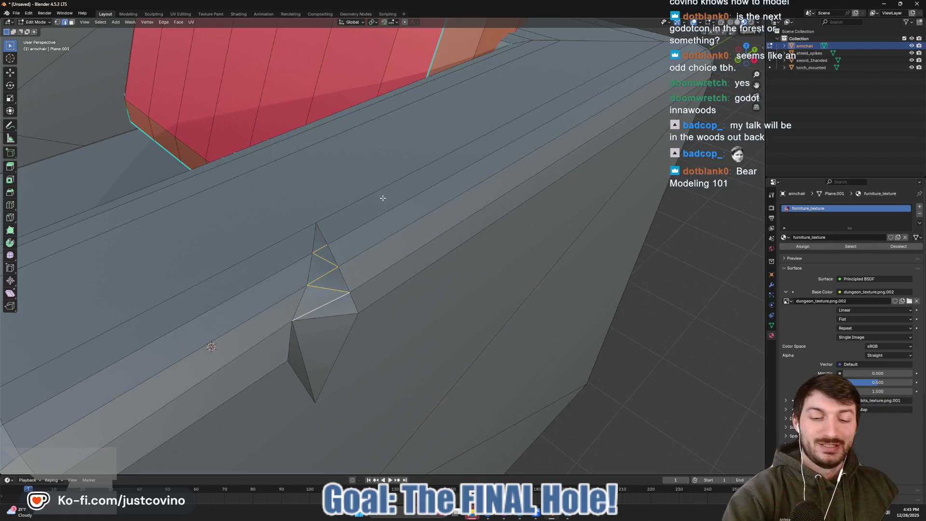
- Commit the zigzag cut across the crack as real edges
drag(408, 196, 437, 185)
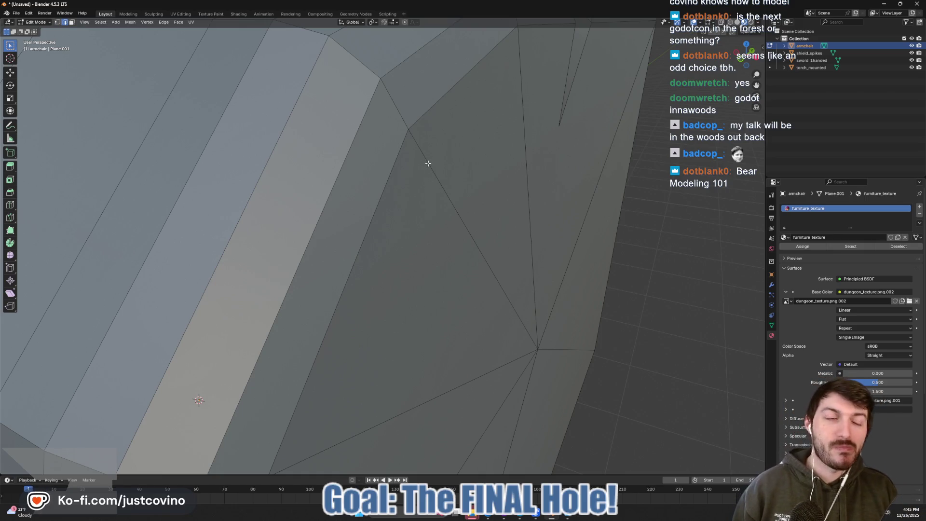
drag(473, 165, 345, 235)
scroll(up, 3)
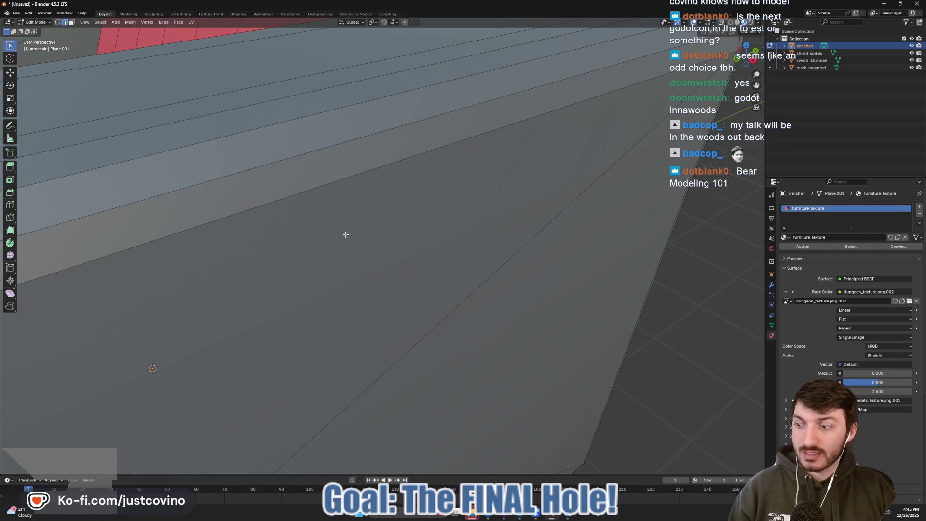
drag(282, 233, 478, 186)
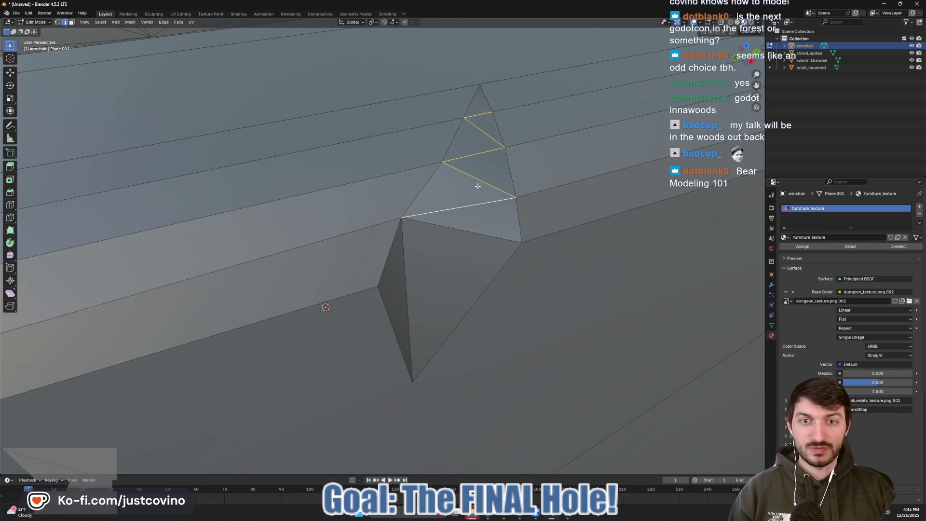
key(Return)
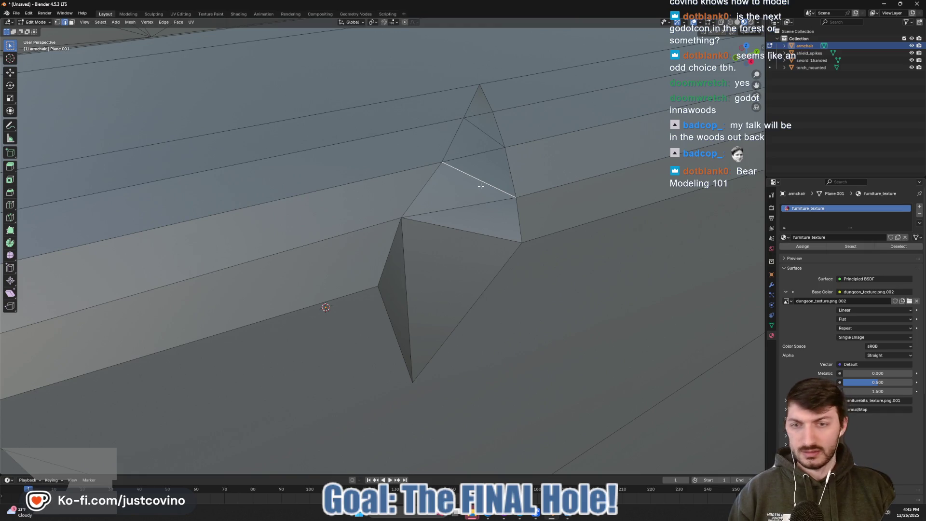
key(g)
key(z)
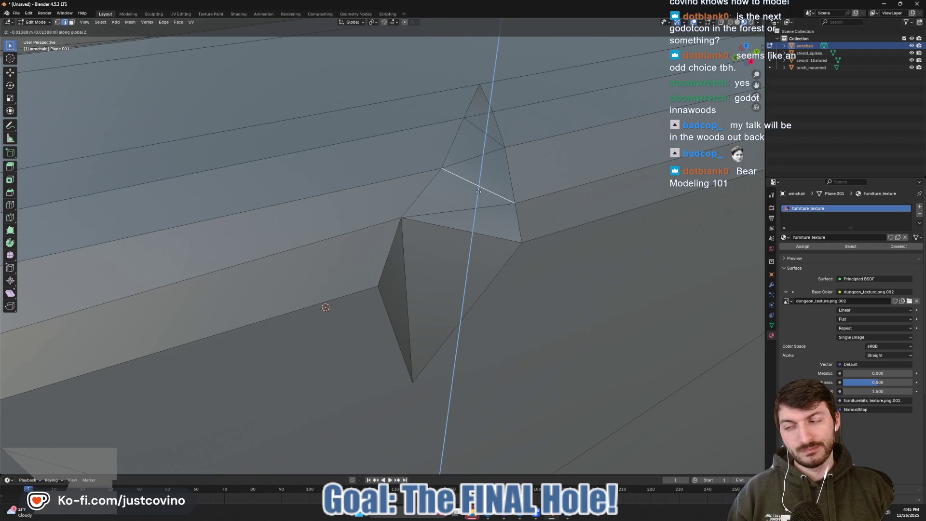
right_click(483, 196)
- Select the six crack faces up the spike and extrude them down along Z into the seat
key(alt+a)
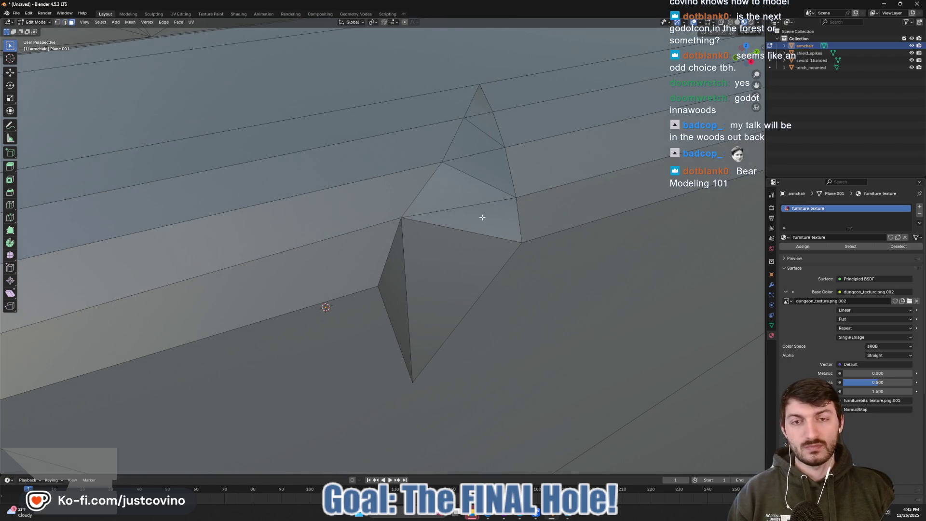
click(483, 217)
click(486, 179)
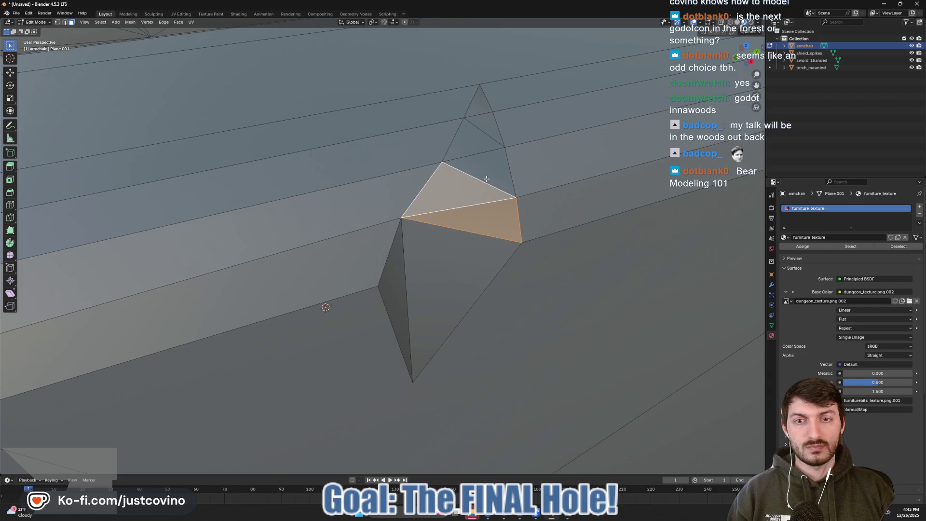
click(486, 179)
click(475, 150)
click(483, 130)
click(480, 107)
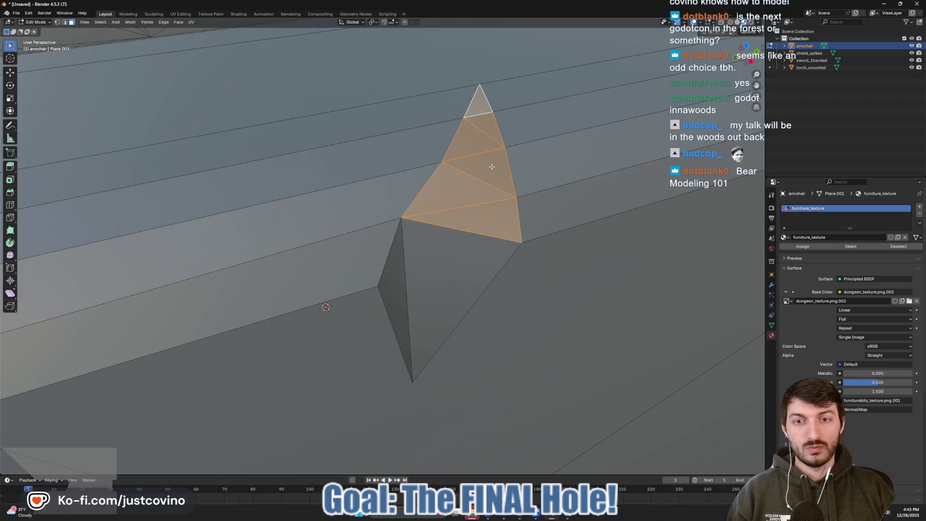
key(e)
key(z)
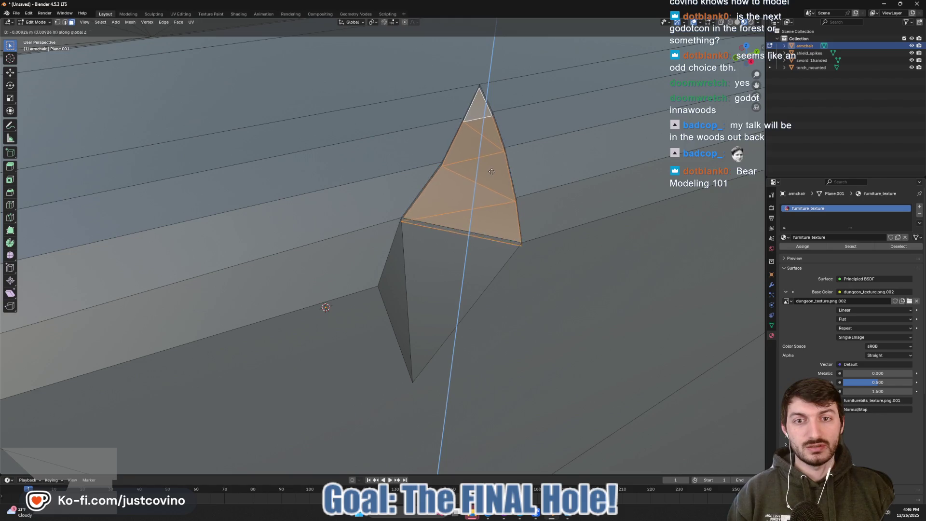
click(491, 174)
- Return to Object Mode, frame the whole armchair, and select the shield_spikes prop
key(Tab)
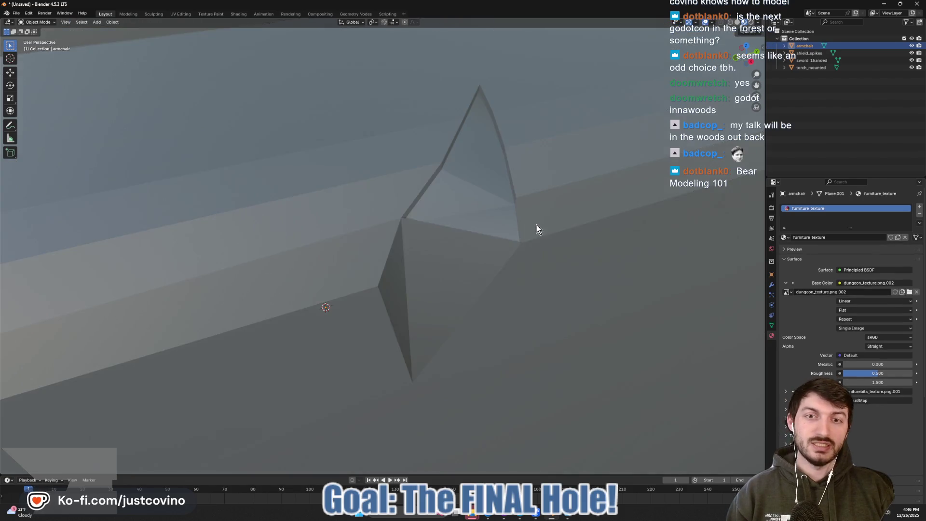
scroll(down, 3)
scroll(down, 3)
drag(557, 227, 653, 232)
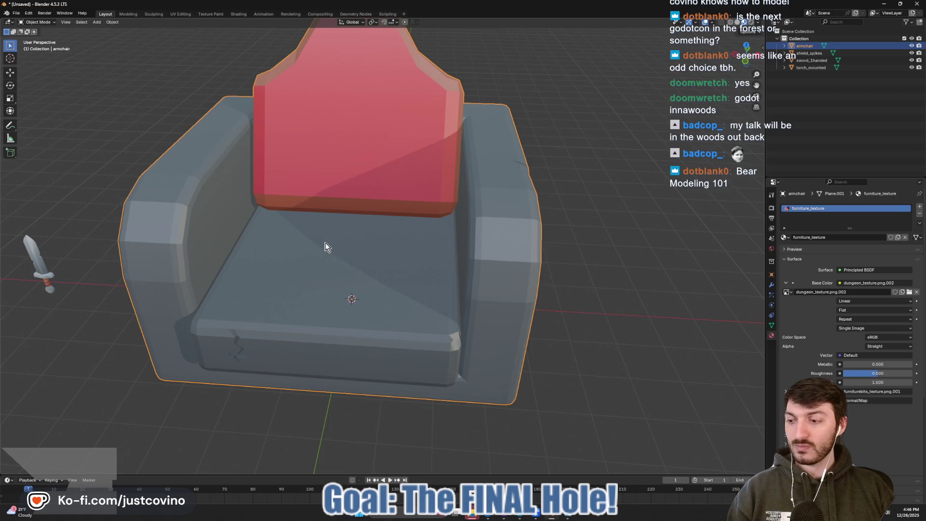
drag(326, 247, 302, 251)
scroll(down, 3)
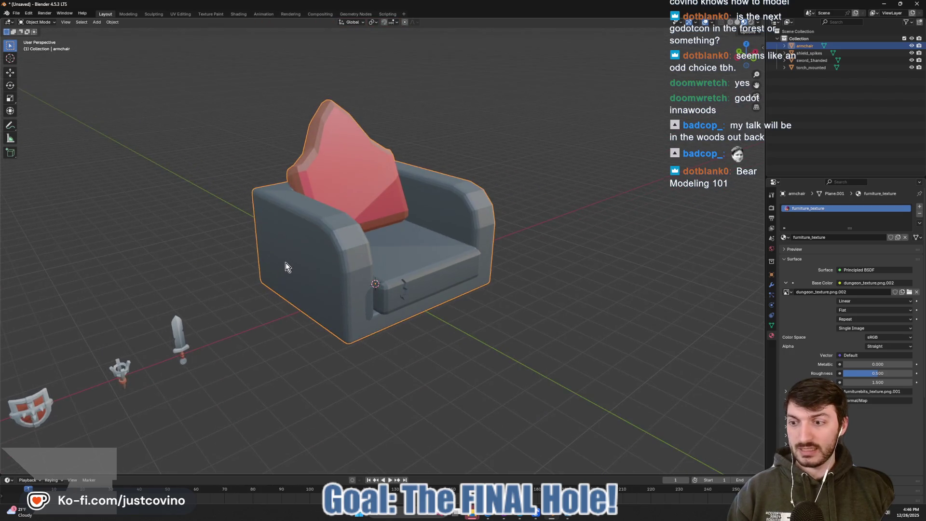
click(31, 409)
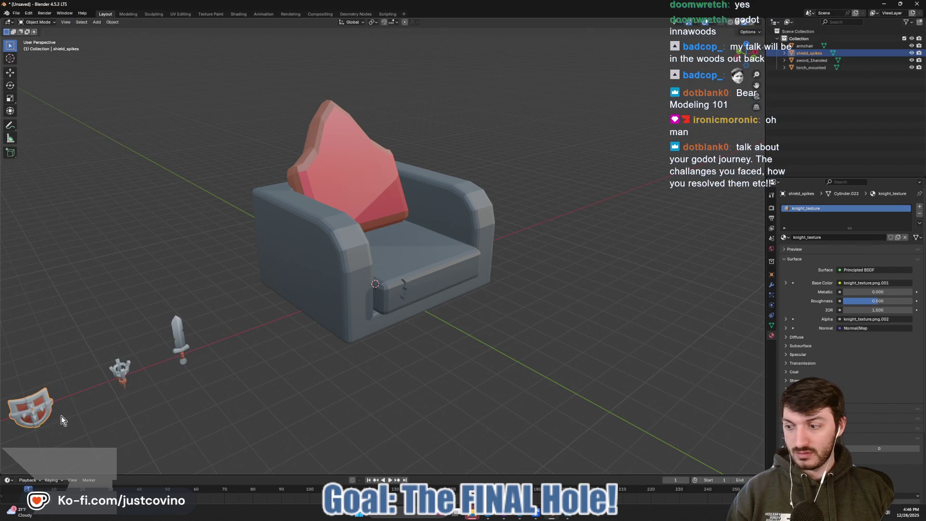
- Scale the spiked shield to 2.399 and rotate it 90° on Z
drag(61, 417, 137, 381)
key(s)
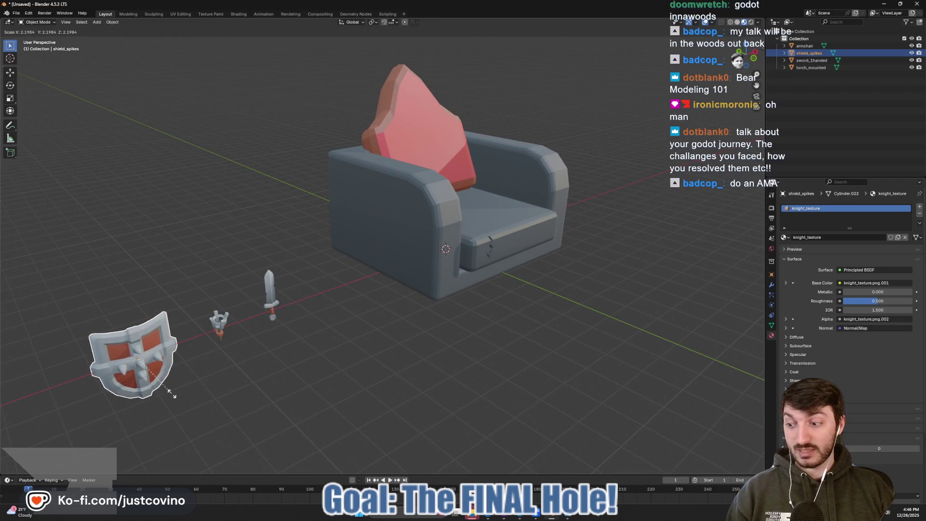
click(174, 396)
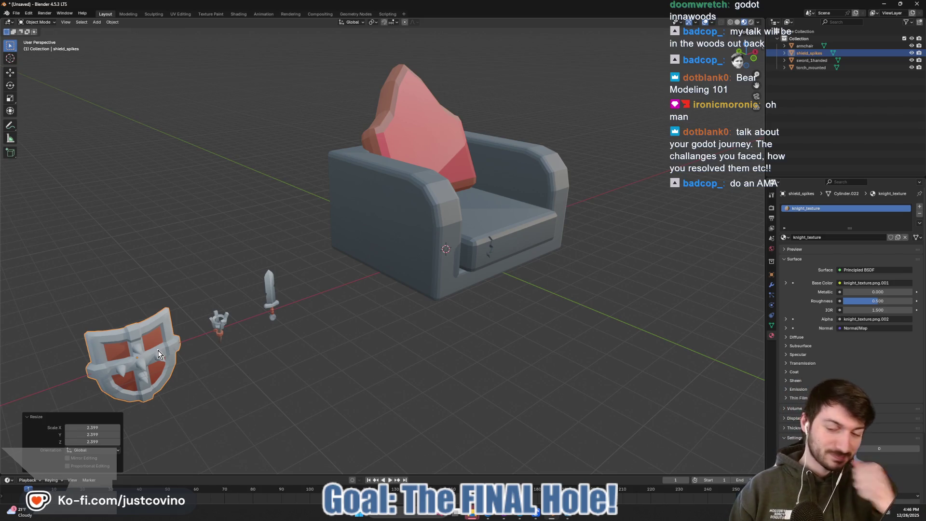
text(rz)
text(90)
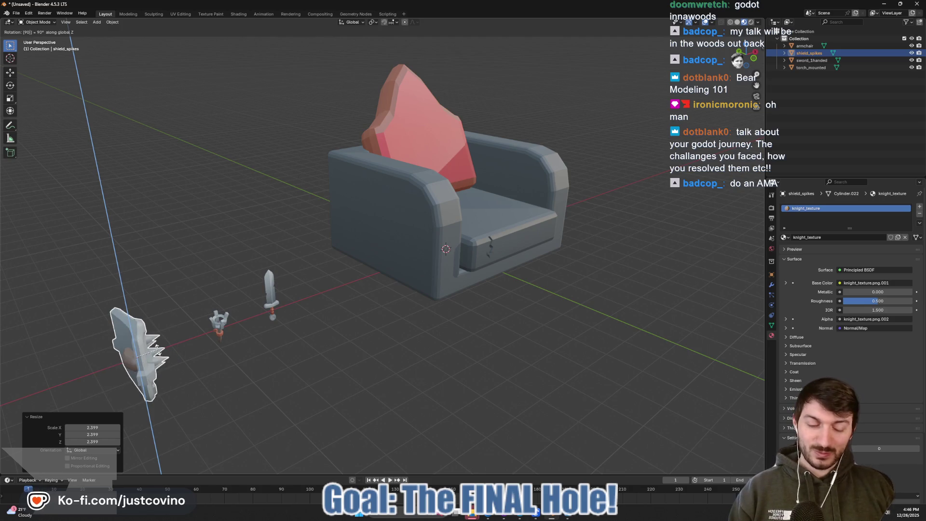
key(Return)
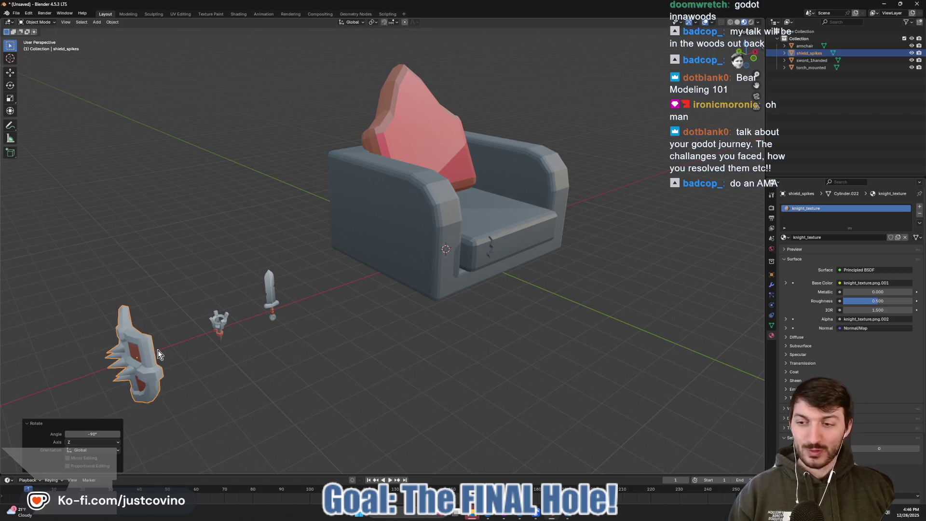
- Move the shield along X and Z onto the armchair front and scale it to 1.404
key(g)
key(x)
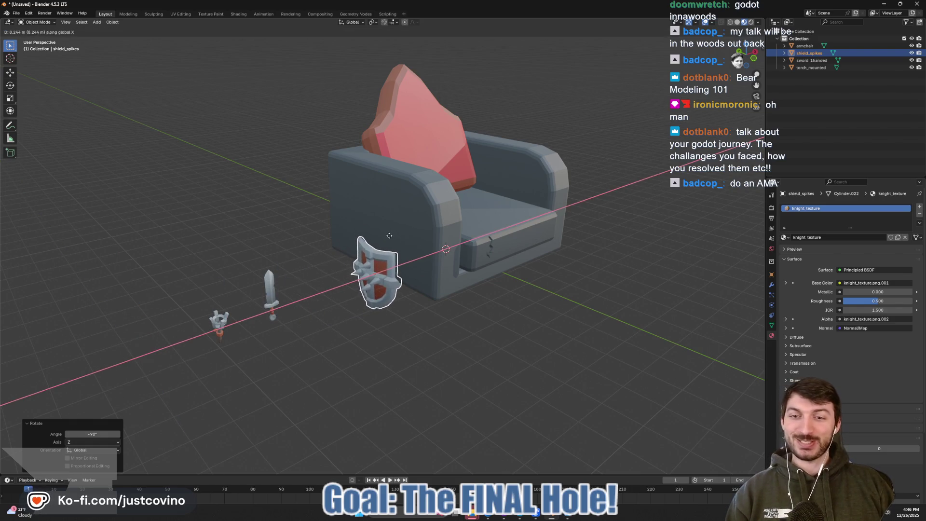
click(341, 295)
drag(289, 333, 330, 334)
key(g)
key(z)
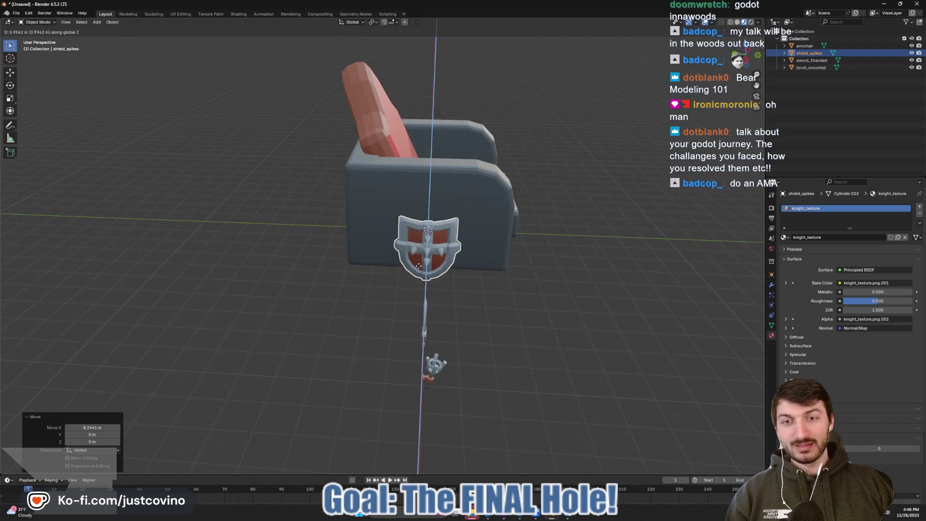
click(463, 285)
key(s)
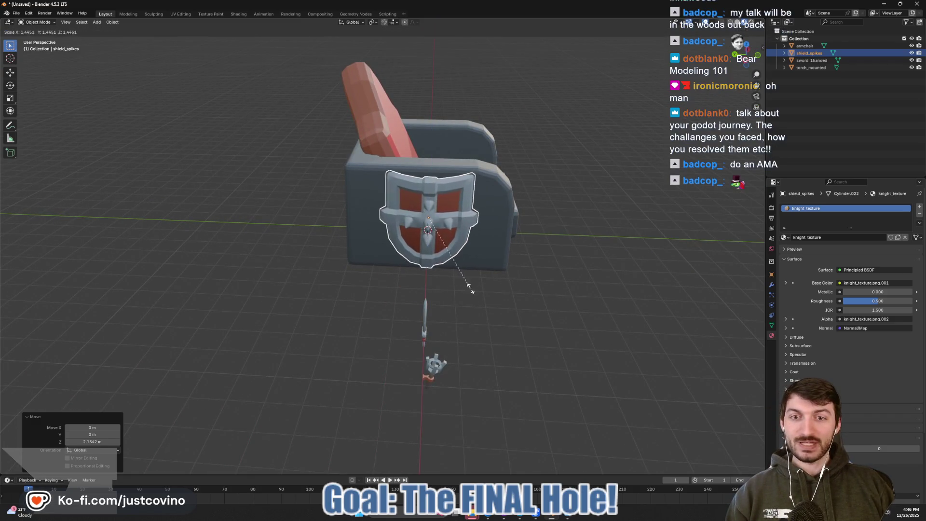
click(470, 287)
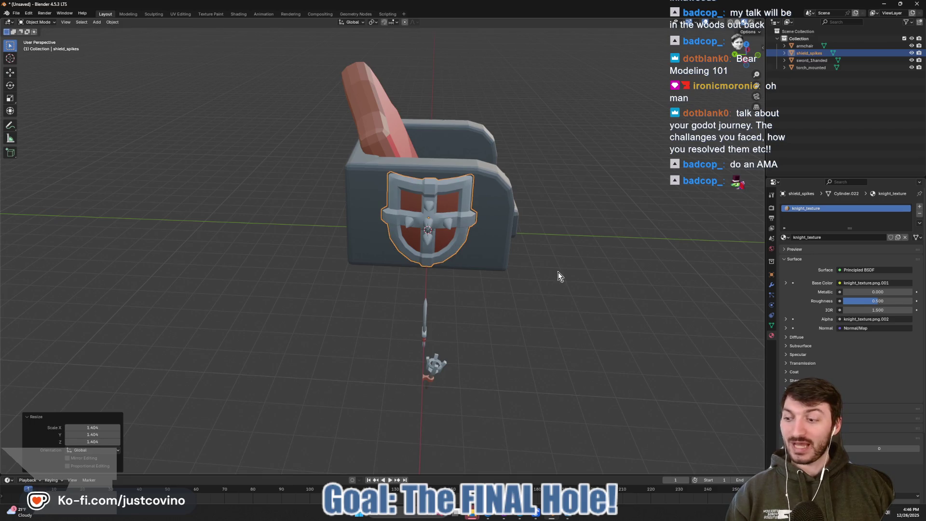
- Slide the shield along X toward the left armrest
scroll(up, 3)
scroll(down, 3)
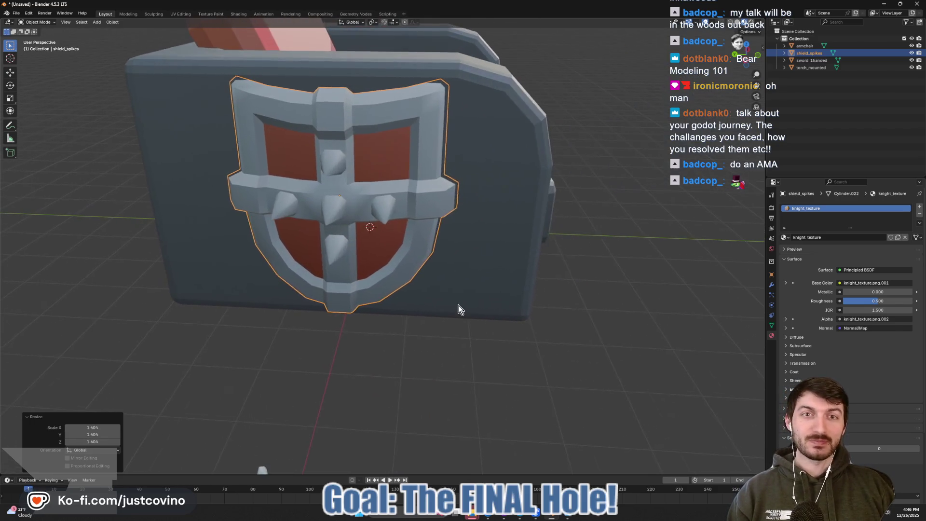
drag(459, 310, 459, 291)
key(g)
key(x)
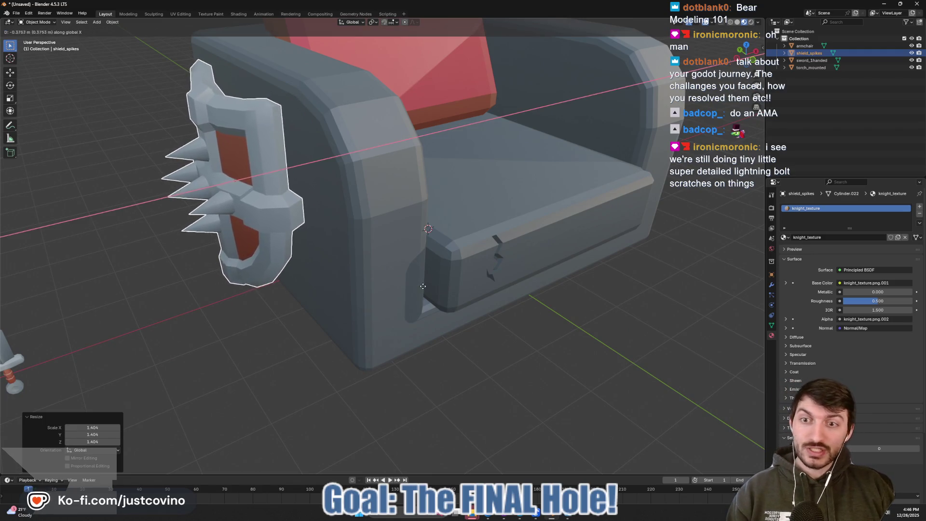
click(424, 290)
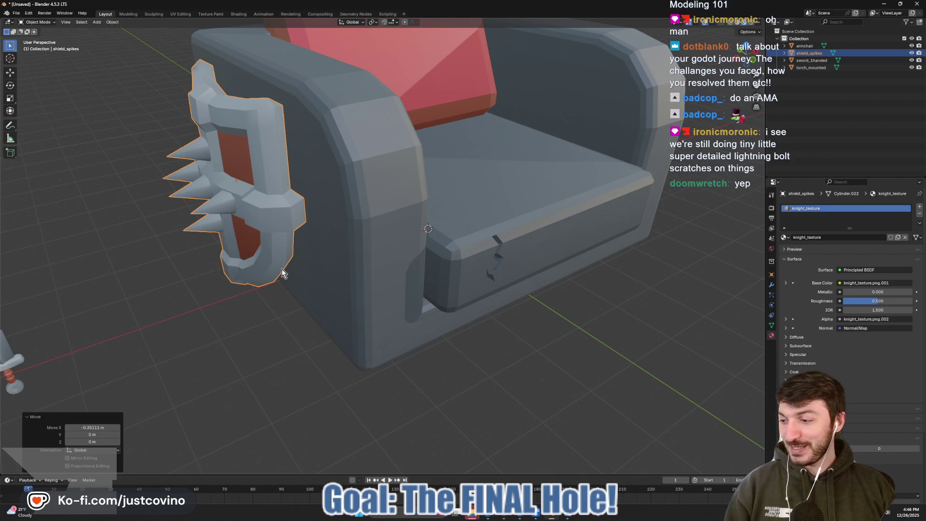
- Set the shield flush against the left armrest with another X move
drag(558, 277, 534, 262)
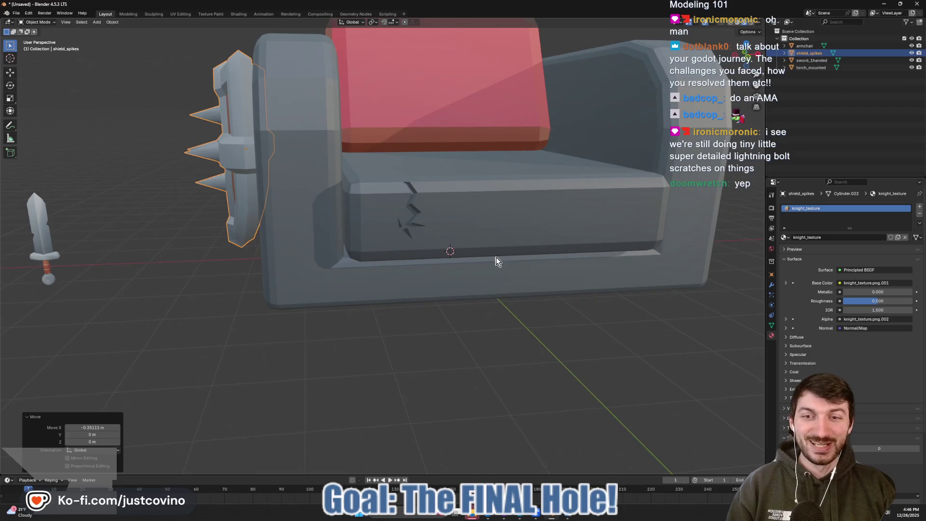
scroll(up, 3)
scroll(down, 3)
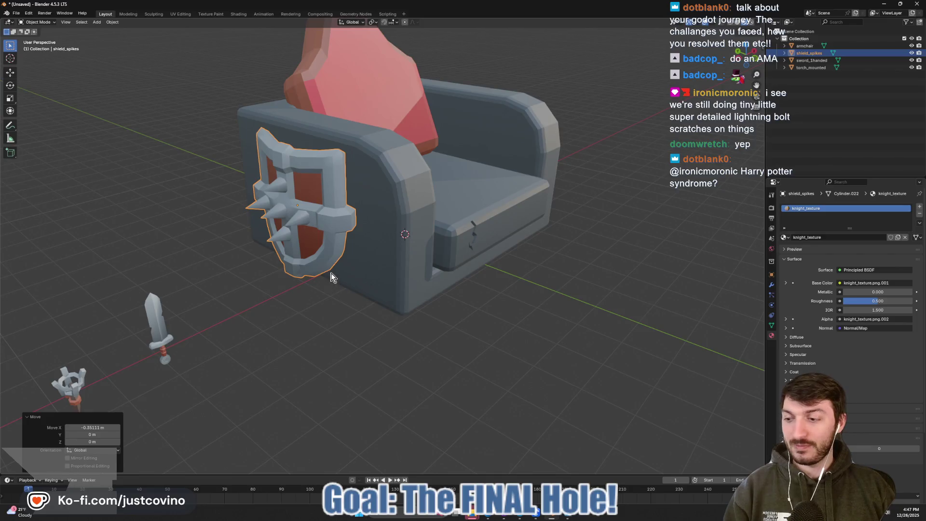
scroll(up, 3)
drag(312, 293, 314, 284)
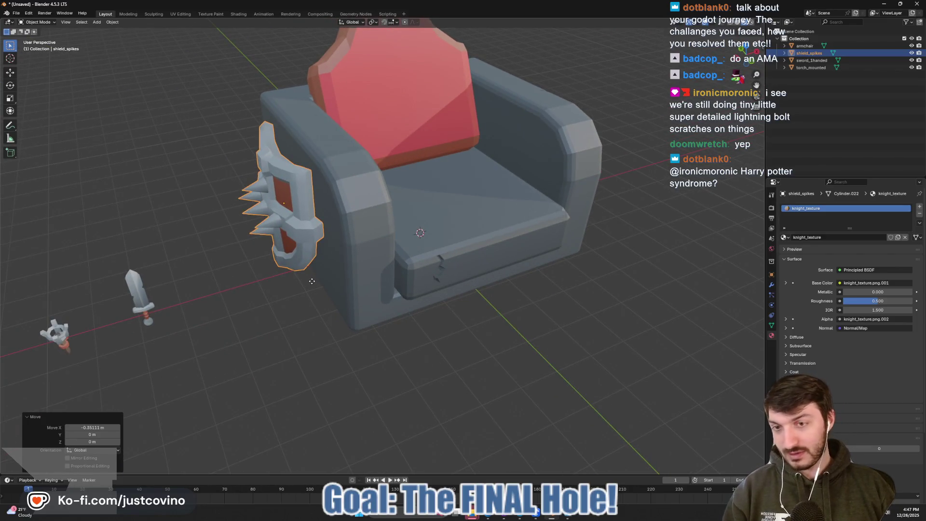
key(g)
key(x)
click(333, 277)
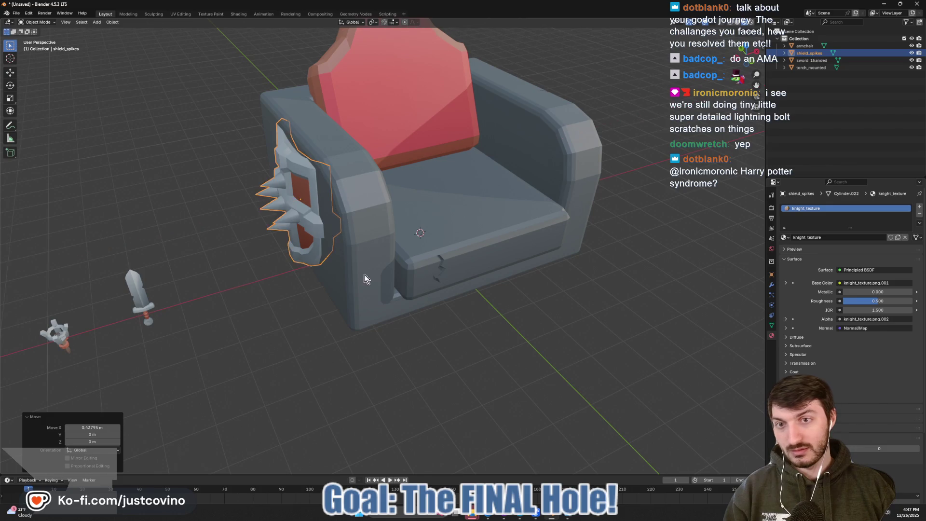
- Duplicate the spiked shield, move the copy across on X and turn it 180° on Z
drag(337, 278, 353, 323)
key(Tab)
key(Tab)
click(337, 330)
scroll(up, 3)
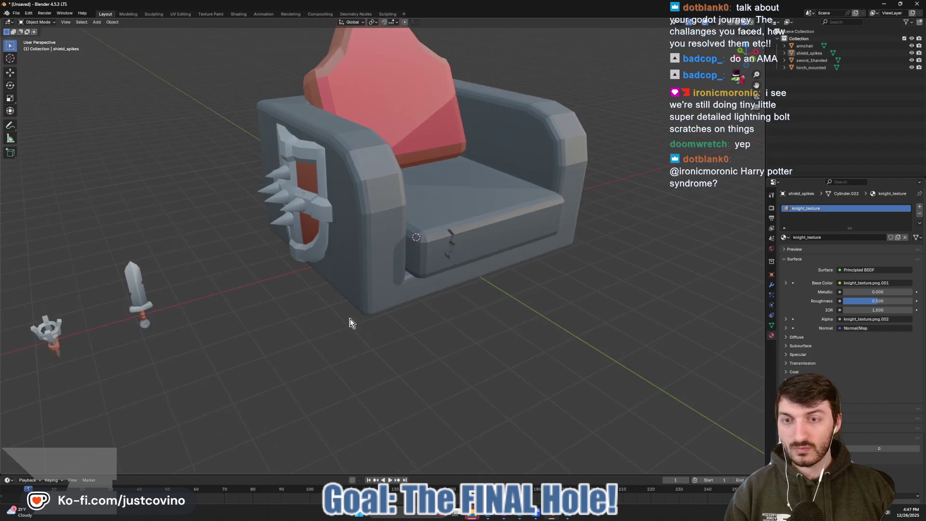
click(318, 228)
drag(317, 229, 438, 292)
key(shift+d)
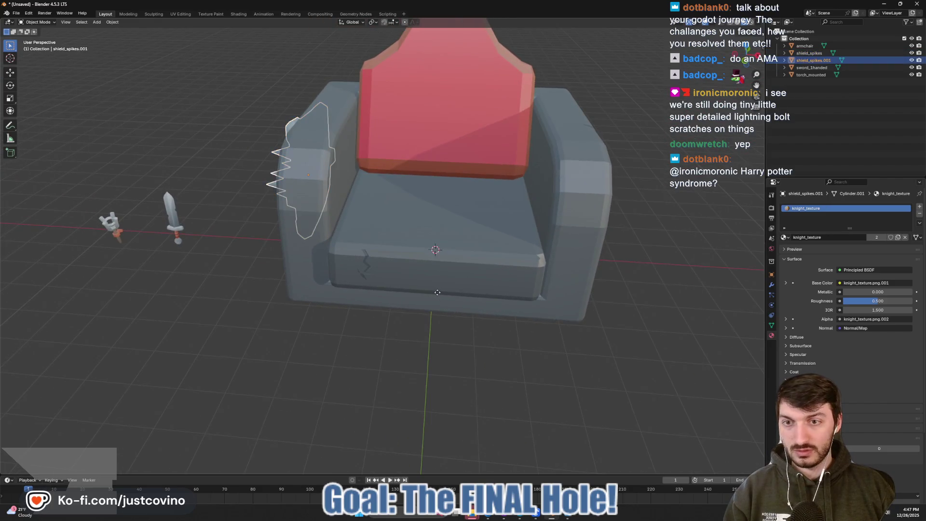
key(x)
click(741, 281)
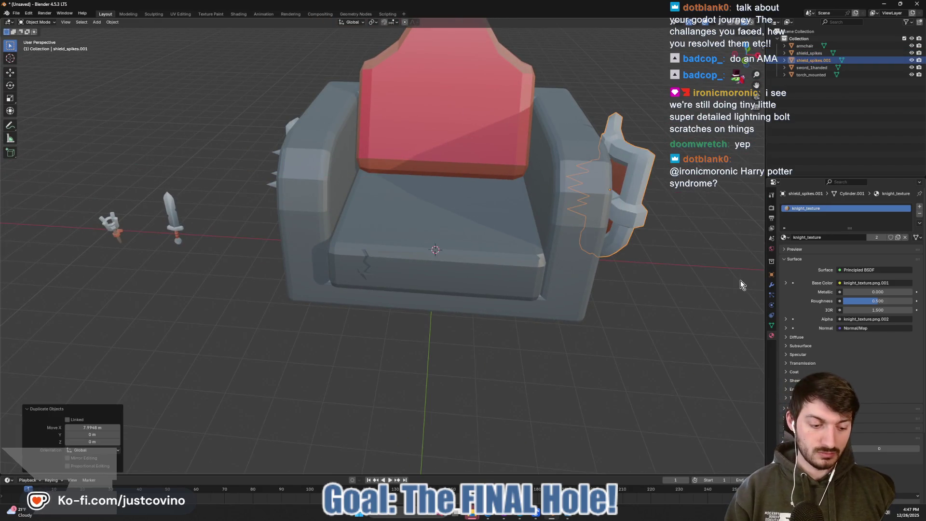
text(rz180)
key(Return)
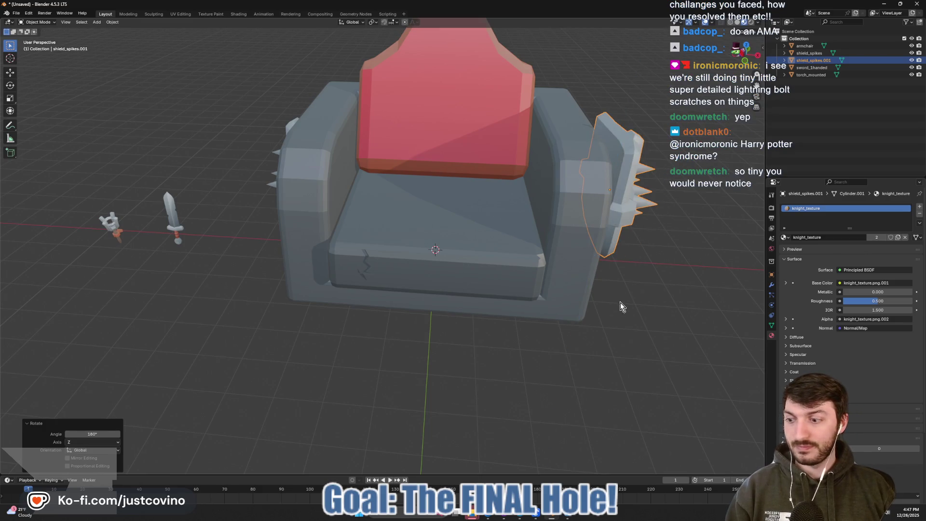
- Slide the shield copy along X until it sits flush against the right armrest
drag(621, 302, 460, 313)
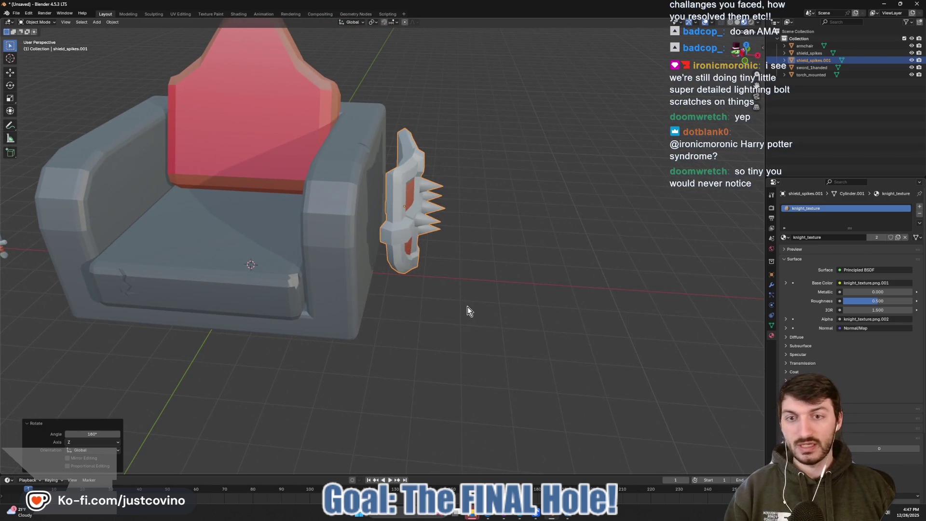
key(g)
key(x)
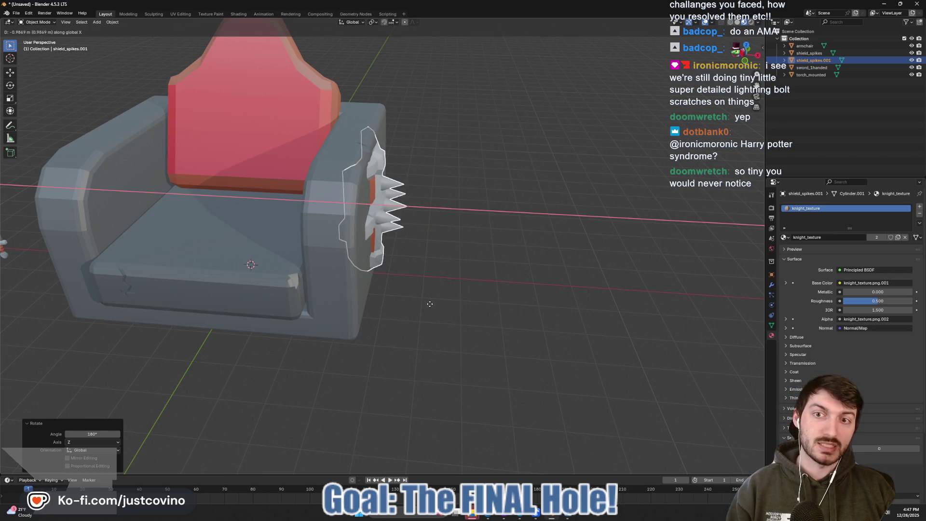
click(429, 304)
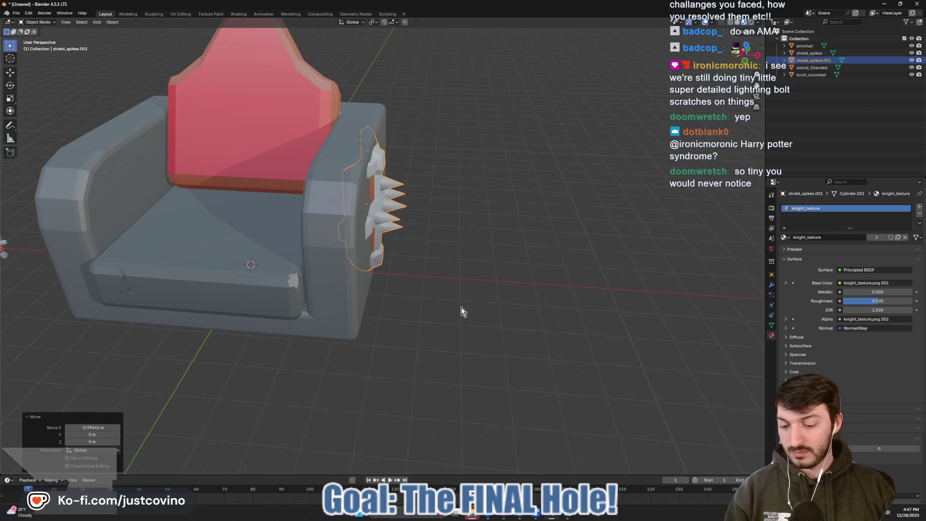
key(g)
key(x)
click(466, 307)
drag(467, 307, 452, 316)
- Select sword_1handed and scale it up to 4.444
click(452, 317)
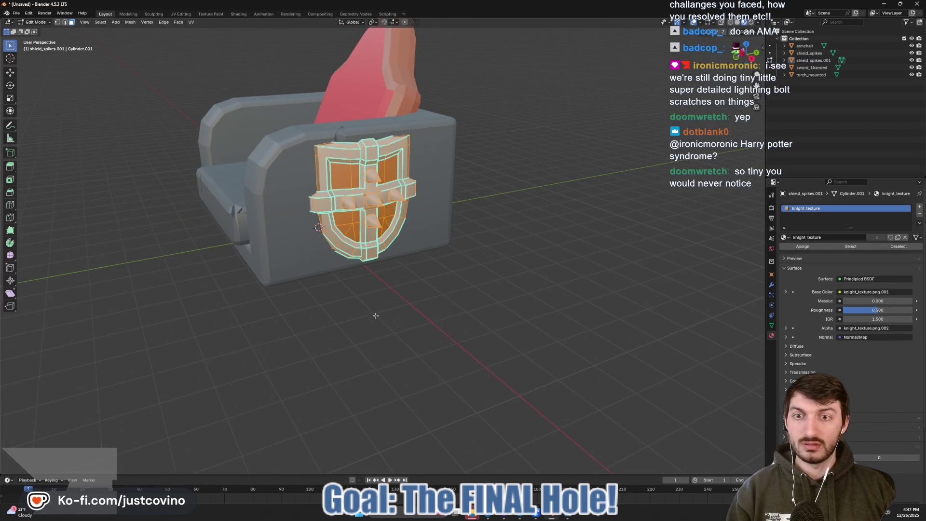
drag(346, 315, 396, 323)
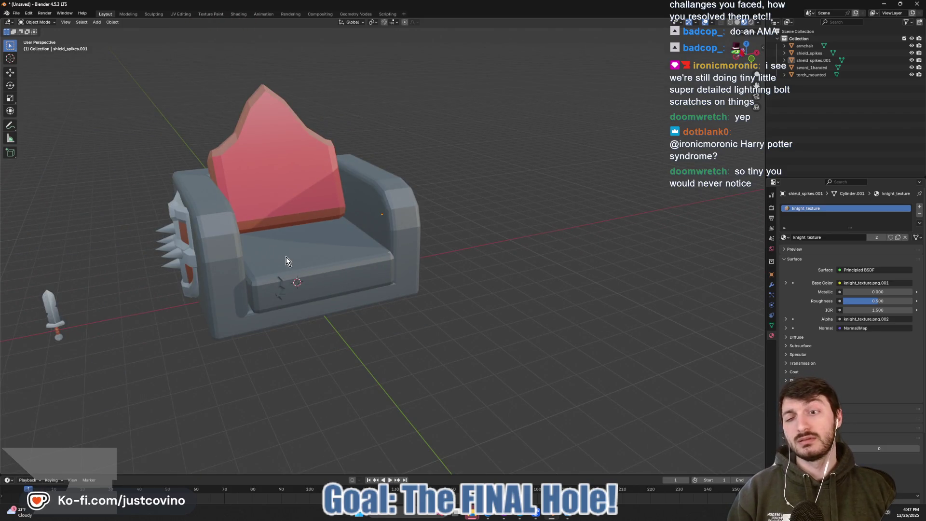
click(57, 320)
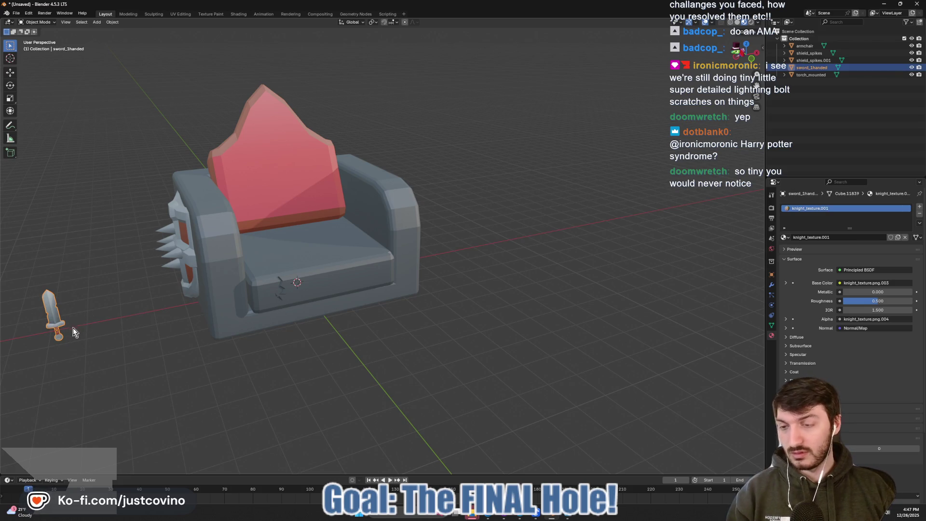
key(s)
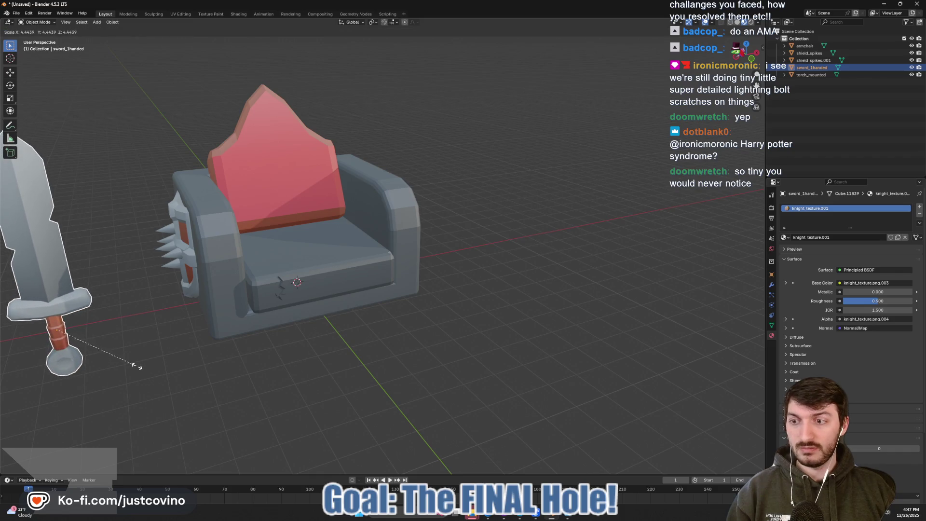
click(137, 370)
drag(135, 337, 209, 331)
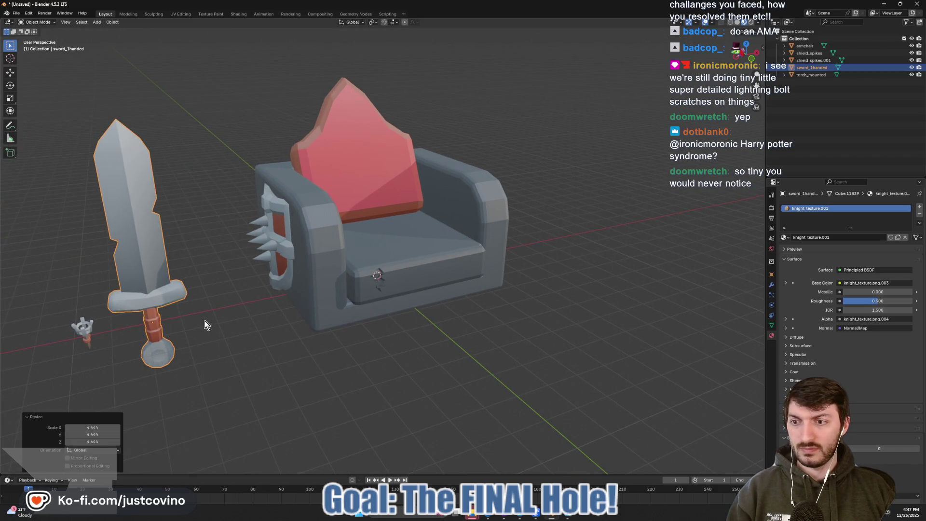
key(s)
right_click(181, 315)
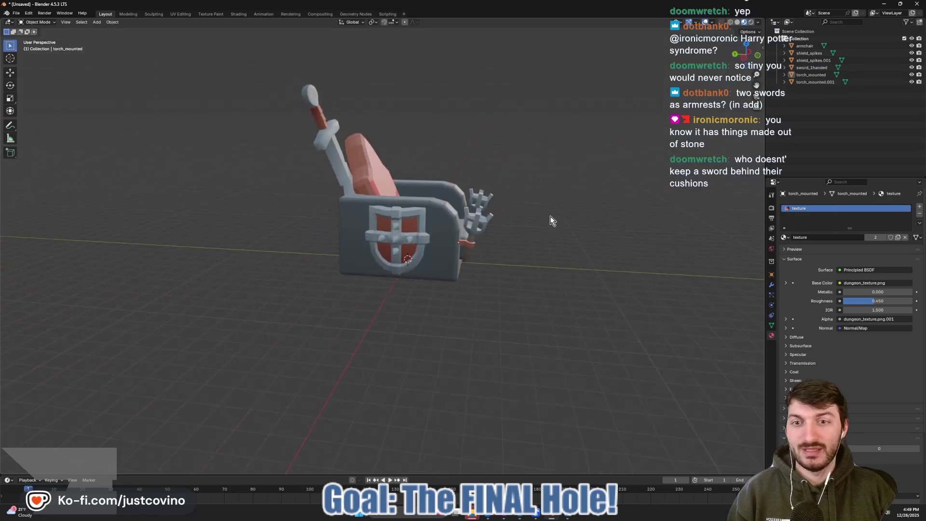
- Zoom in on the armchair and select it
drag(551, 216, 491, 221)
scroll(up, 3)
click(484, 174)
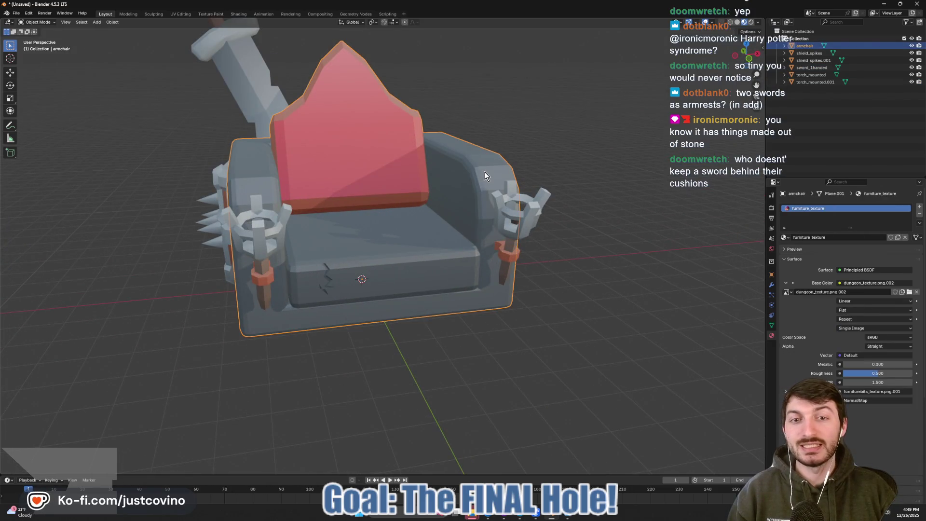
- Dissolve the extra parallel edge loops running along both armrests
drag(491, 177, 469, 198)
key(Tab)
key(2)
click(474, 196)
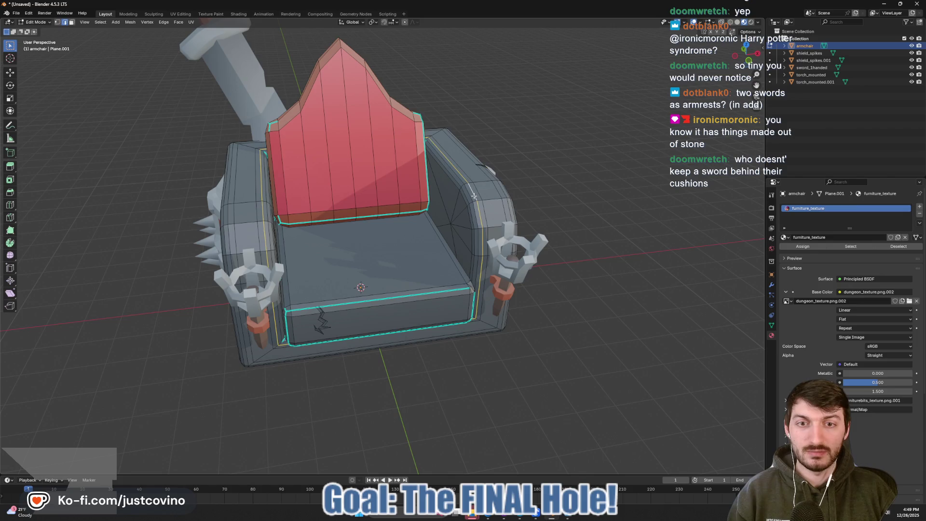
click(472, 199)
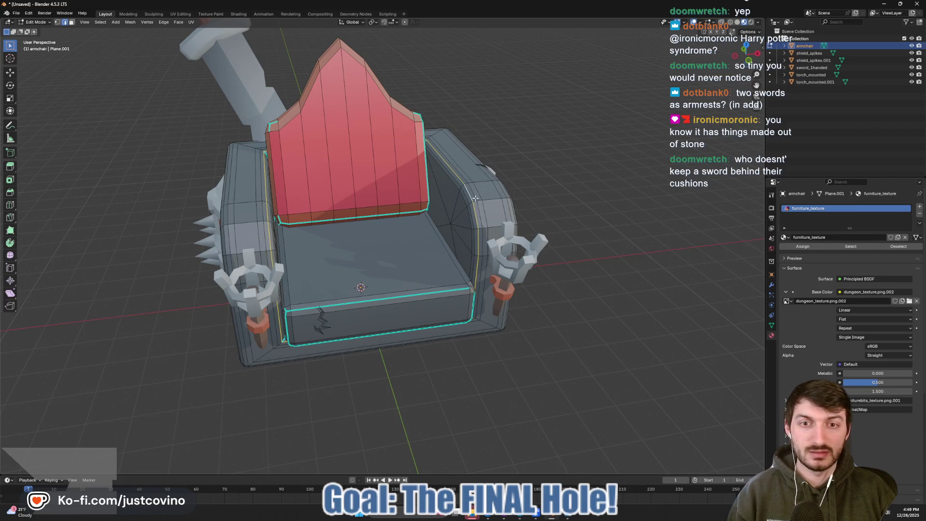
click(475, 198)
key(x)
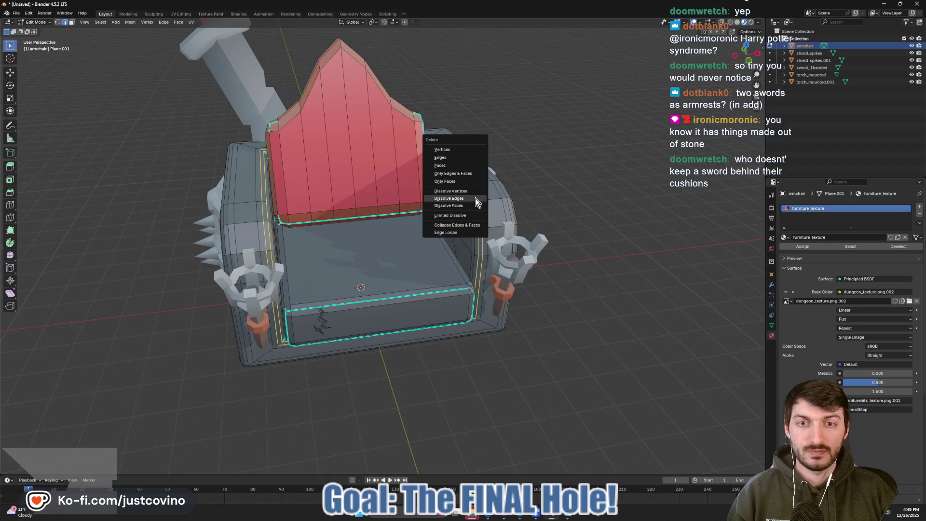
click(476, 200)
- From the front view, dissolve another set of armrest edge loops
drag(476, 200, 508, 204)
key(Tab)
key(Tab)
key(ctrl+r)
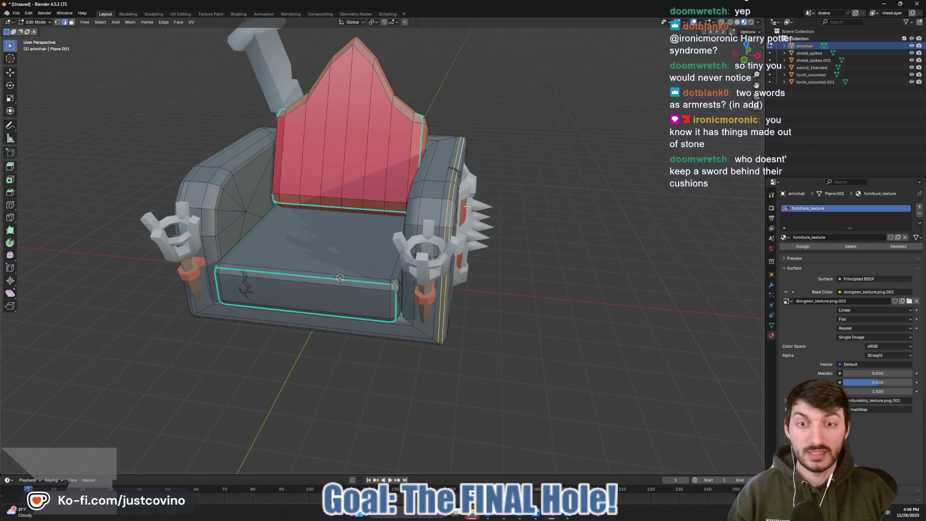
key(x)
click(467, 206)
- Dissolve the vertical edge loop on the left armrest and inspect the result
drag(380, 225, 389, 225)
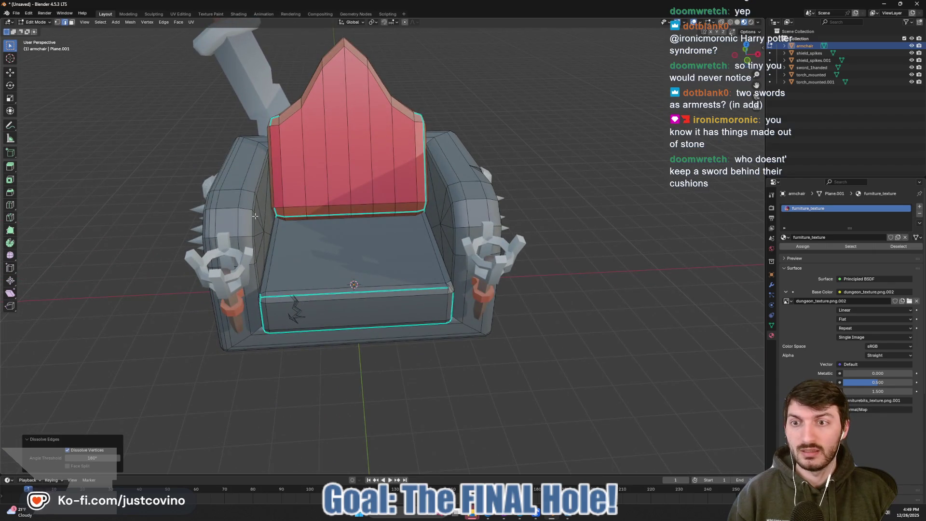
drag(255, 216, 333, 222)
click(321, 226)
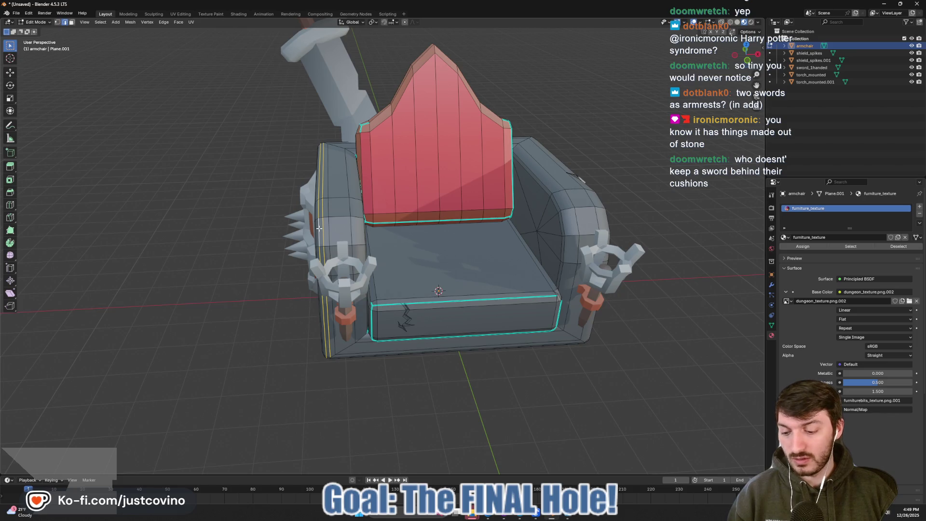
key(x)
click(314, 229)
key(Tab)
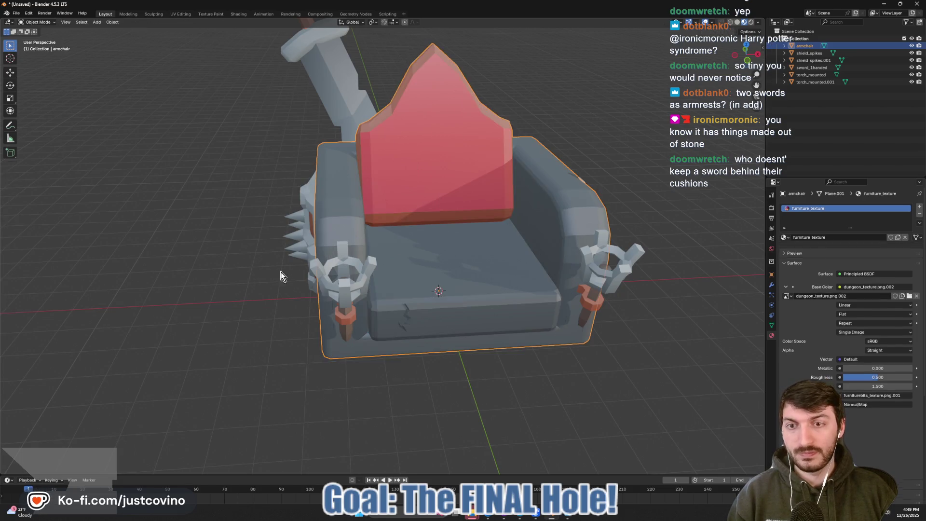
drag(280, 276, 522, 167)
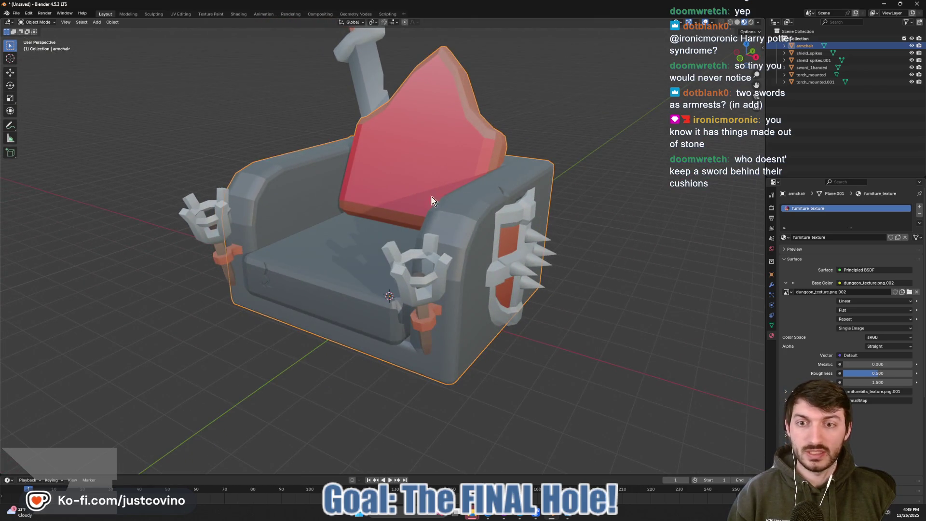
drag(432, 197, 373, 256)
- Dissolve the bottom front edge loop of the base and return to Object Mode
key(Tab)
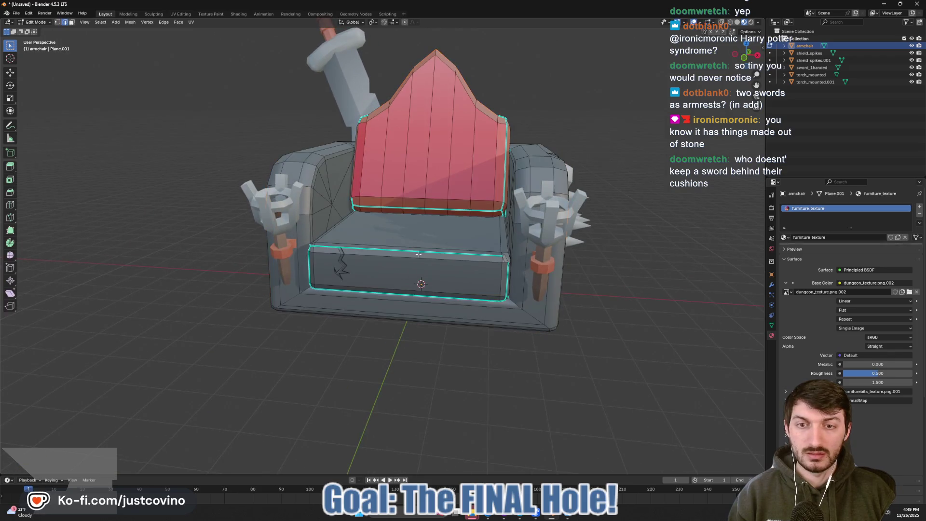
key(Tab)
drag(472, 269, 490, 293)
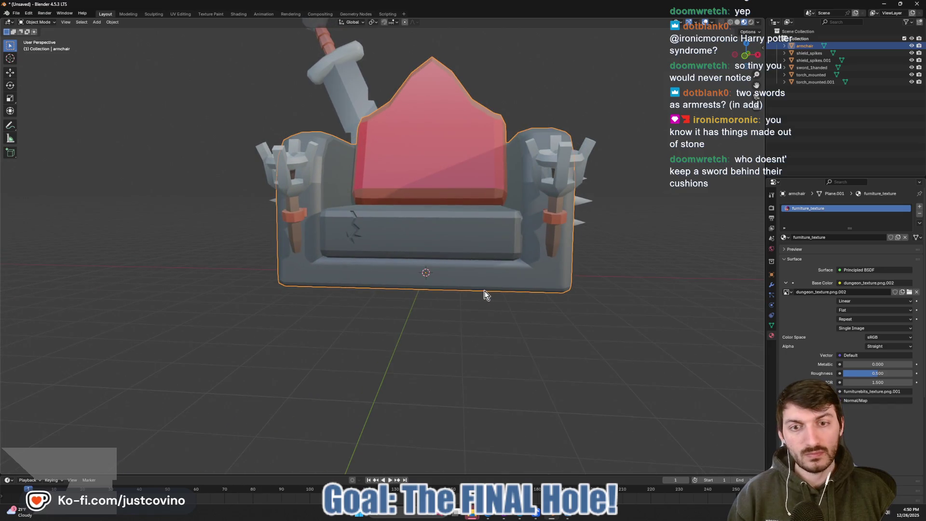
key(Tab)
scroll(up, 3)
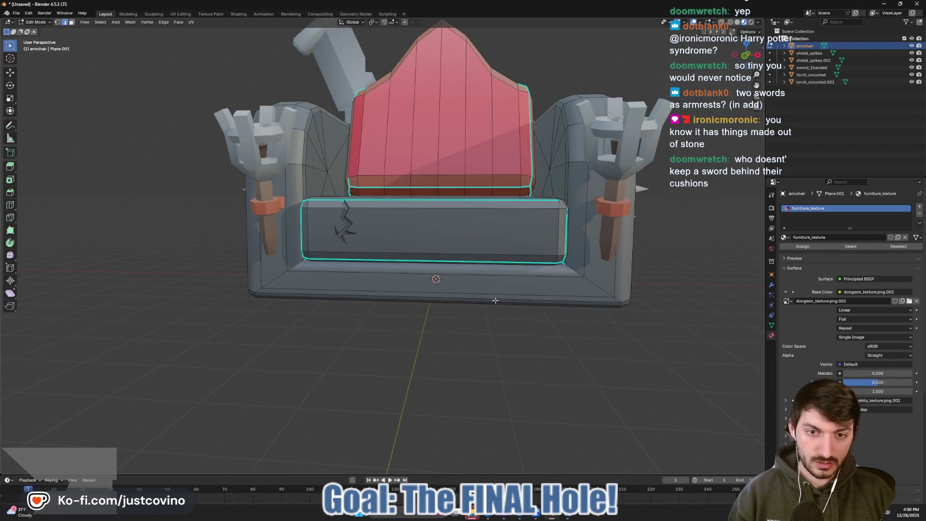
click(495, 300)
key(x)
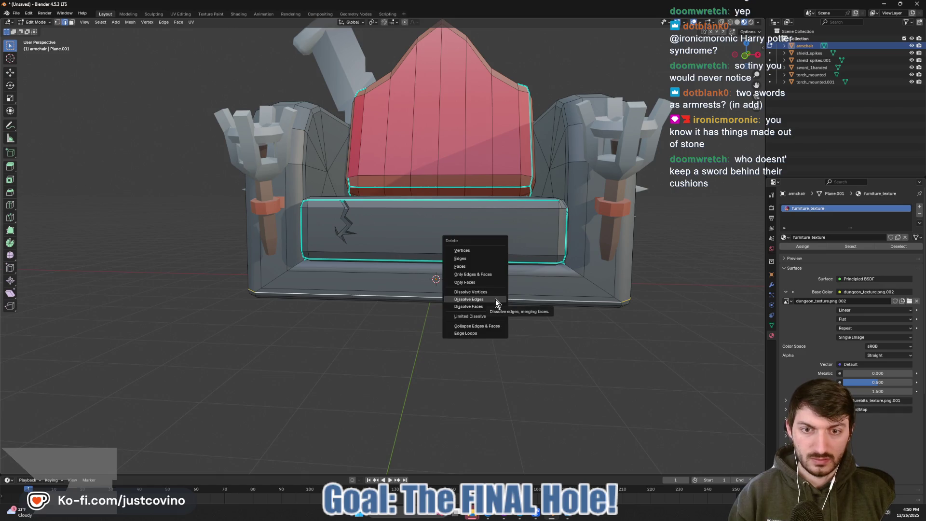
click(495, 300)
scroll(up, 3)
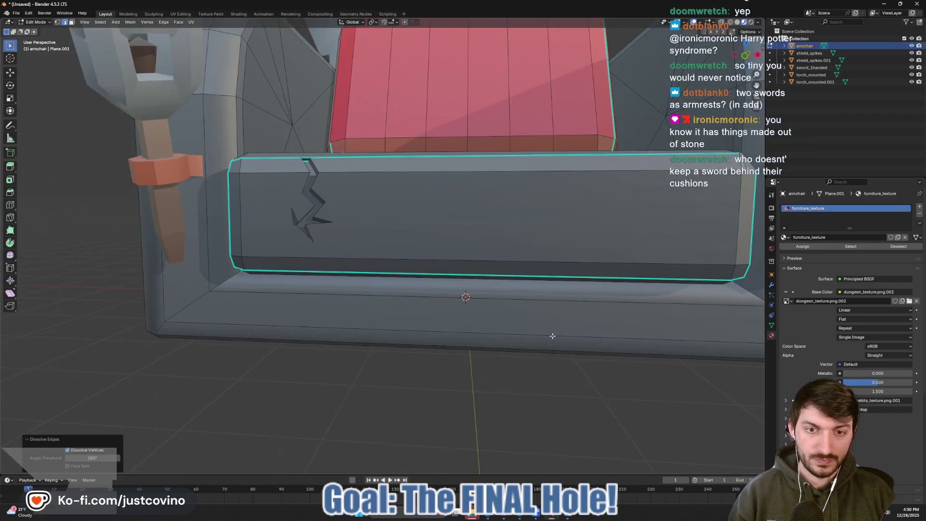
key(Tab)
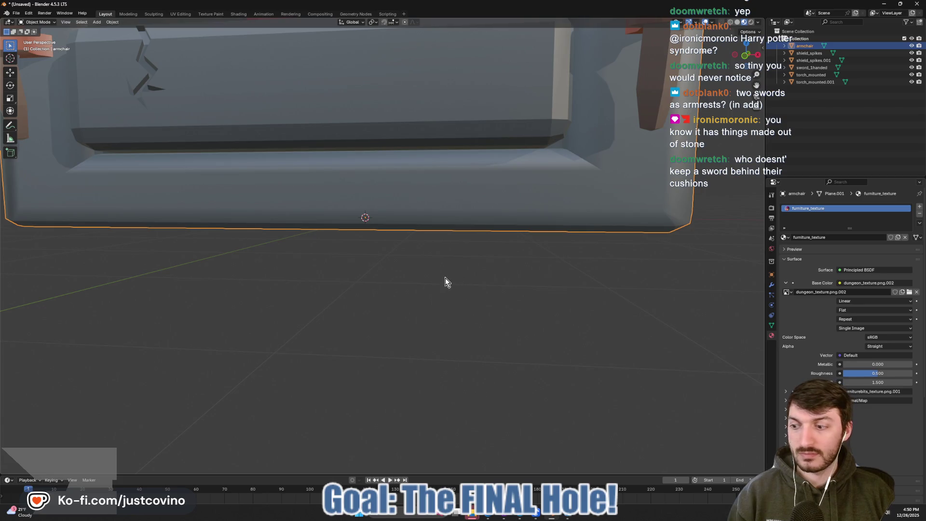
- Knife-cut a small rectangle into the lower front strip of the armchair base
key(Tab)
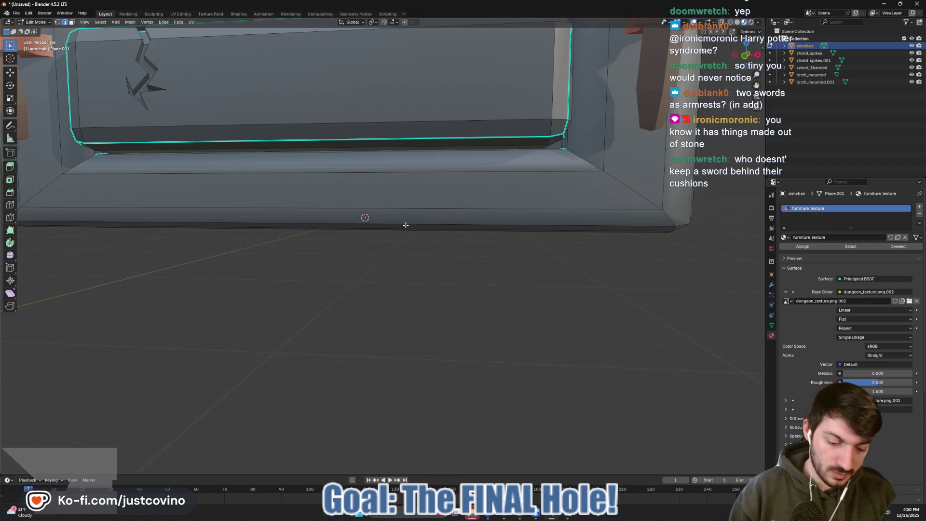
key(k)
click(406, 223)
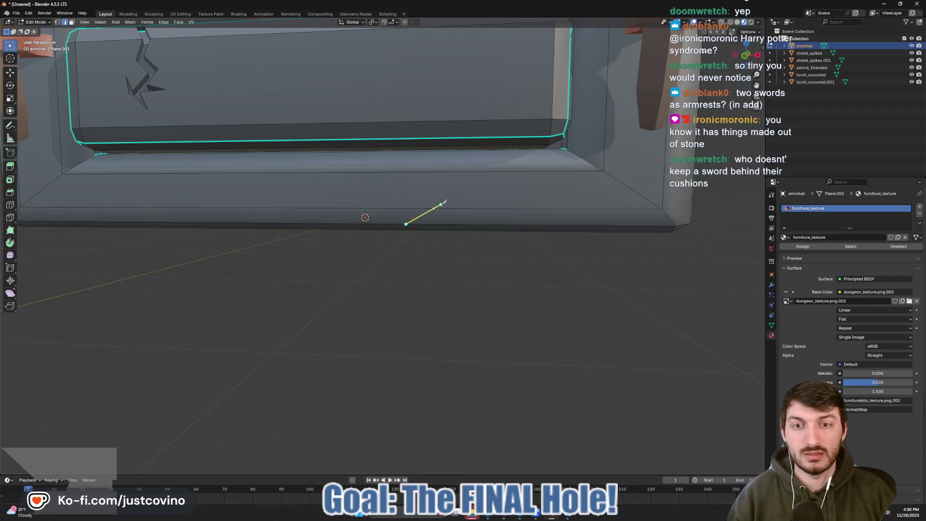
click(442, 209)
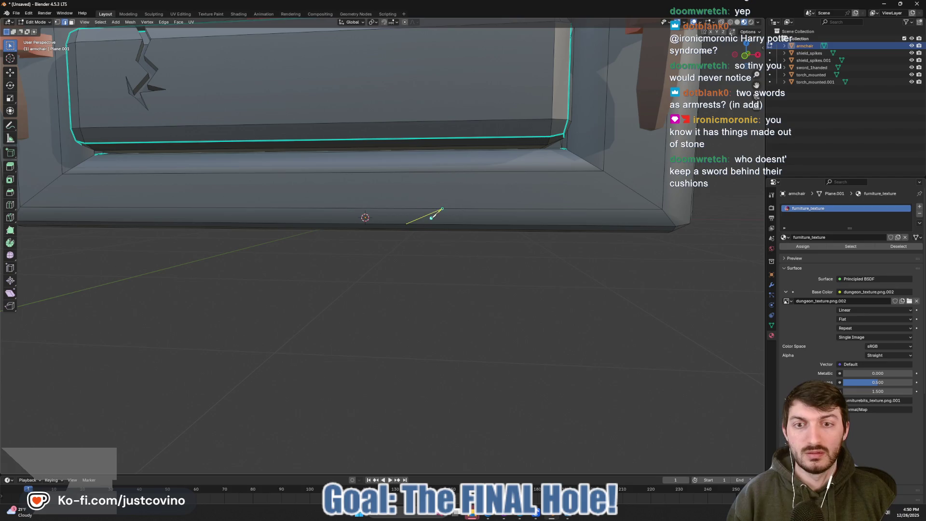
click(442, 223)
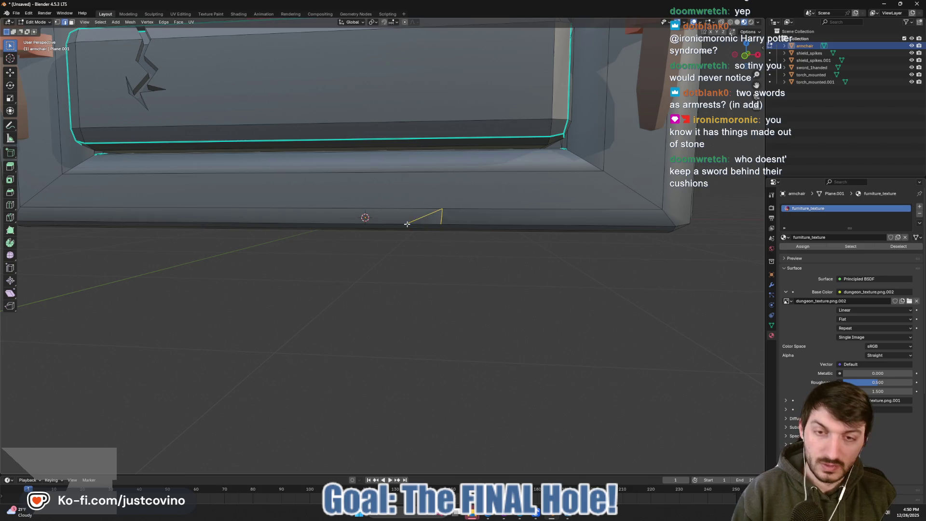
scroll(up, 3)
drag(457, 218, 483, 230)
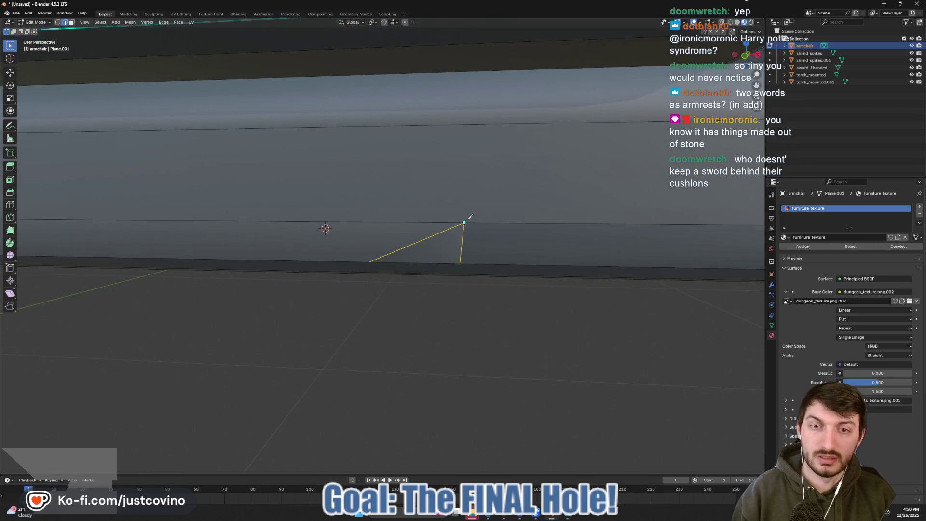
click(464, 223)
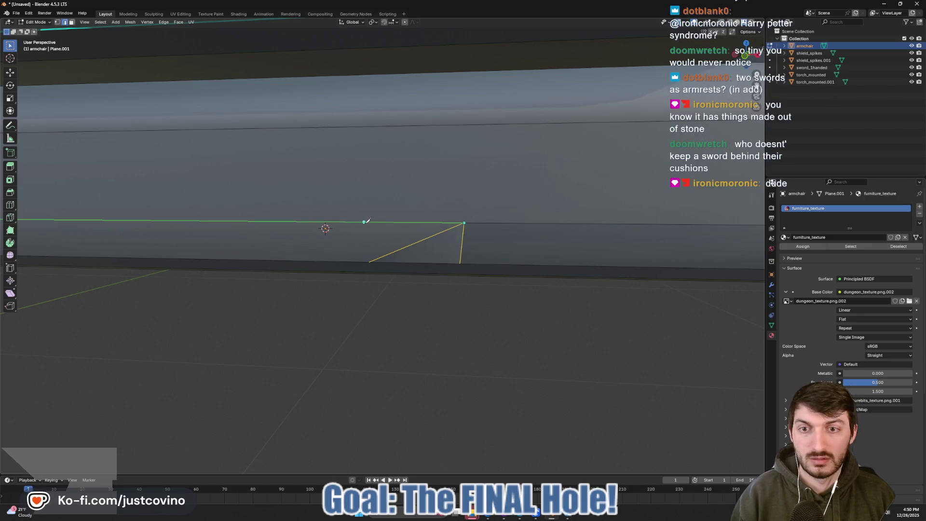
click(369, 222)
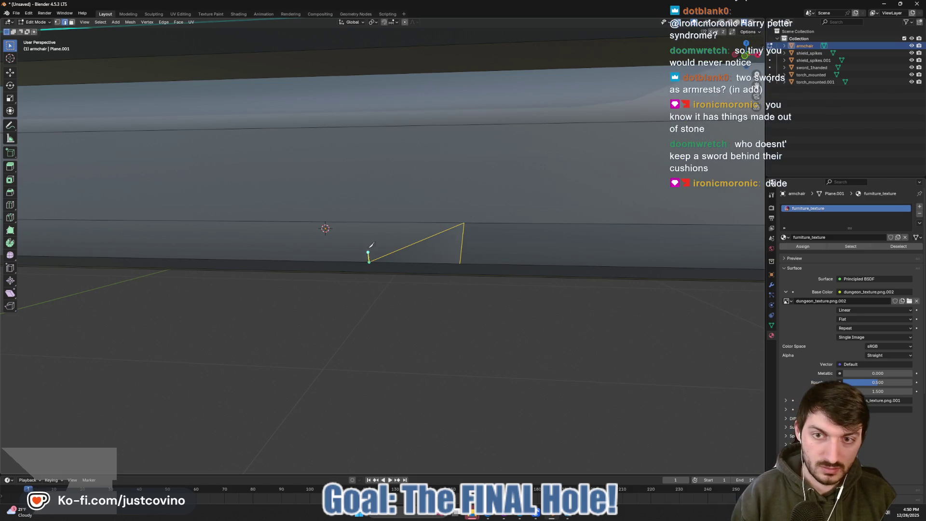
click(369, 222)
click(464, 223)
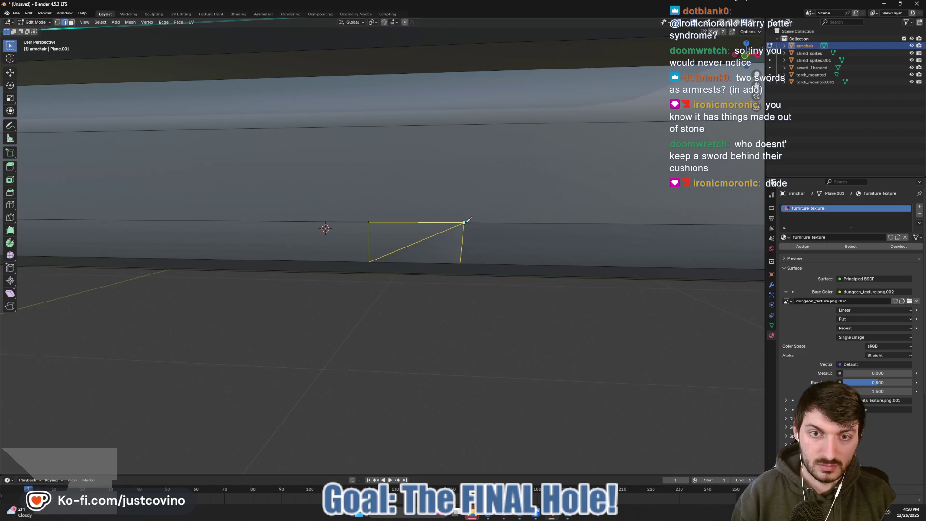
key(Return)
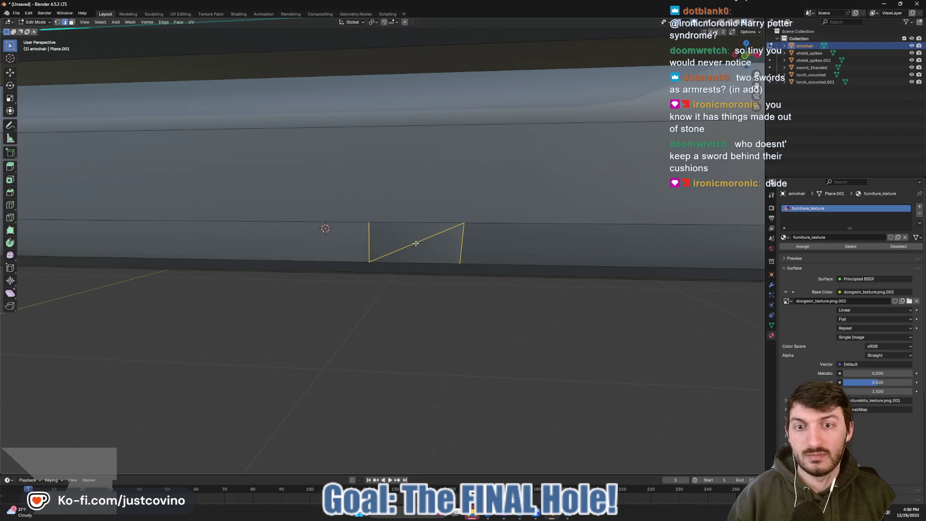
- Slide a cut vertex along Y and rotate the diagonal edge clockwise
drag(434, 277, 518, 274)
key(g)
key(y)
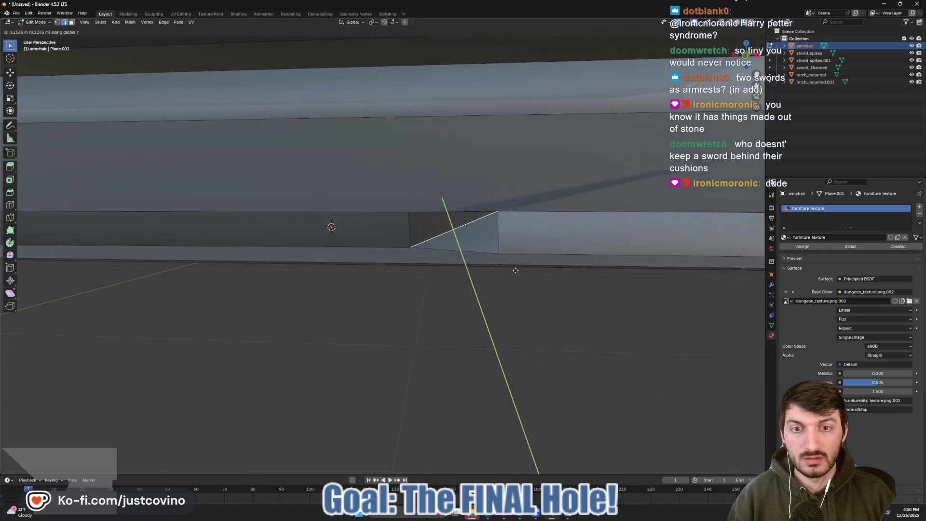
click(500, 261)
key(ctrl+e)
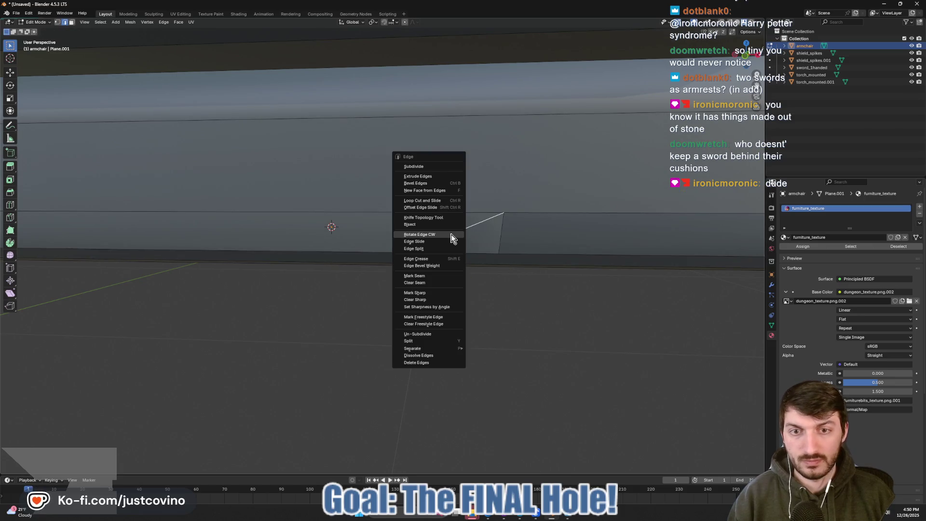
click(452, 237)
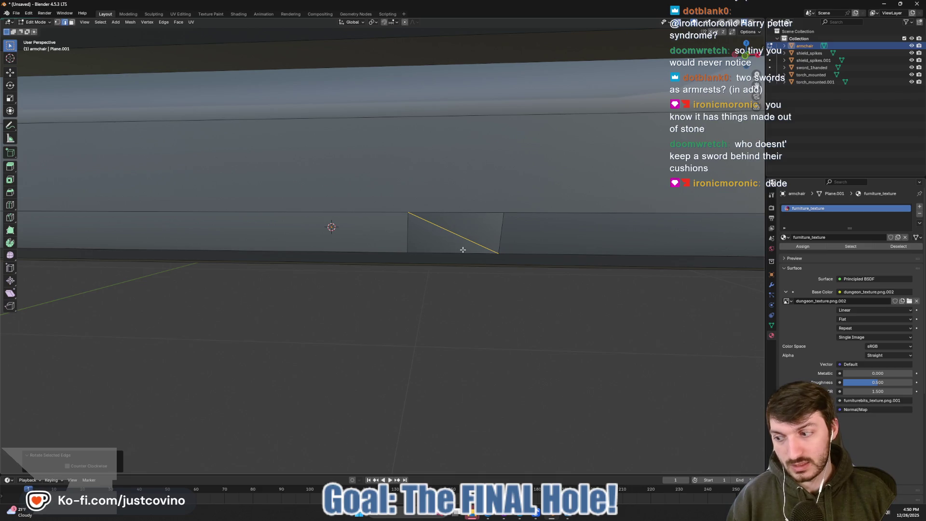
- Try moving and extruding the edge, cancel both, and select the cut's diagonal edge
key(g)
key(y)
key(Escape)
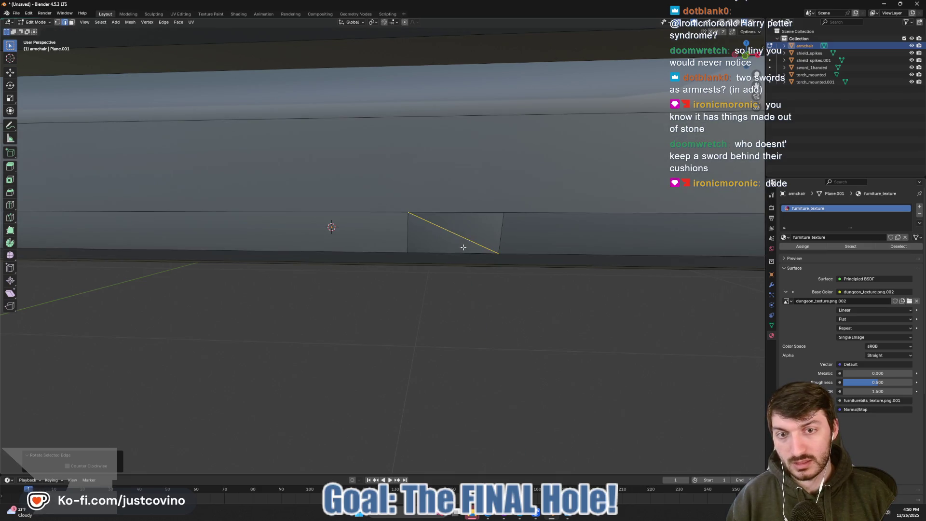
drag(463, 247, 511, 261)
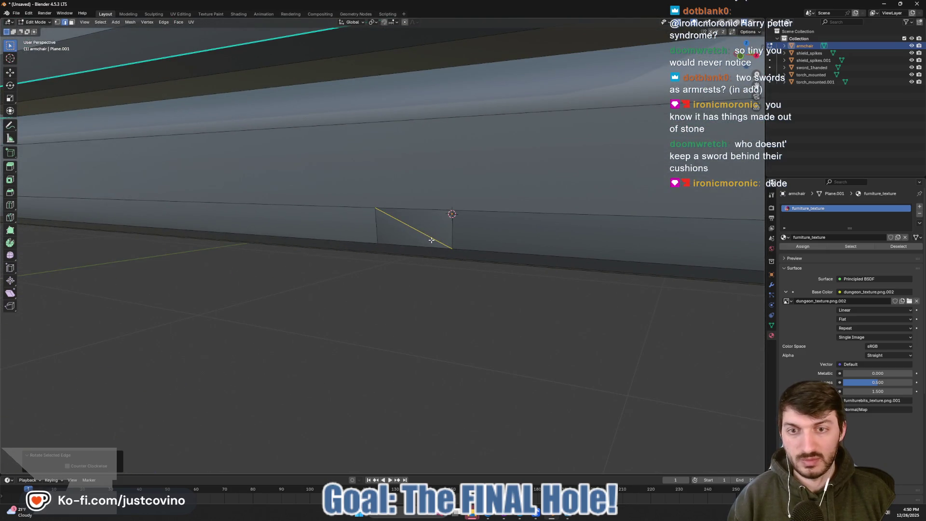
key(e)
key(Escape)
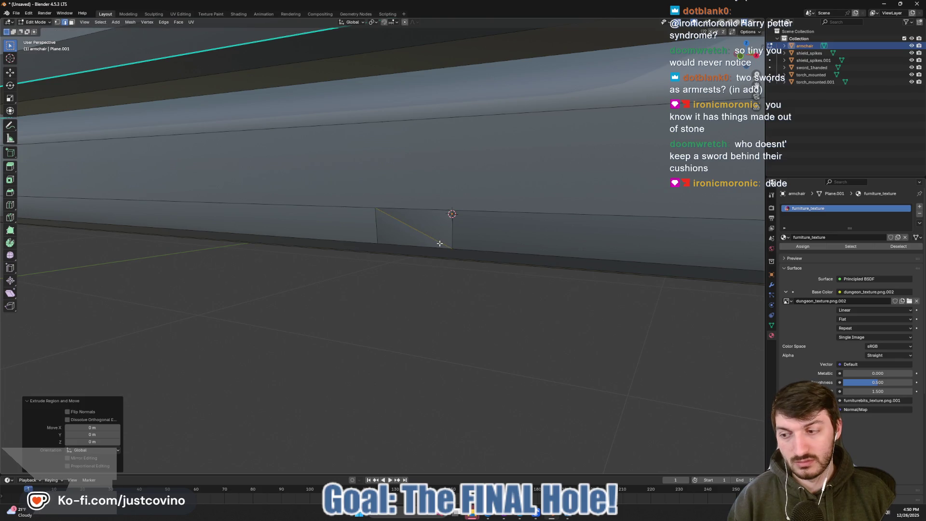
click(439, 243)
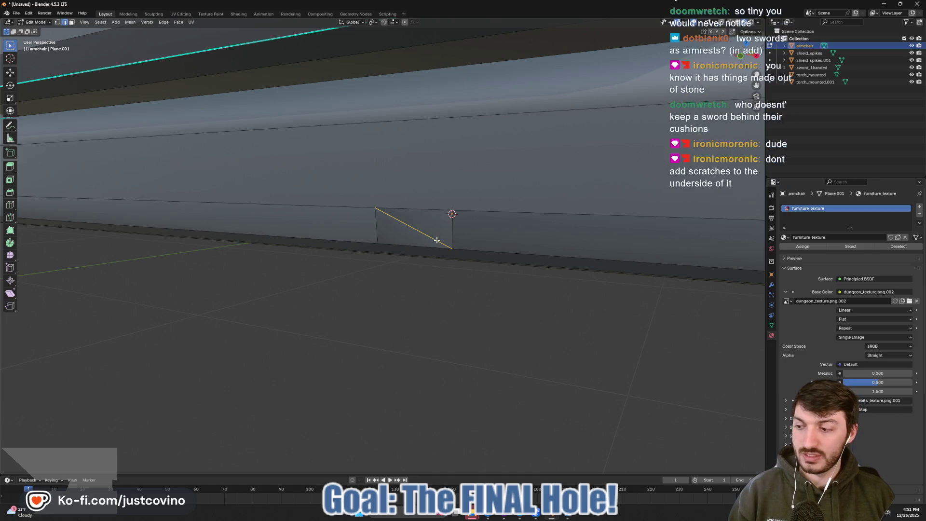
scroll(down, 3)
drag(436, 240, 471, 307)
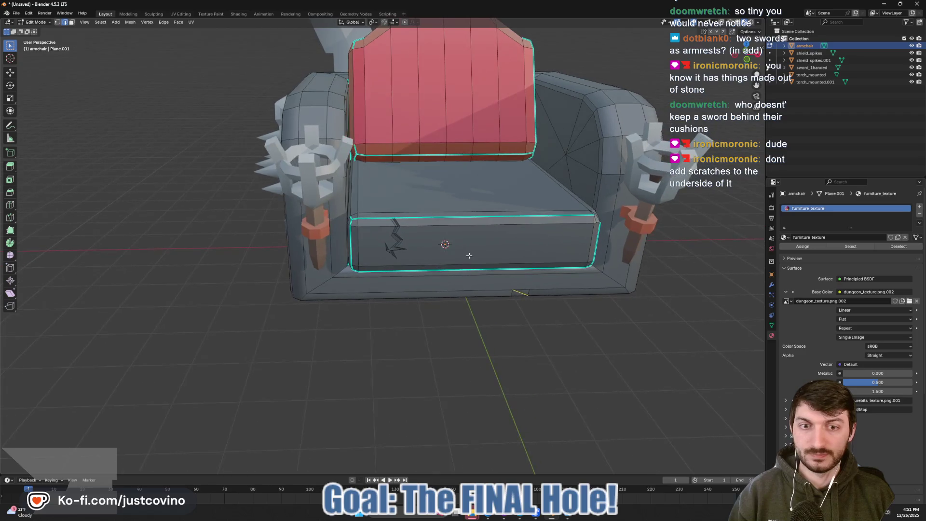
- Add a trial cube, move it out along Y, delete it, and exit Edit Mode
right_click(452, 317)
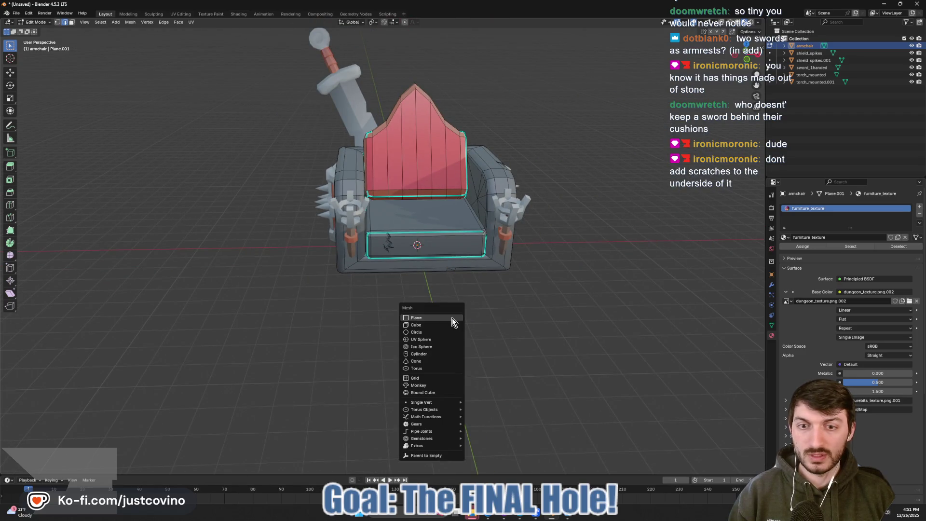
key(Escape)
key(shift+a)
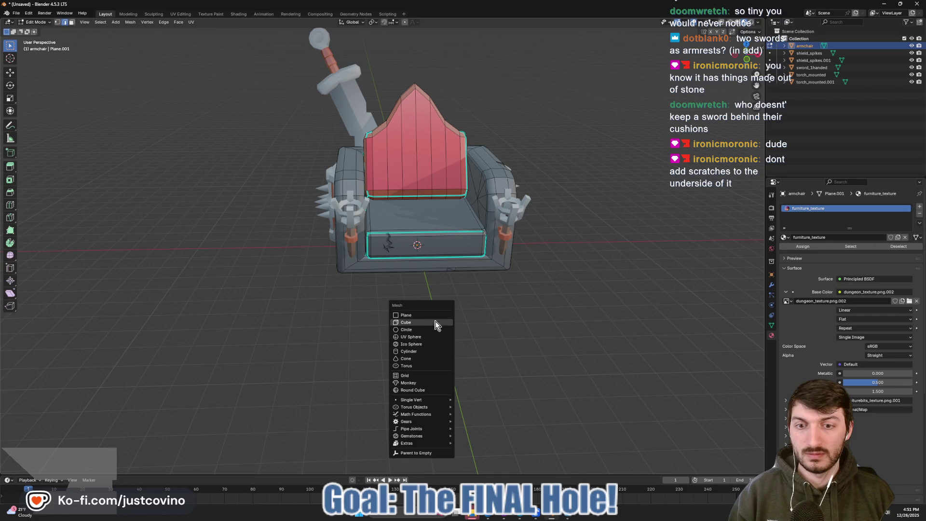
click(434, 319)
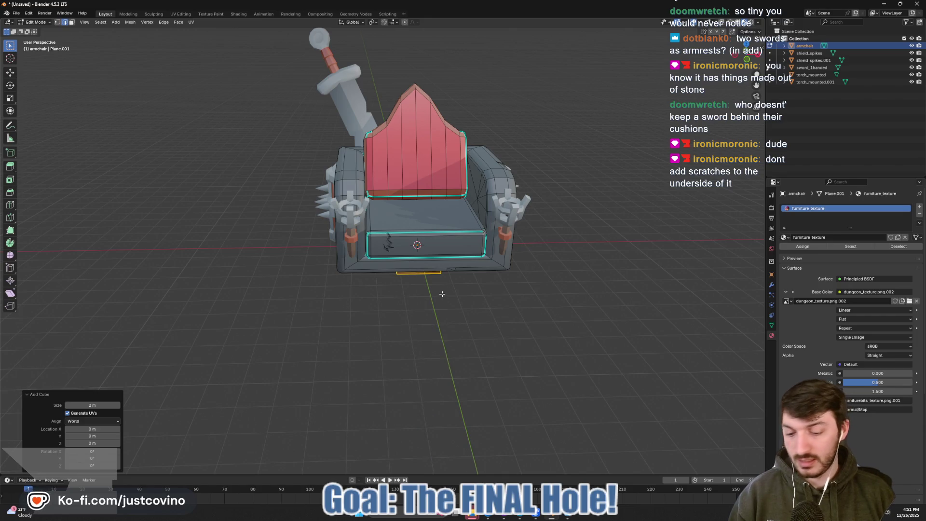
key(g)
key(y)
click(461, 364)
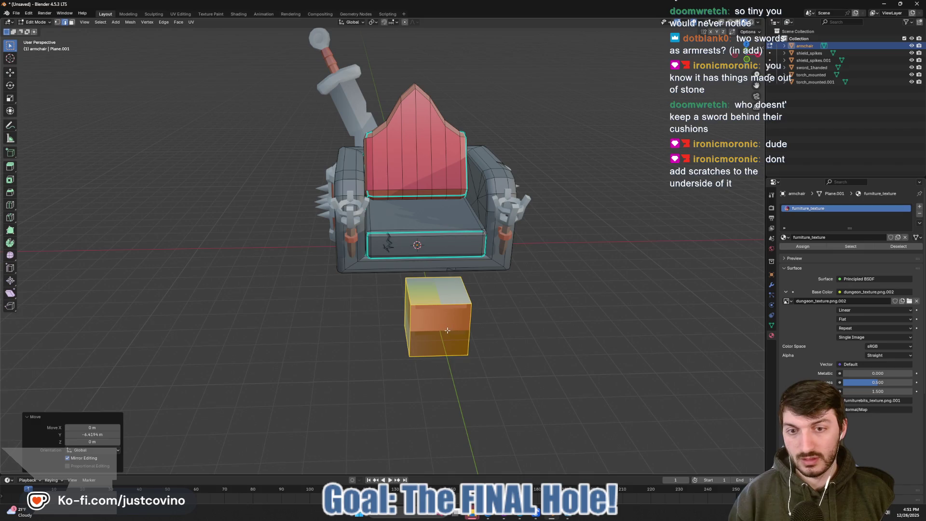
key(x)
click(421, 291)
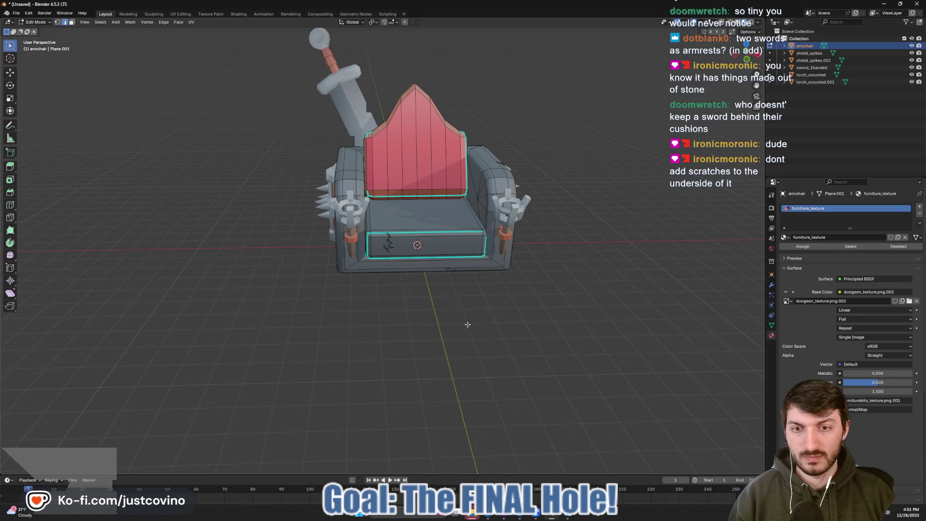
key(Tab)
drag(477, 316, 504, 307)
scroll(up, 3)
- Try deleting the stray knife-cut edges on the front strip, then undo
key(Tab)
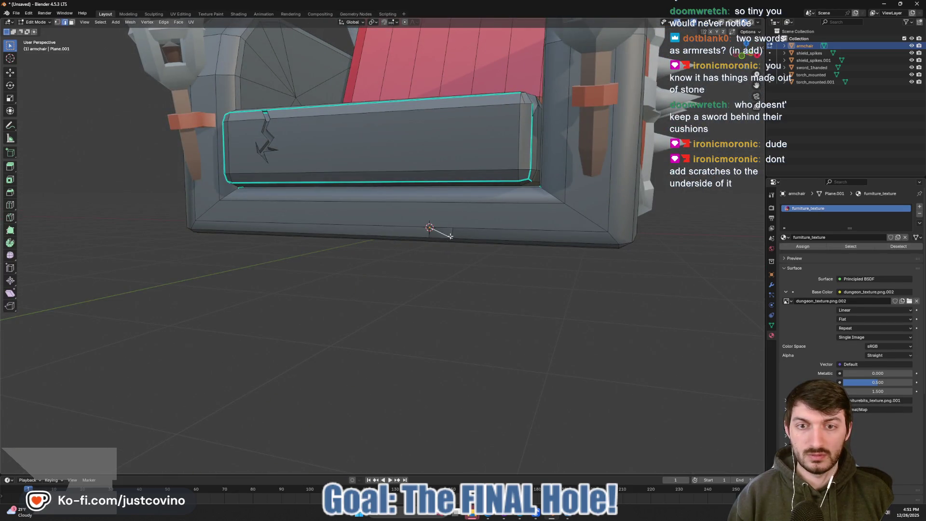
scroll(up, 3)
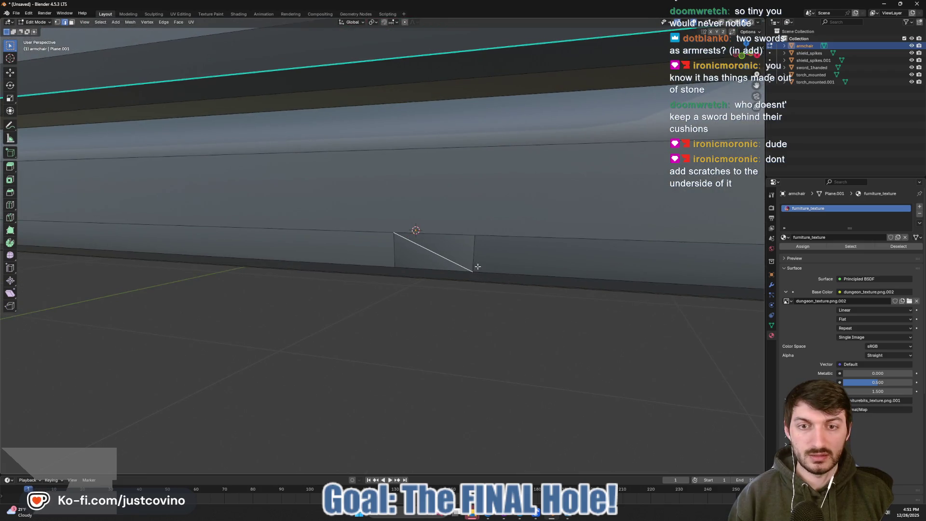
key(x)
key(Escape)
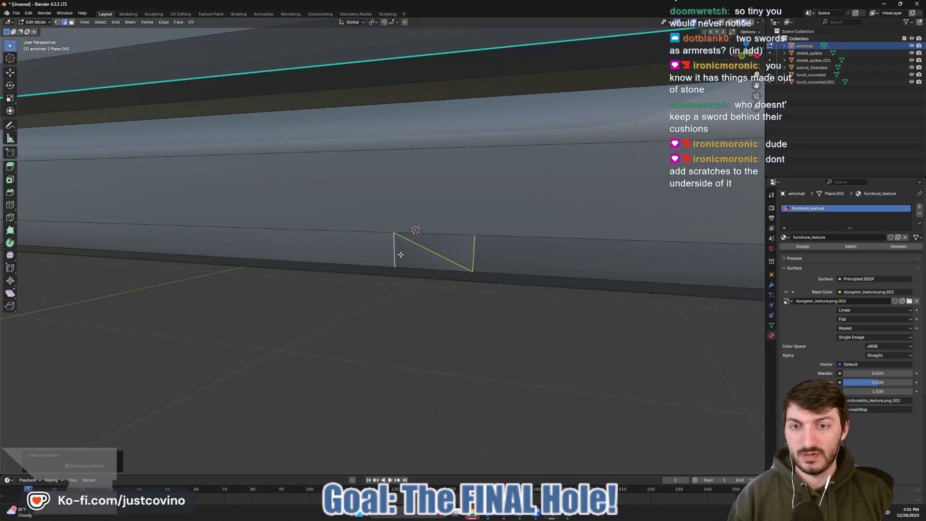
key(x)
click(395, 251)
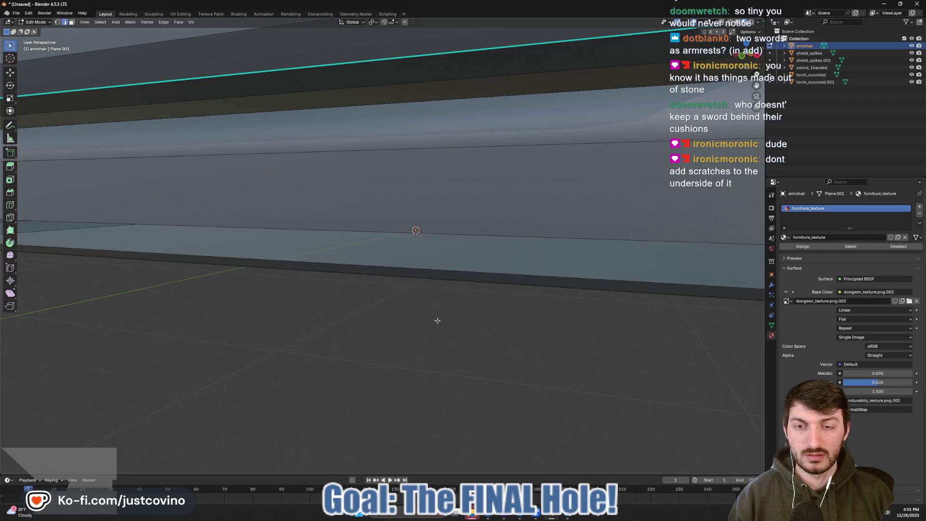
key(ctrl+z)
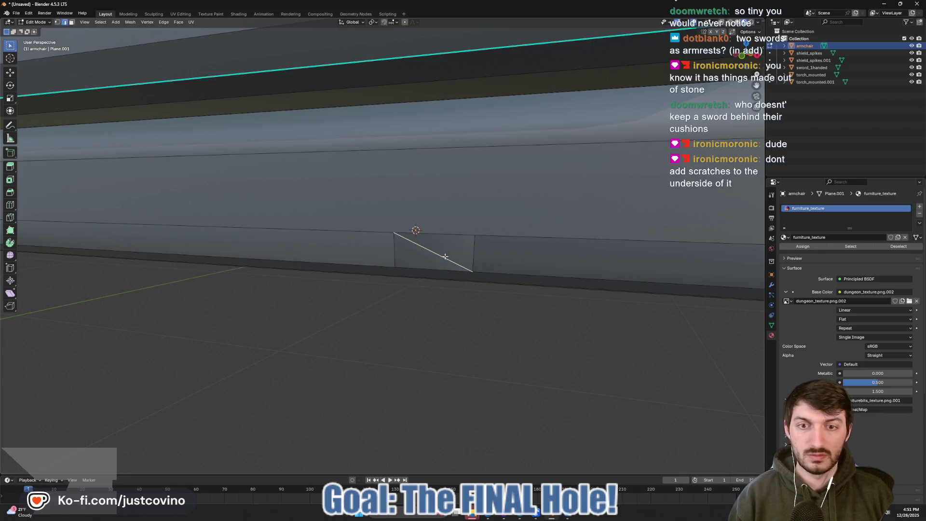
- Dissolve the diagonal edge and the small quad's edges
key(x)
click(415, 256)
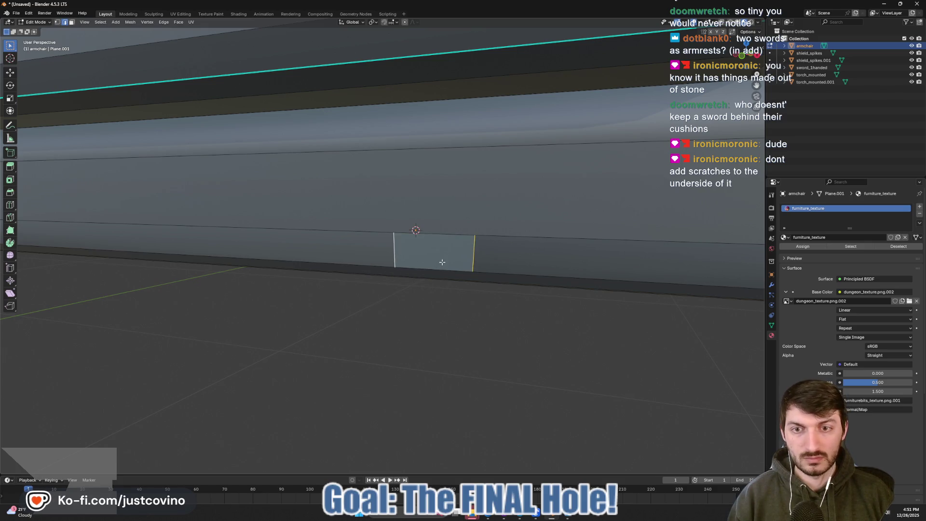
key(x)
click(433, 305)
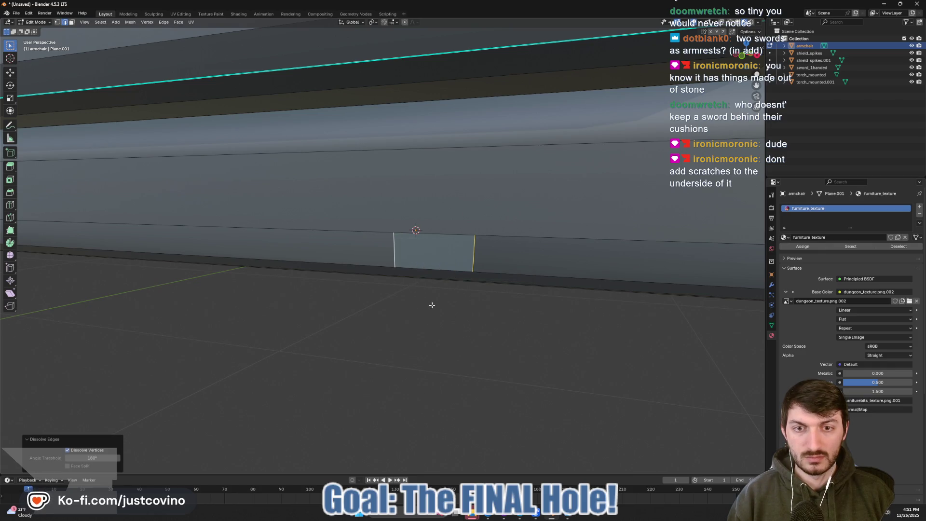
scroll(down, 3)
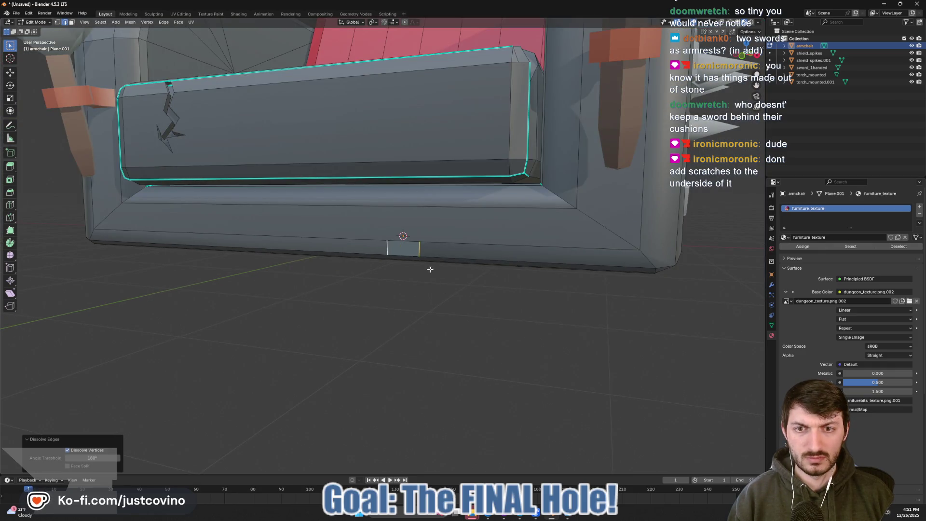
- Delete the small quad face from the lower front strip
key(x)
click(401, 215)
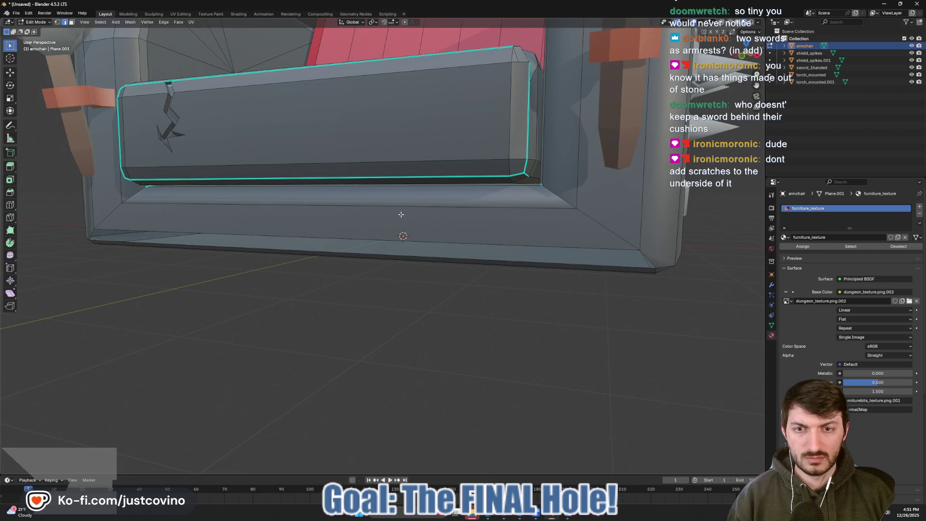
key(ctrl+z)
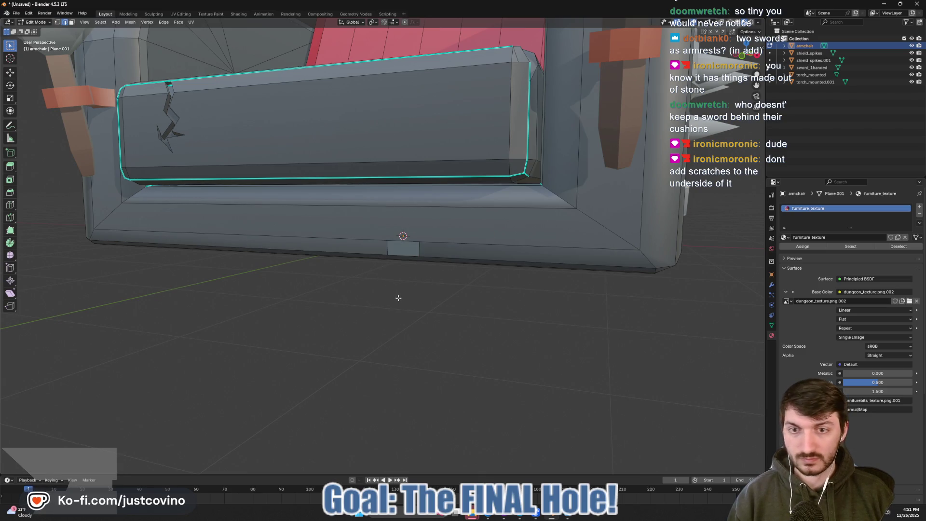
drag(398, 298, 488, 273)
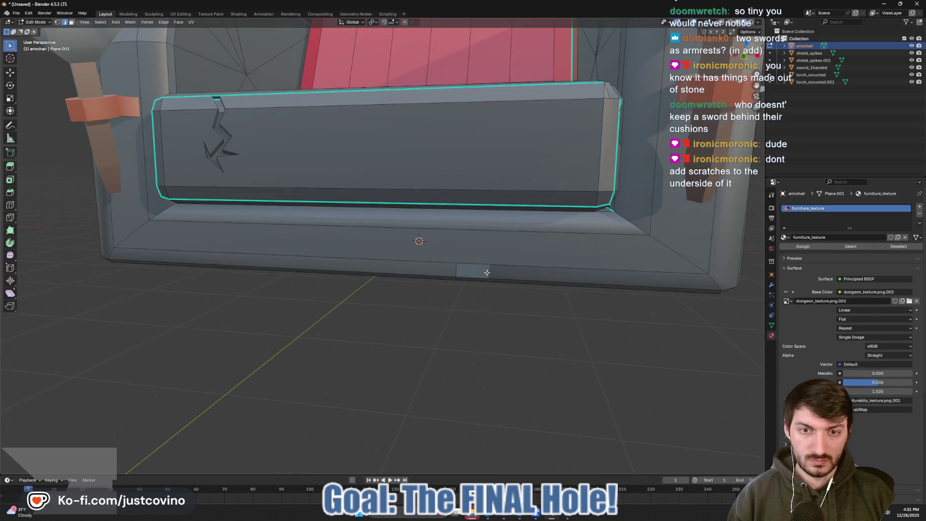
key(x)
click(487, 284)
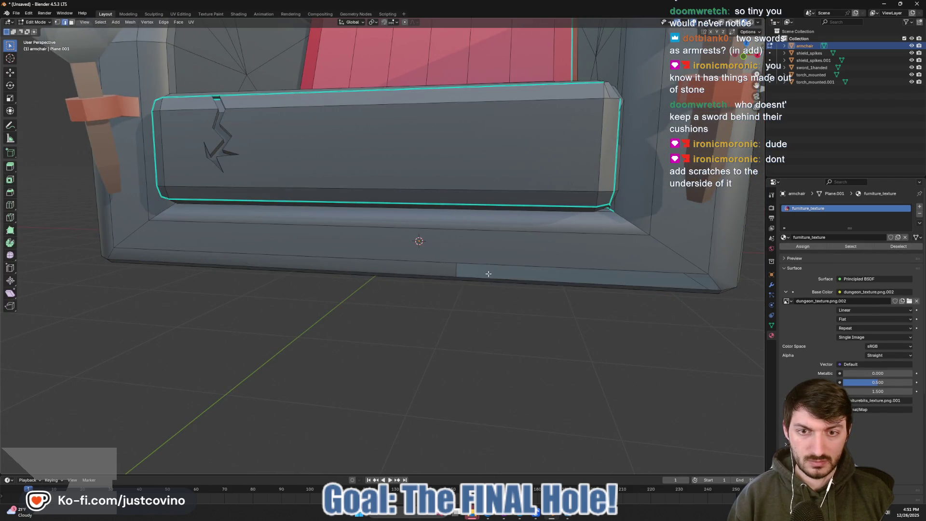
- Fill the gap with one face between the bottom-left and bottom-right corner vertices
key(x)
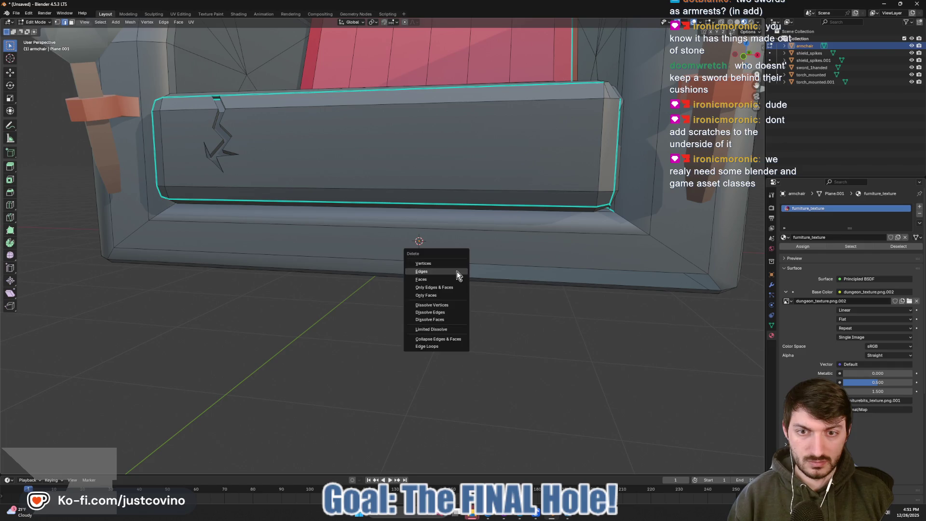
key(1)
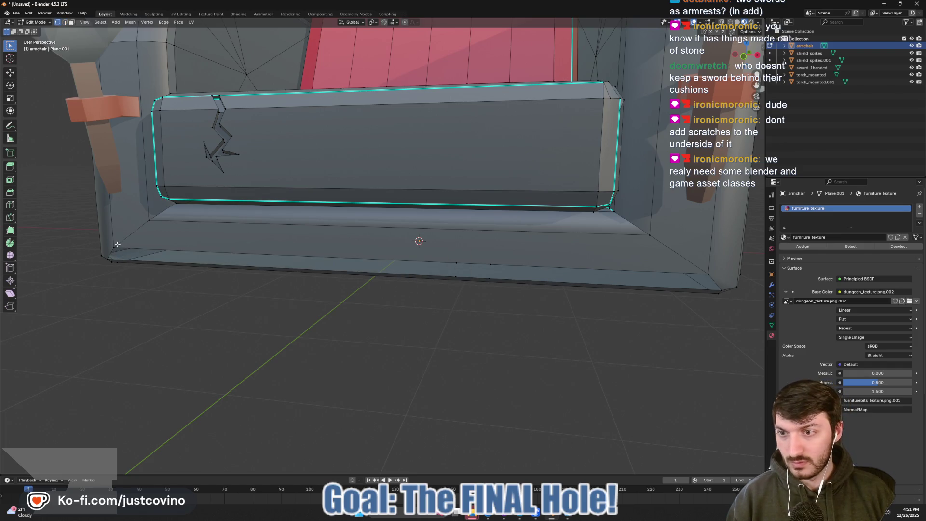
click(113, 248)
click(107, 259)
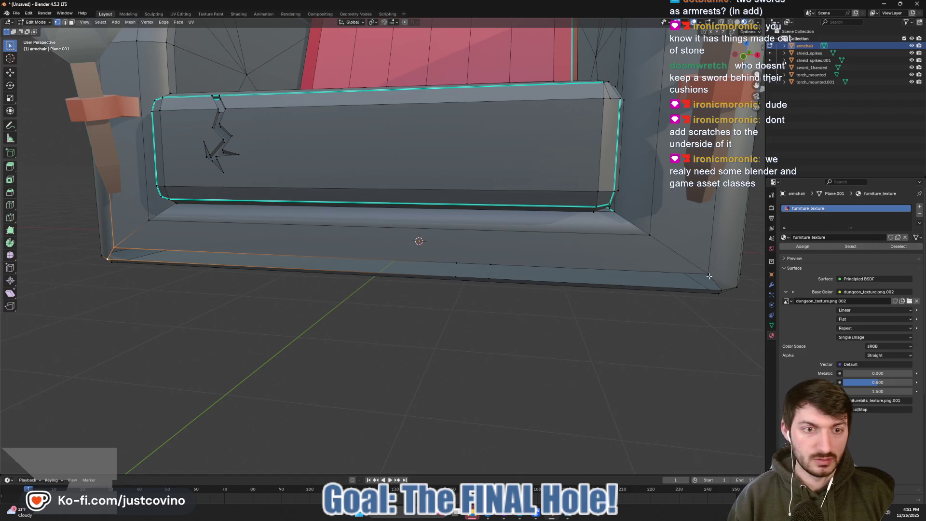
click(710, 277)
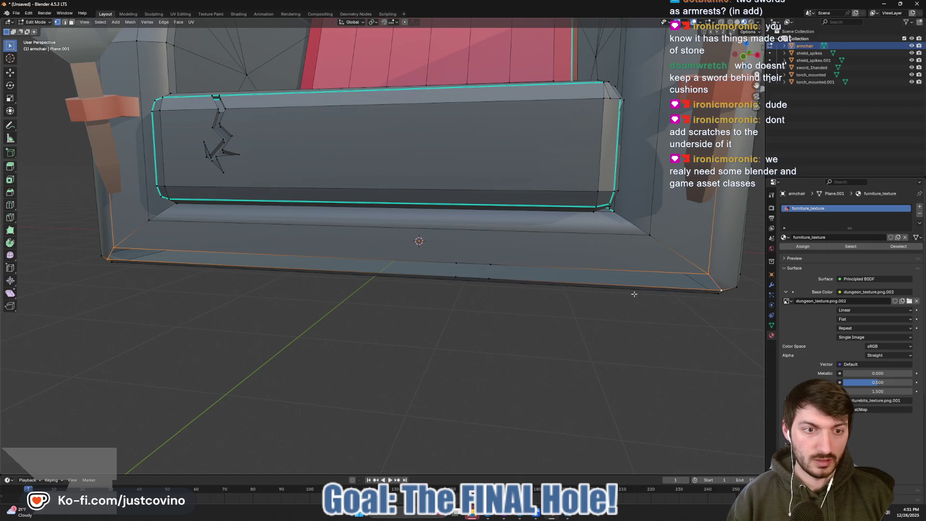
key(f)
- Dissolve the leftover vertices along the bottom edge and return to Object Mode
click(490, 263)
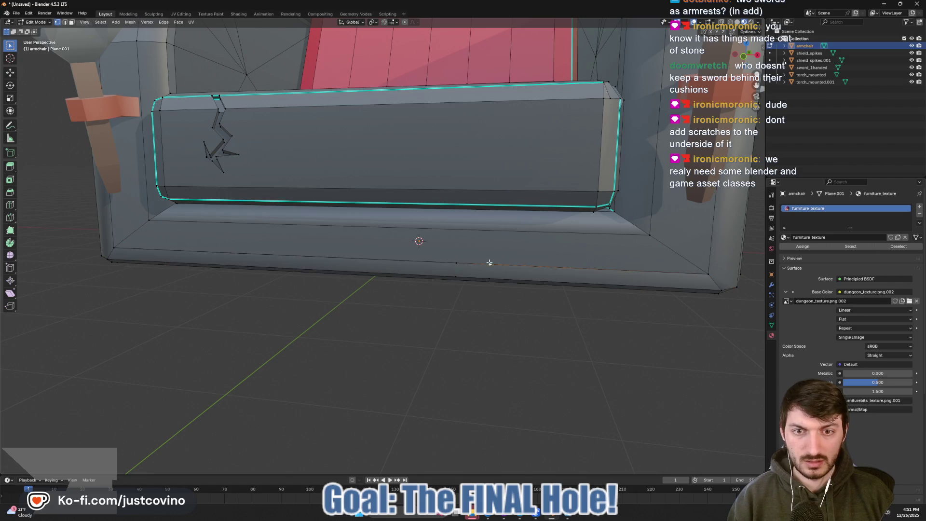
click(461, 261)
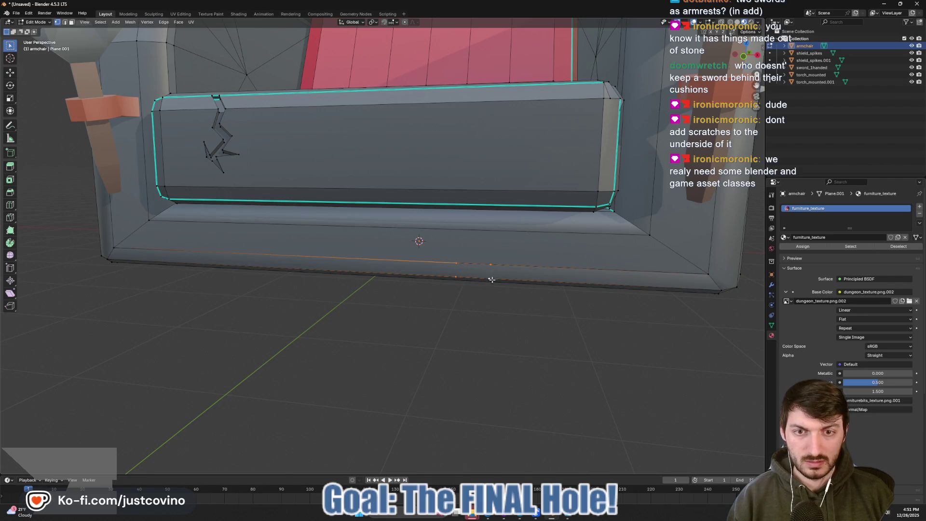
key(x)
click(480, 310)
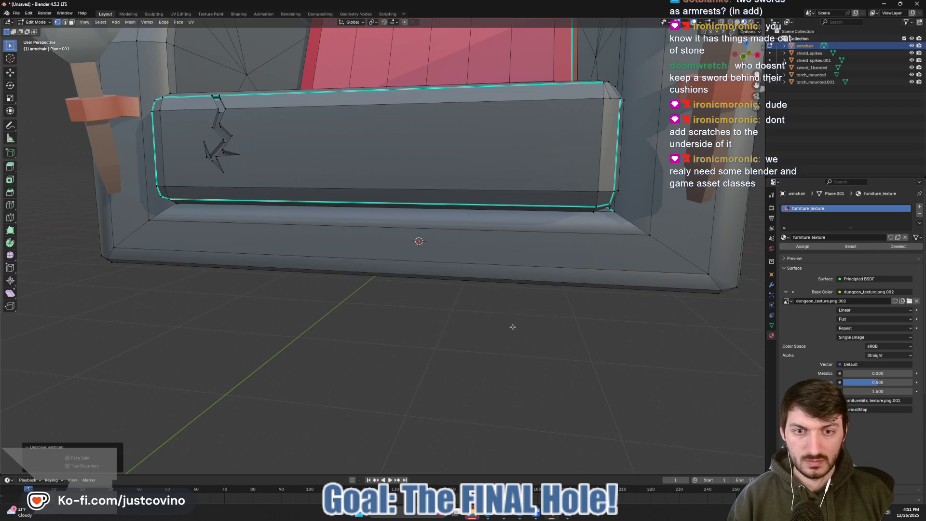
key(Tab)
scroll(down, 3)
drag(488, 328, 464, 310)
- Orbit around the finished armchair from several angles, toggling Edit Mode in and out
scroll(up, 3)
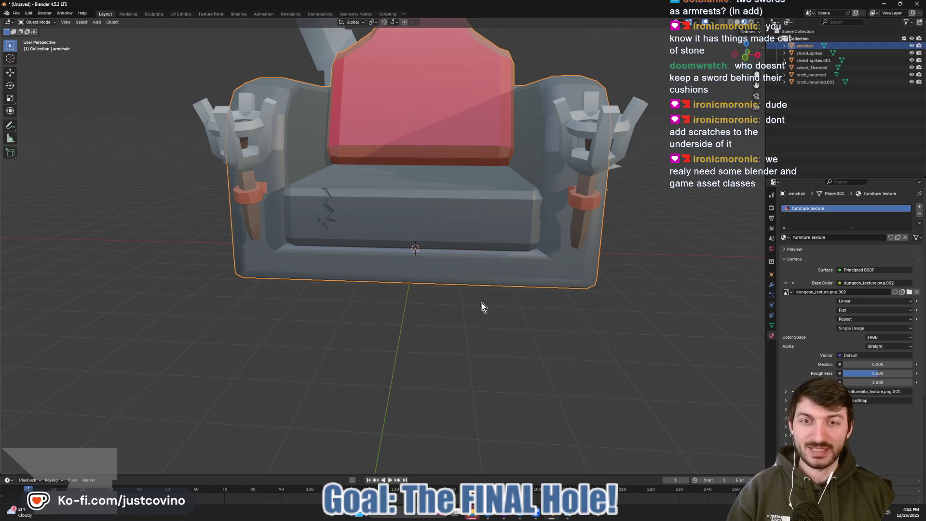
drag(482, 304, 431, 350)
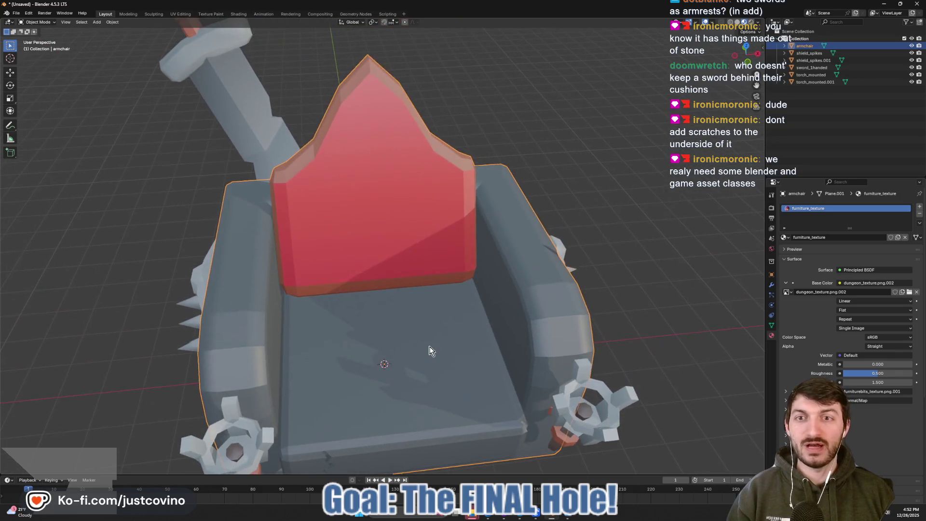
key(Tab)
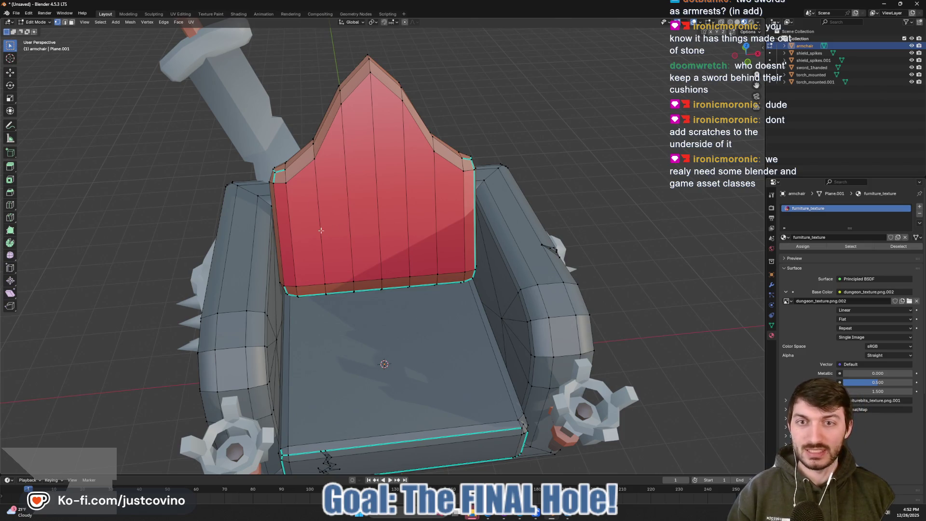
drag(435, 232, 451, 228)
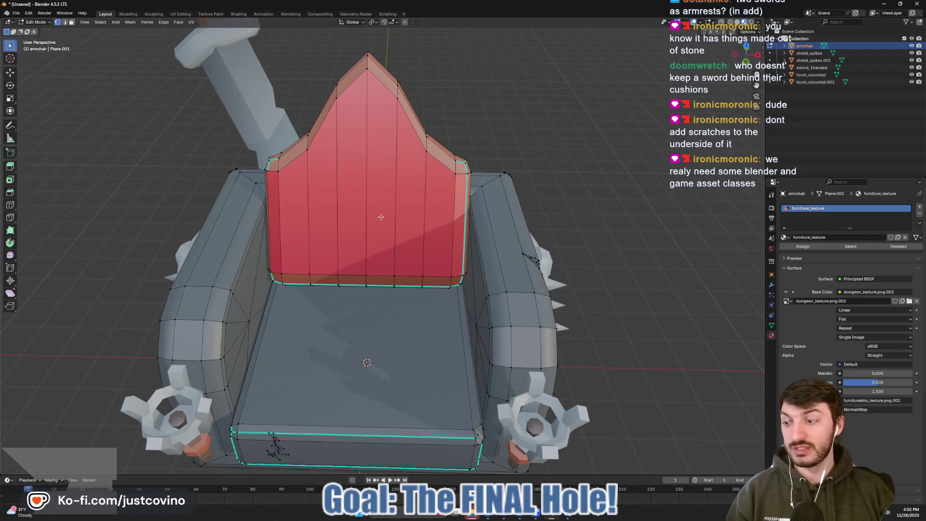
scroll(down, 3)
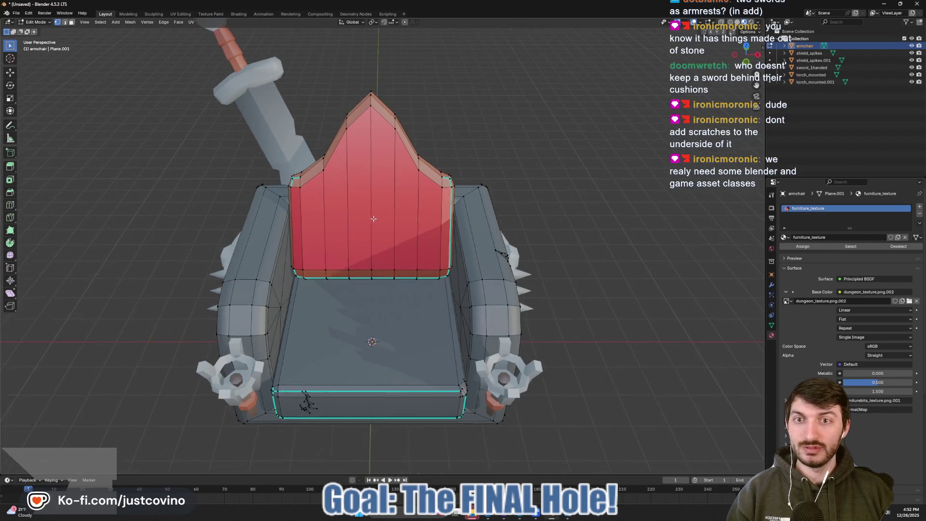
drag(374, 218, 397, 237)
key(Tab)
- Cancel the save dialog and switch to the Google search 'biggest games that use blender'
key(ctrl+s)
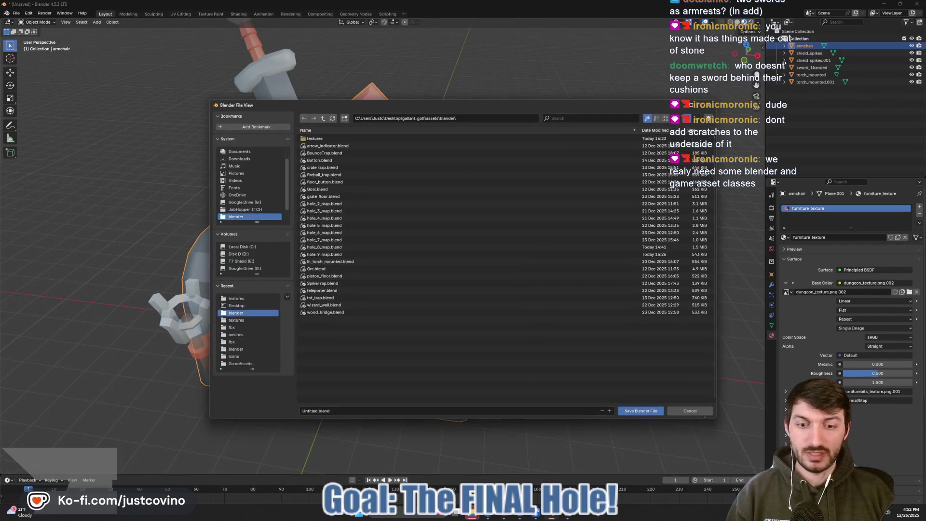
click(695, 412)
mouse_move(475, 516)
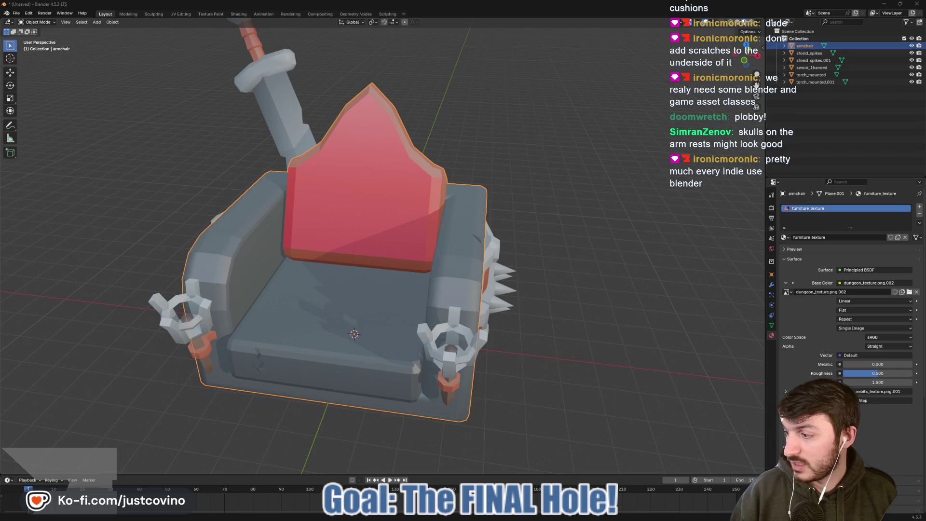
key(alt+Tab)
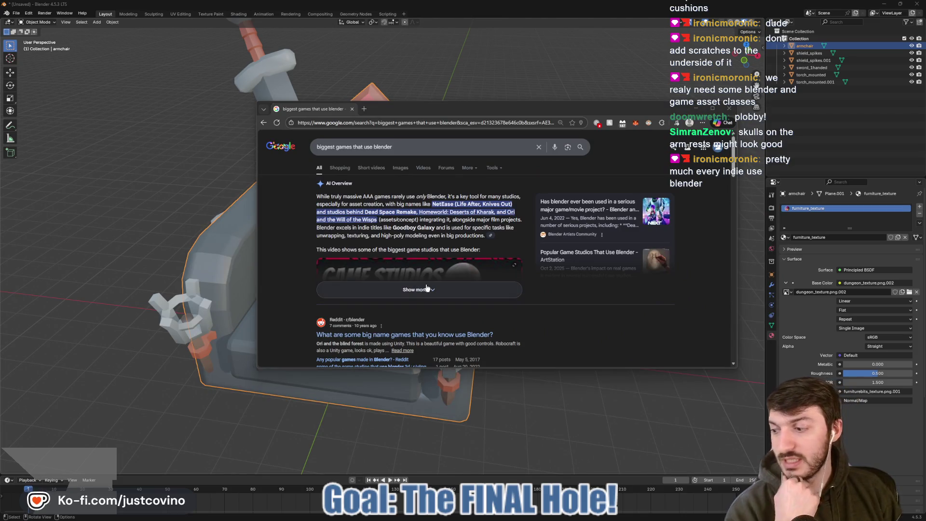
- Expand Google's AI overview and scroll through the studios, indie titles and Reddit/itch.io links
click(451, 288)
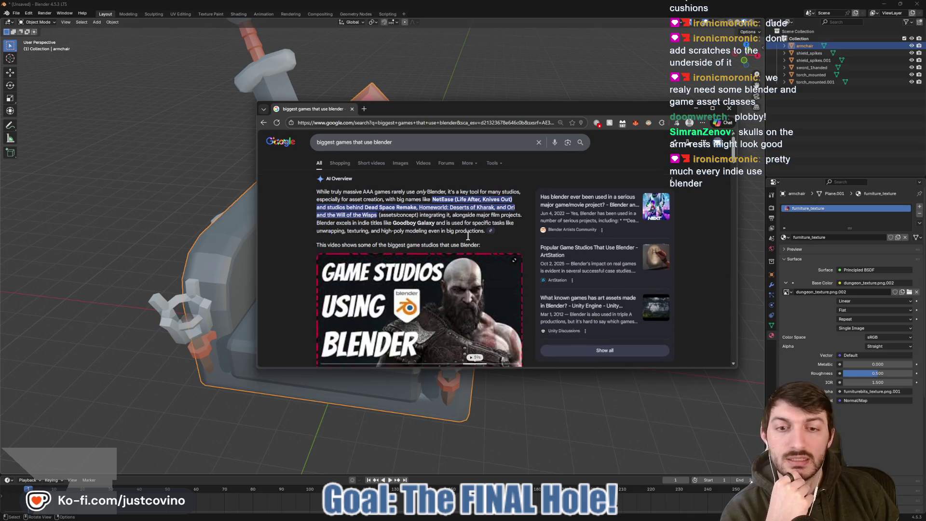
scroll(down, 3)
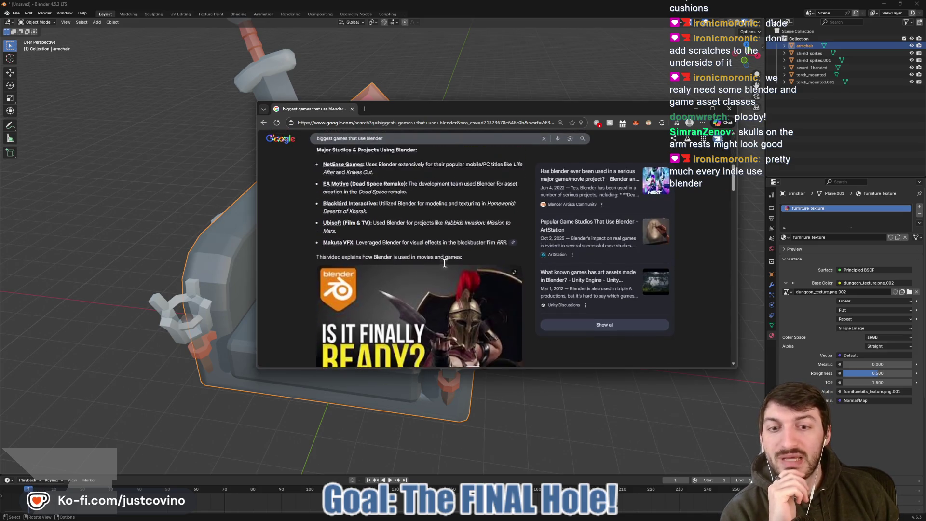
scroll(down, 3)
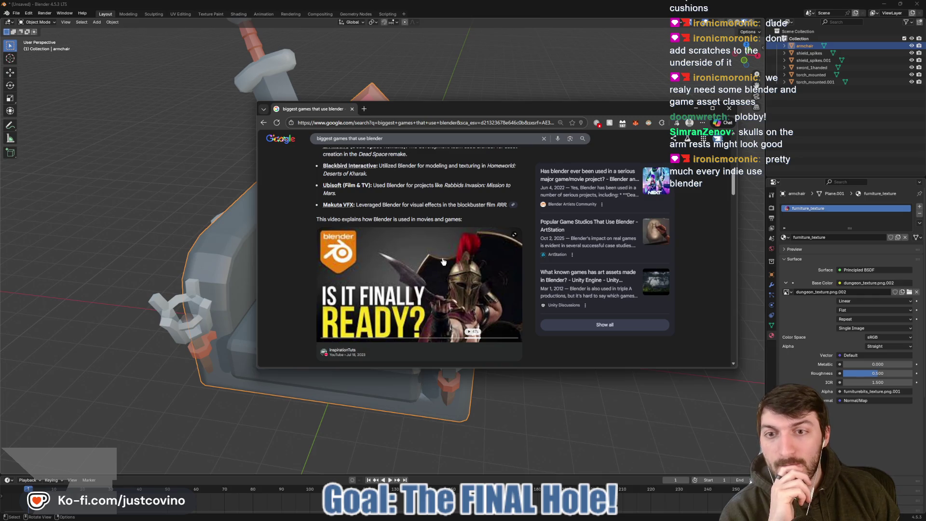
scroll(up, 3)
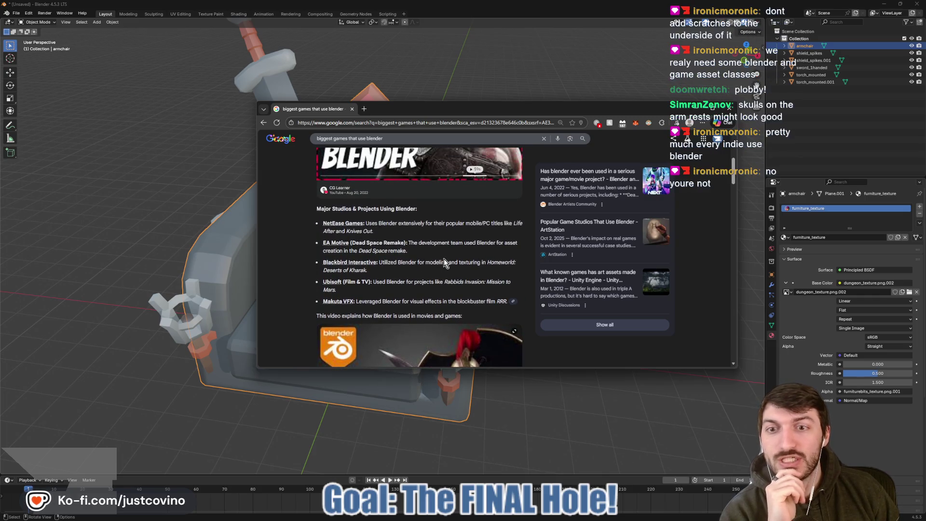
scroll(down, 3)
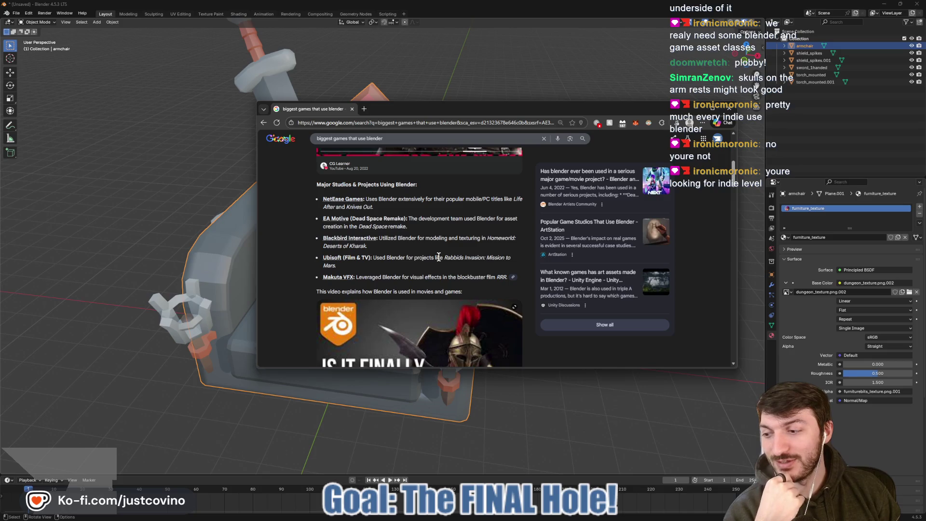
scroll(down, 3)
scroll(down, 3)
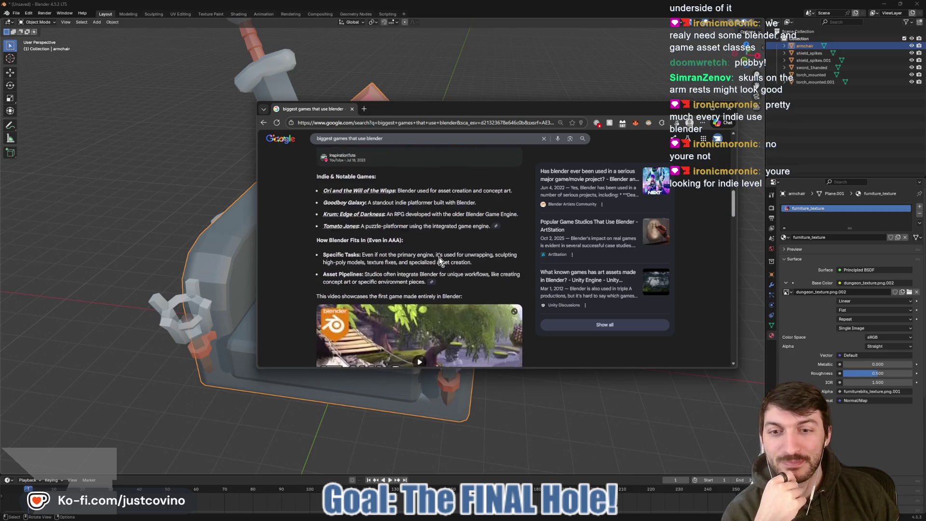
scroll(down, 3)
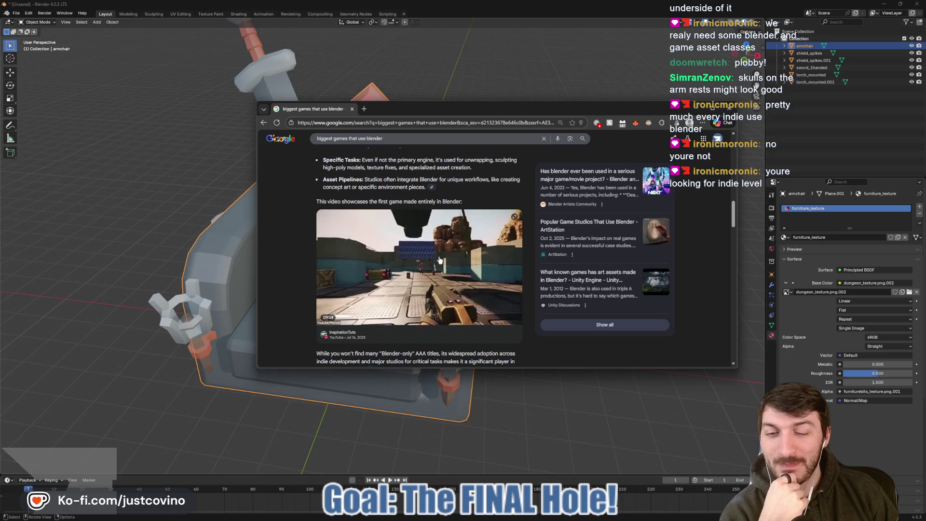
scroll(down, 3)
scroll(down, 3)
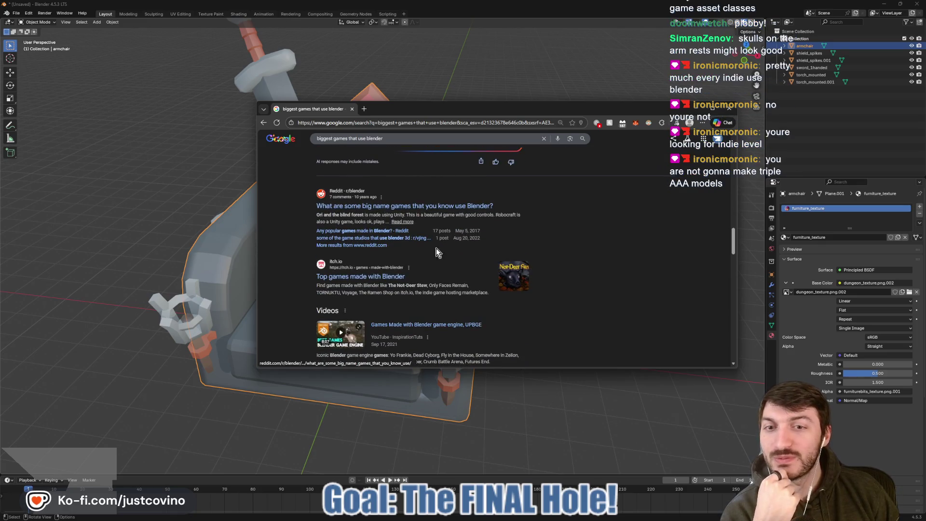
scroll(down, 3)
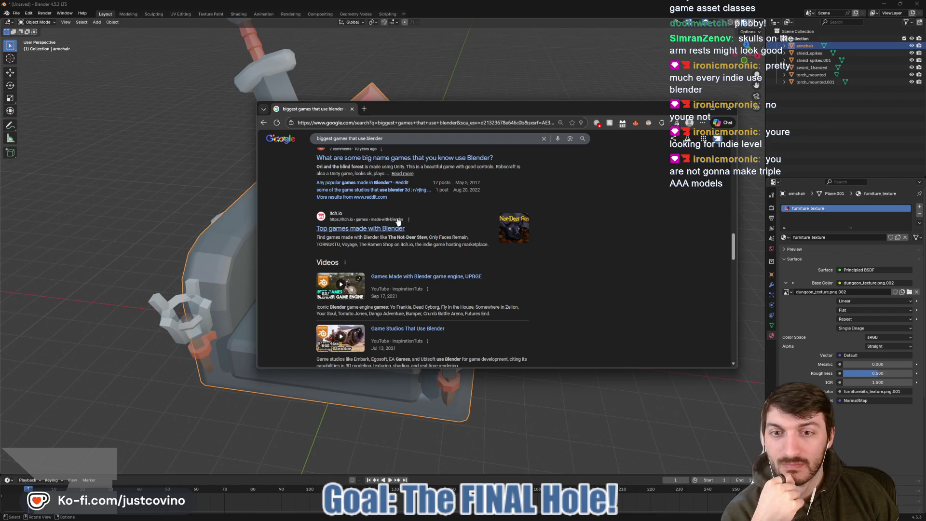
- Open itch.io's 'Top games made with Blender' and scroll past titles like FurDoom
click(369, 234)
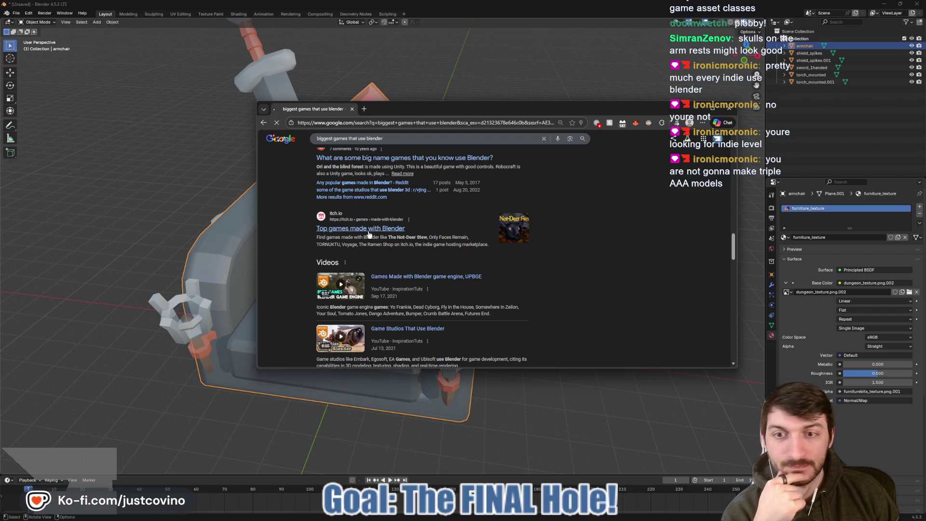
scroll(down, 3)
scroll(down, 3)
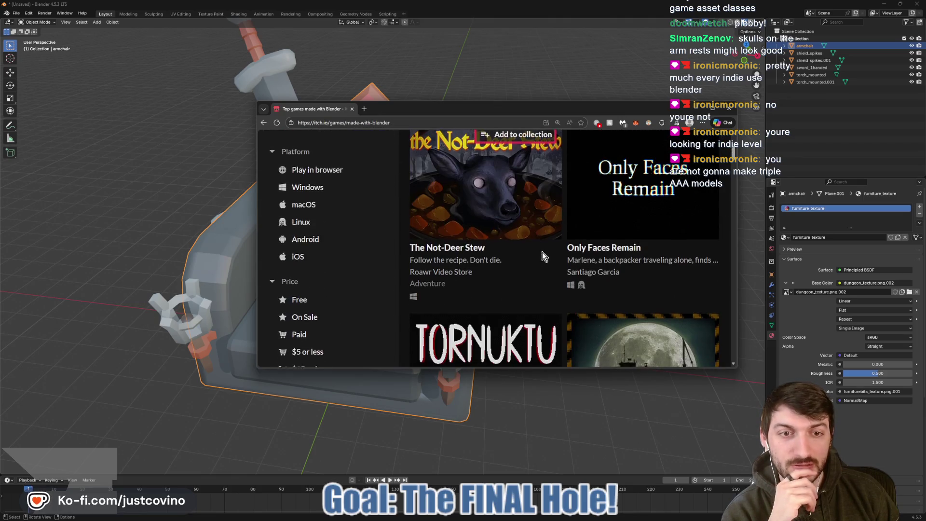
scroll(down, 3)
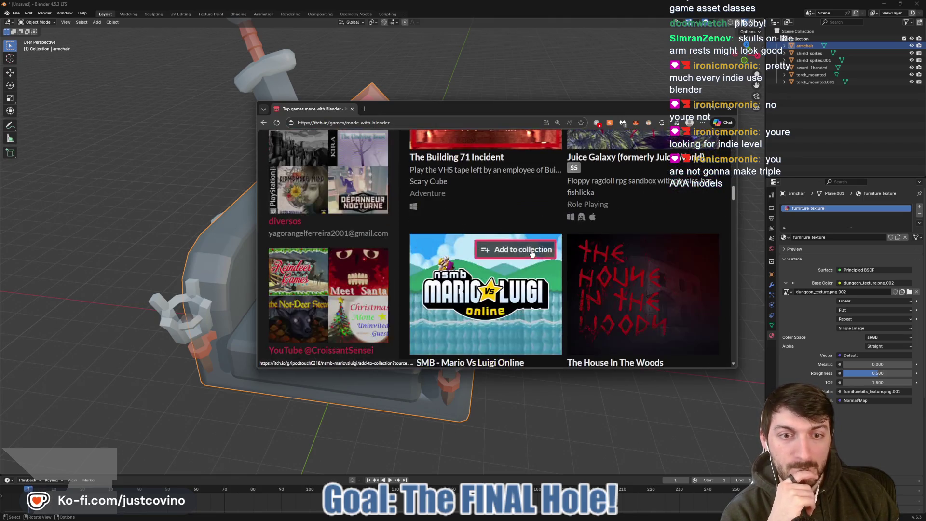
scroll(down, 3)
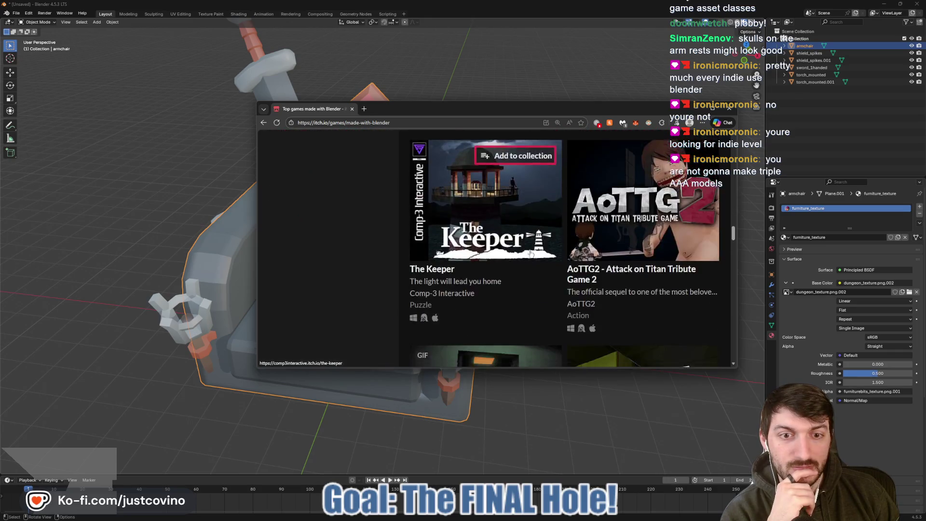
scroll(down, 3)
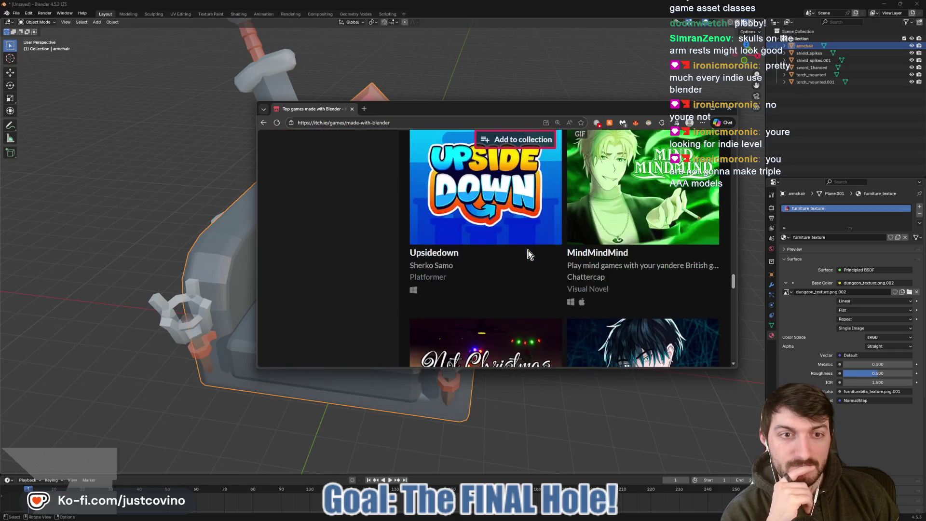
scroll(down, 3)
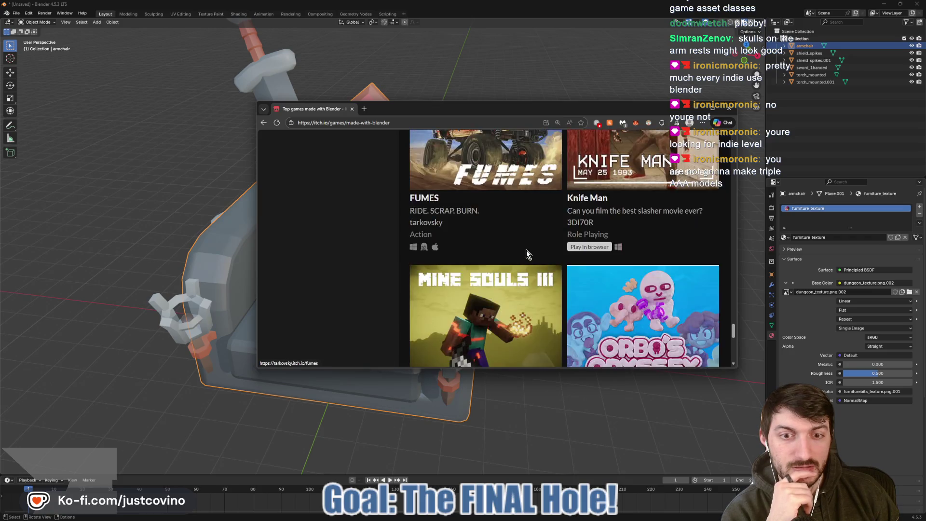
scroll(down, 3)
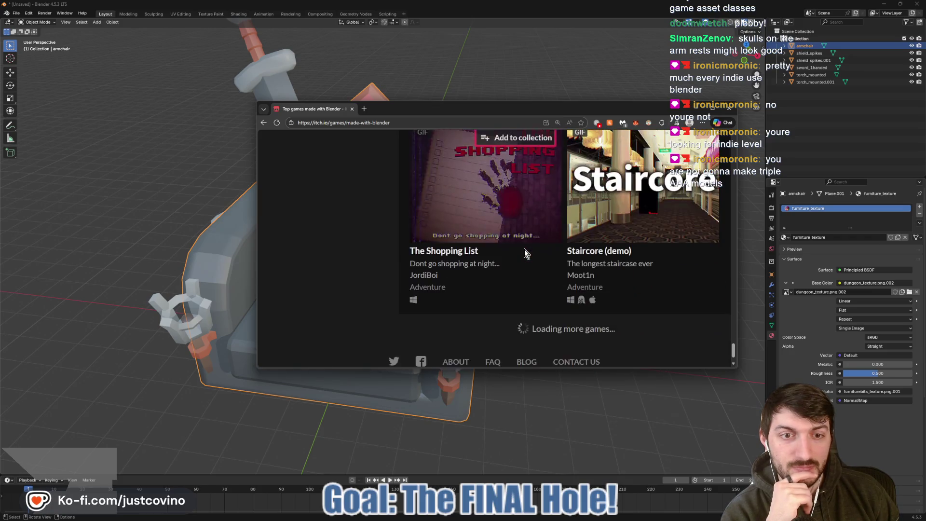
scroll(down, 3)
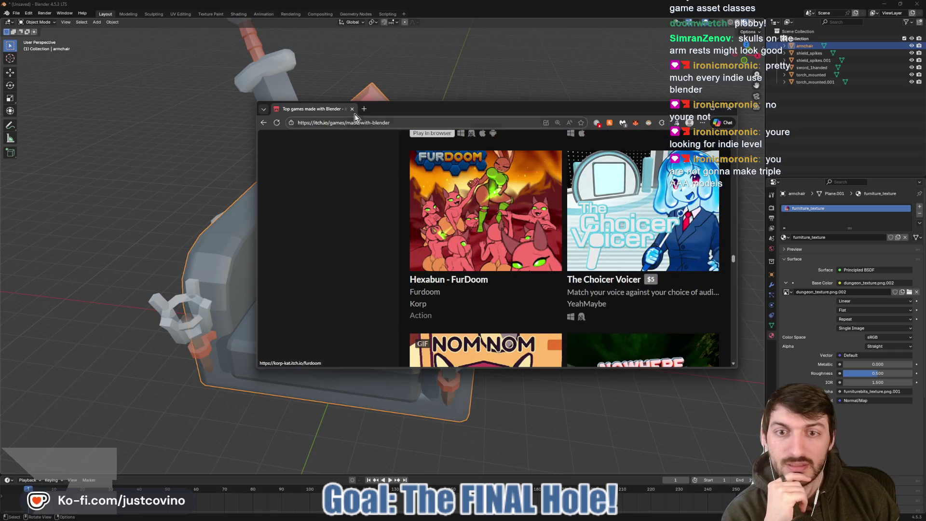
- Close Chrome to bring back the Blender scene with the throne, sword, shields and torches
click(353, 109)
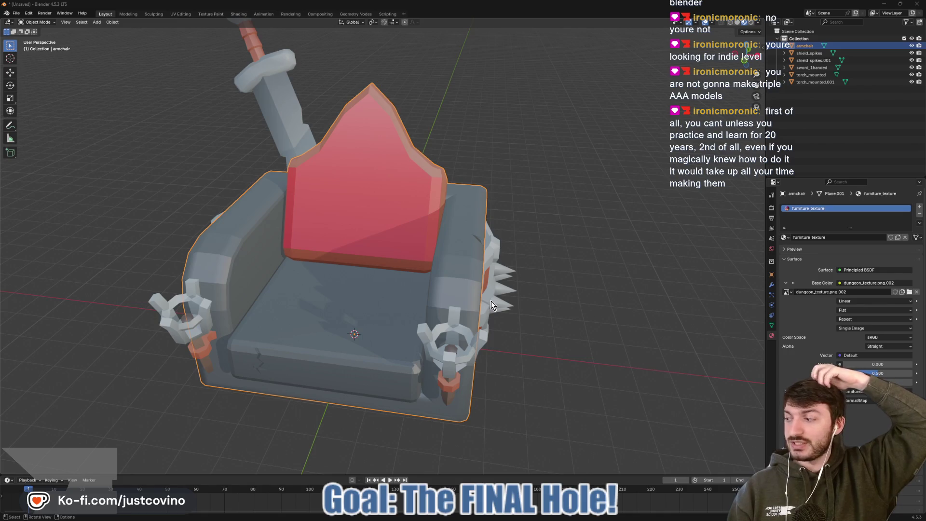
mouse_move(527, 518)
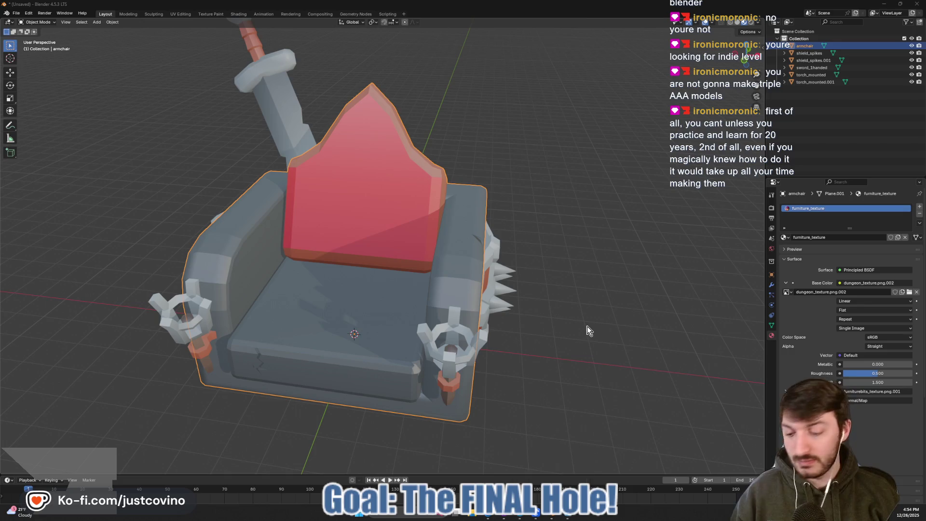
- Launch Steam from the system search and switch from the library to the Store page
key(super)
text(steam)
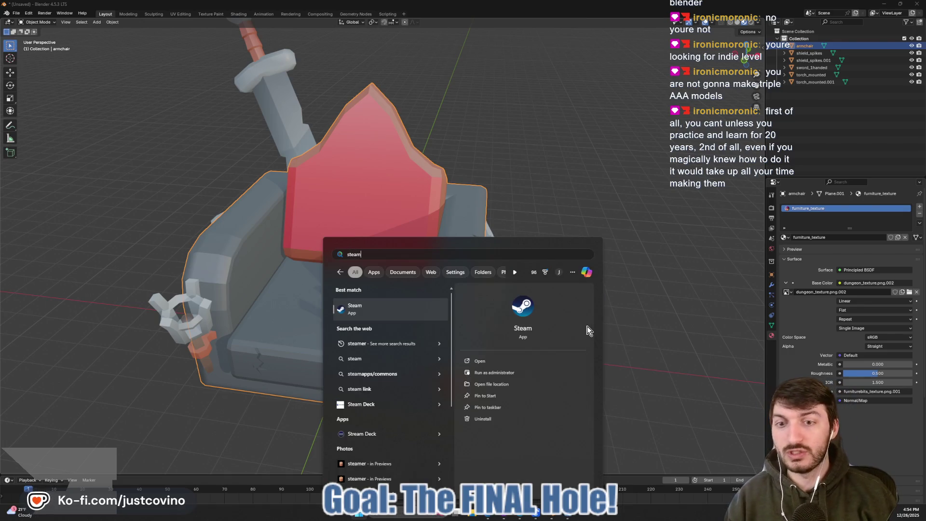
click(386, 317)
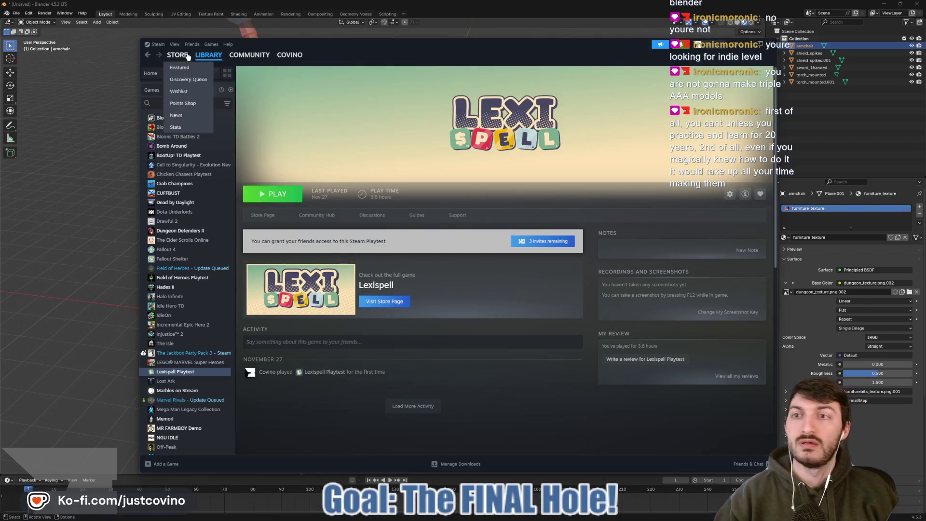
click(177, 54)
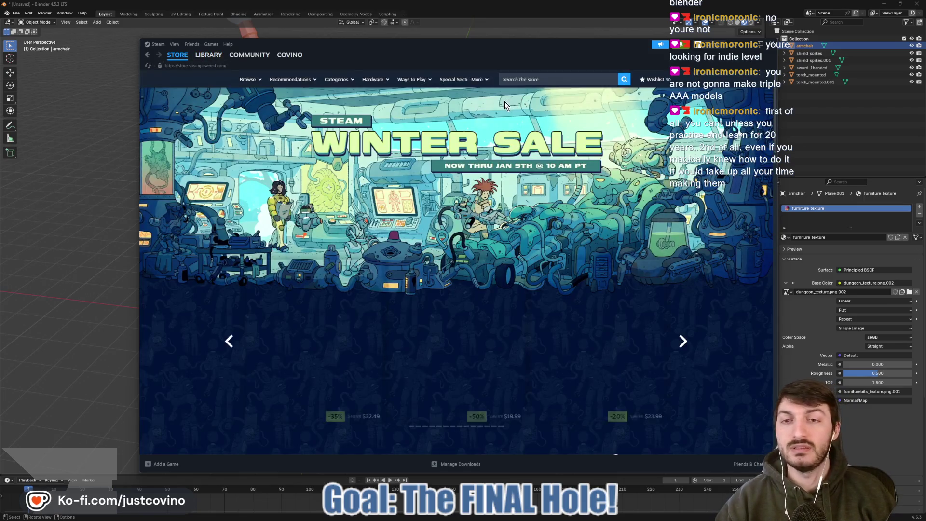
- Scroll down through the Store page's top sellers, discounted games and Steam Deck picks
scroll(down, 3)
scroll(down, 3)
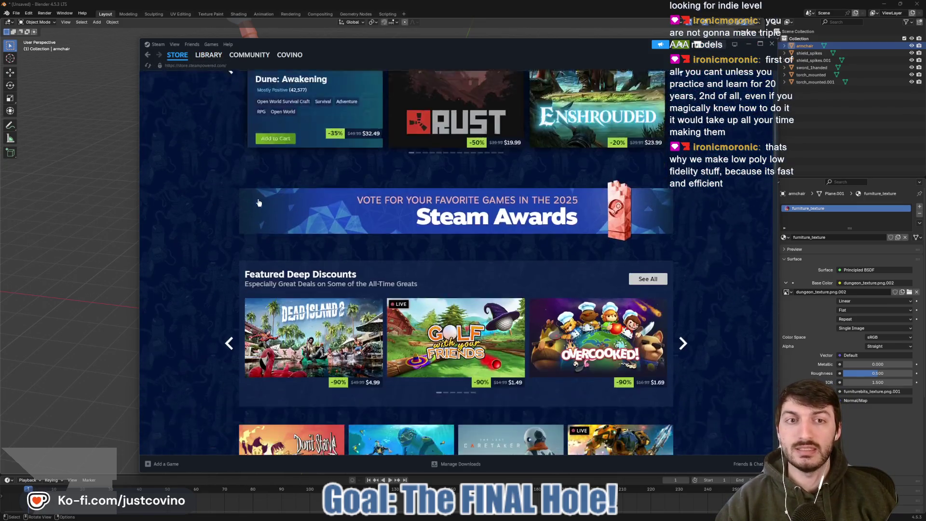
scroll(up, 3)
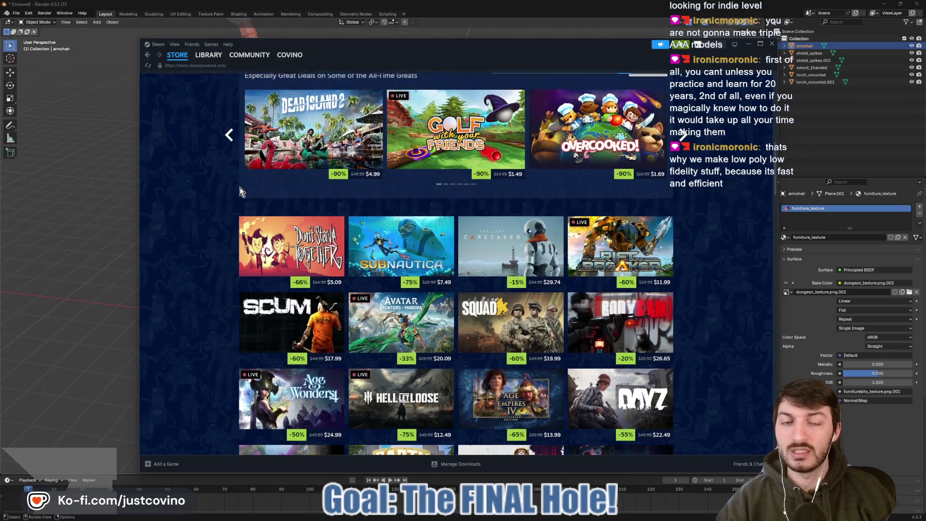
scroll(down, 3)
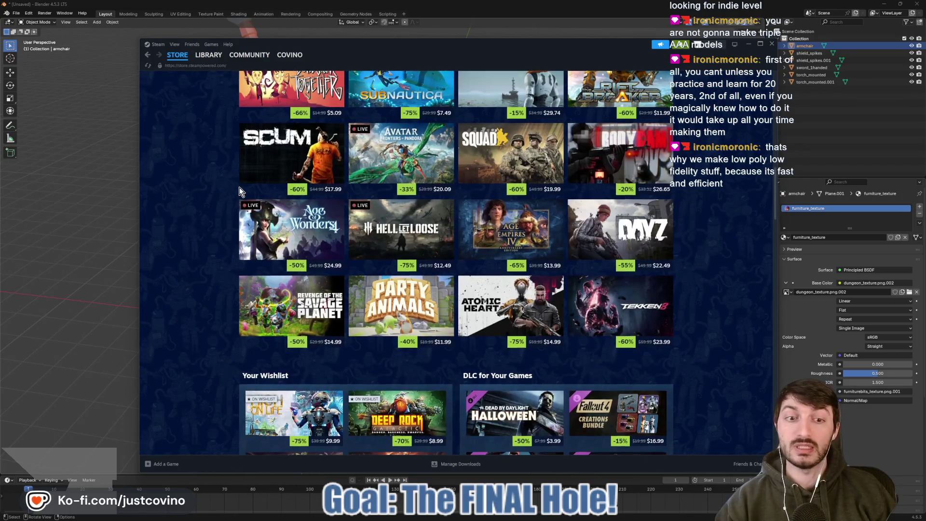
scroll(down, 3)
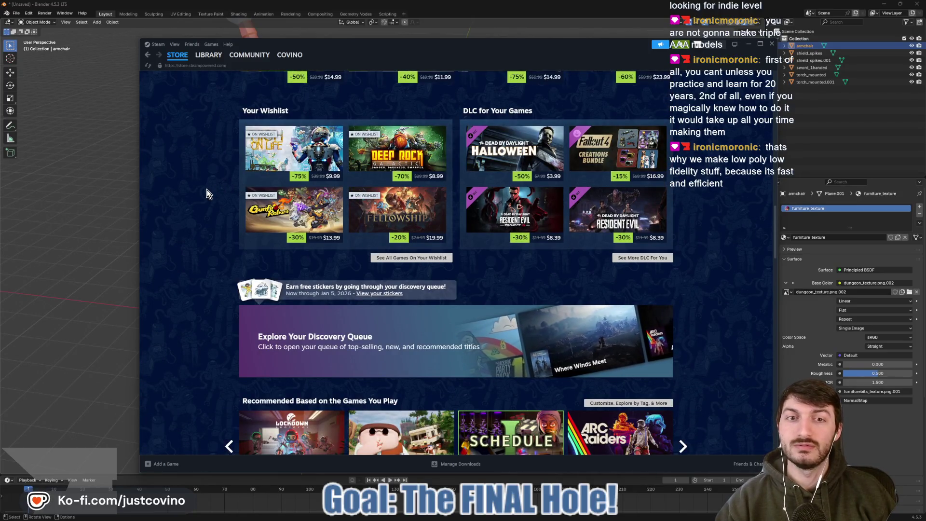
scroll(down, 3)
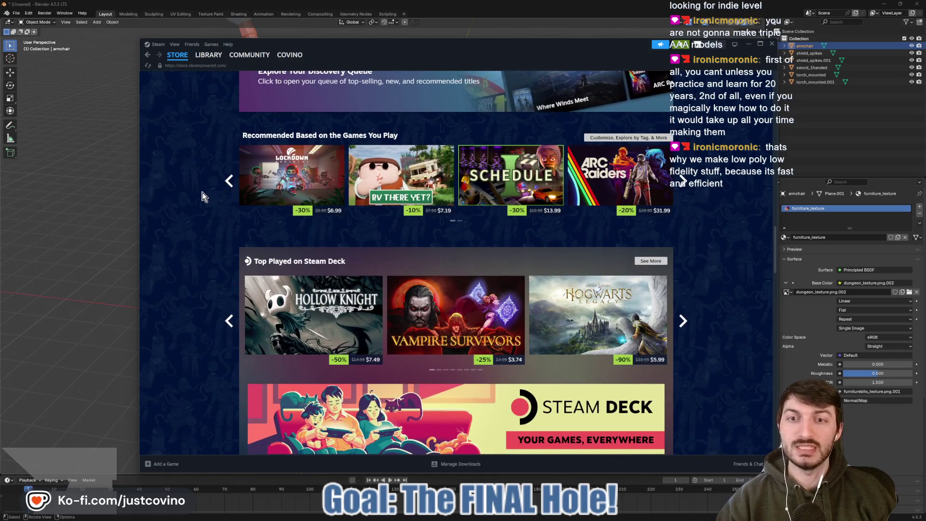
scroll(down, 3)
scroll(down, 3)
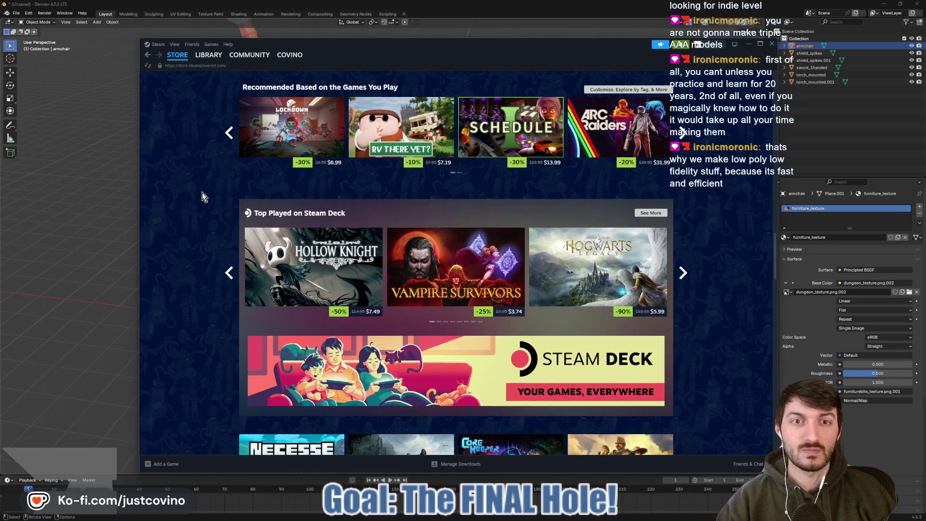
scroll(down, 3)
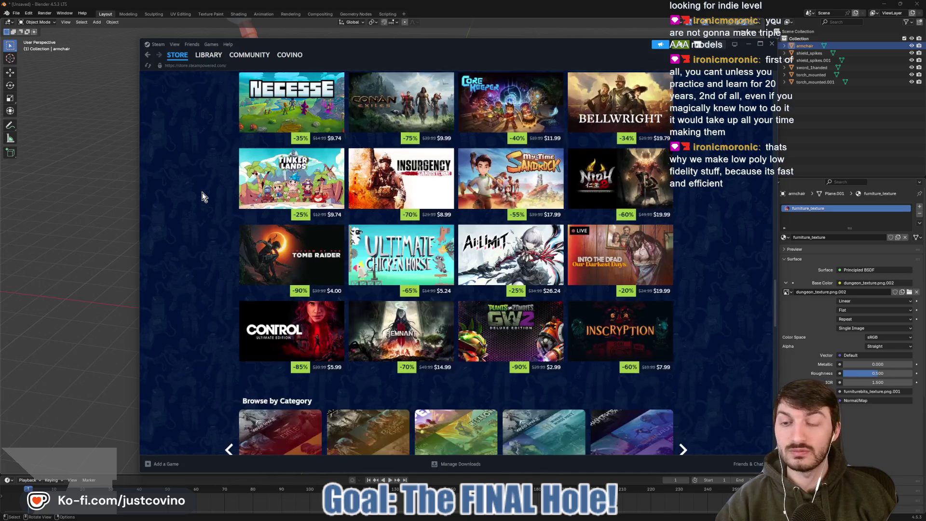
scroll(down, 3)
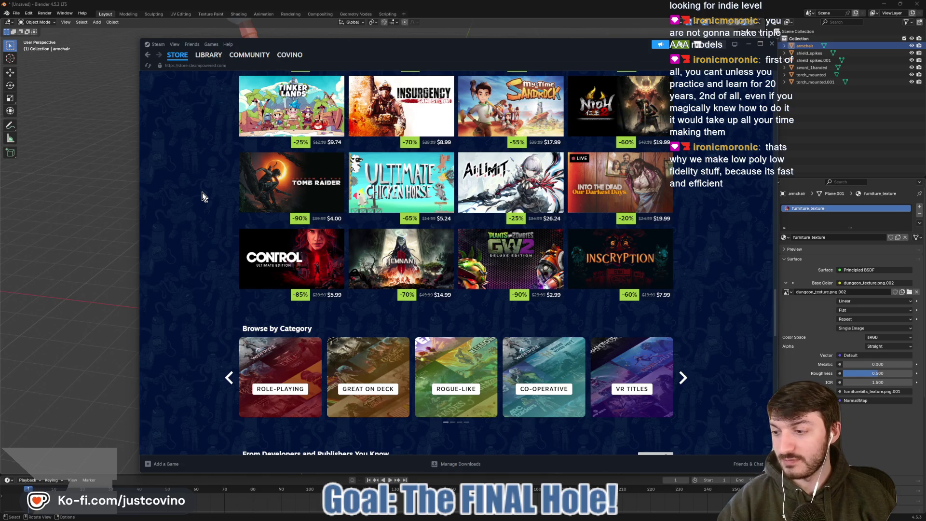
scroll(down, 3)
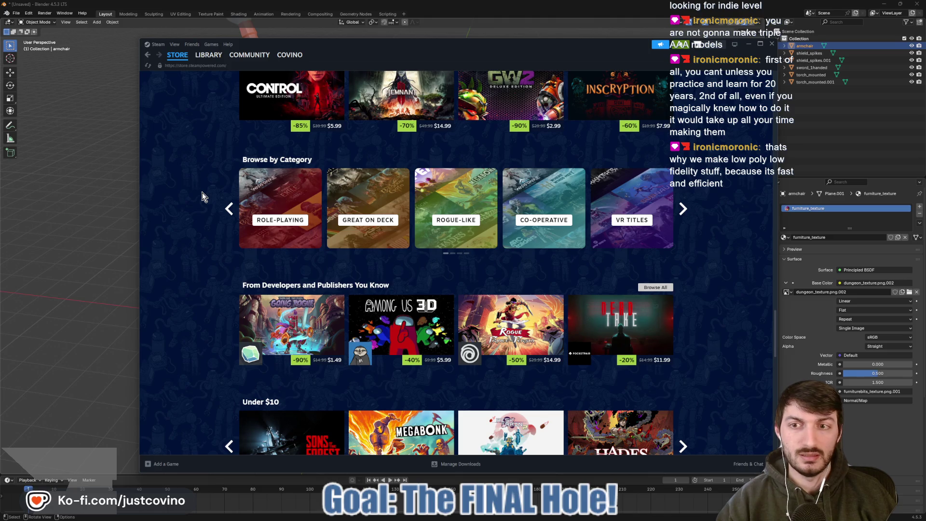
scroll(down, 3)
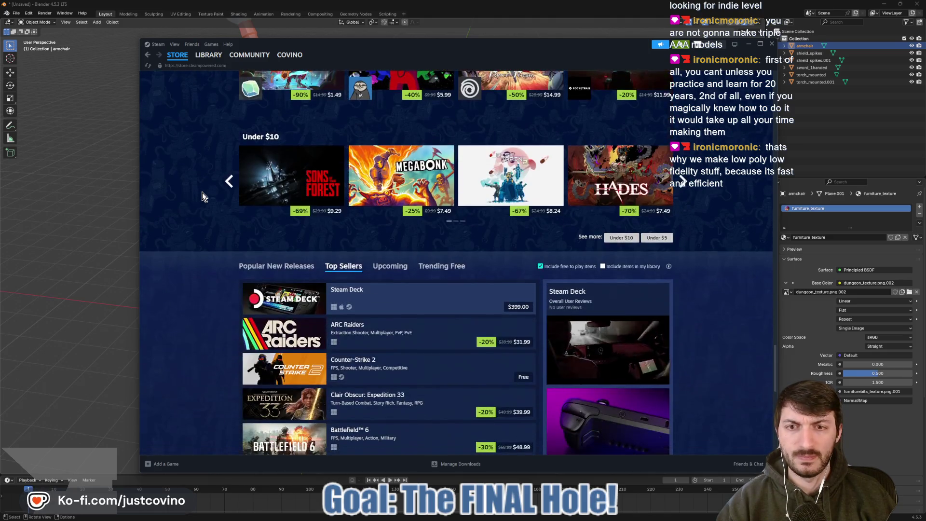
scroll(down, 3)
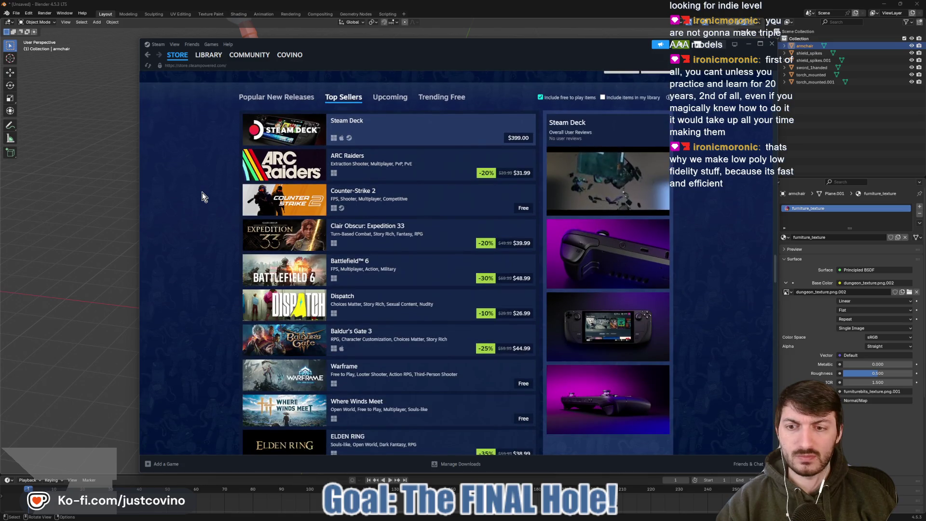
scroll(down, 3)
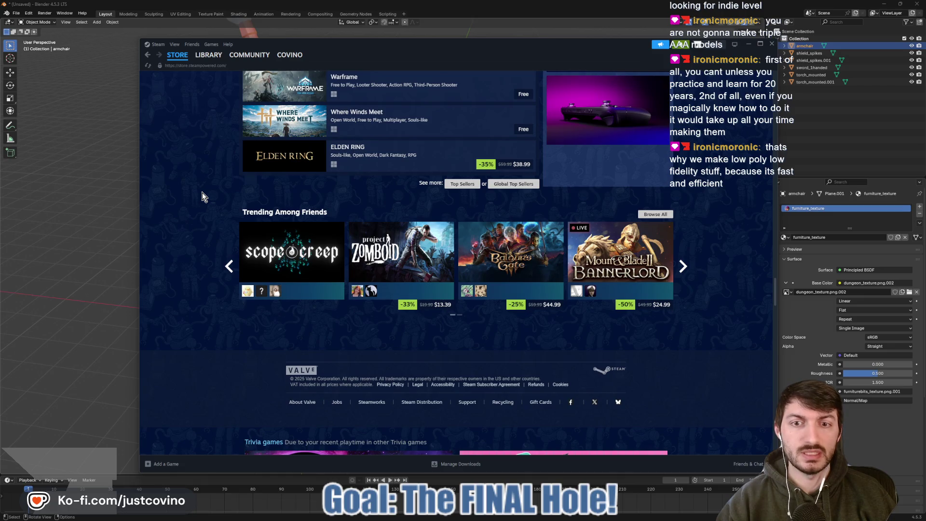
- Scroll back up to the Store page's featured section at the top
scroll(up, 3)
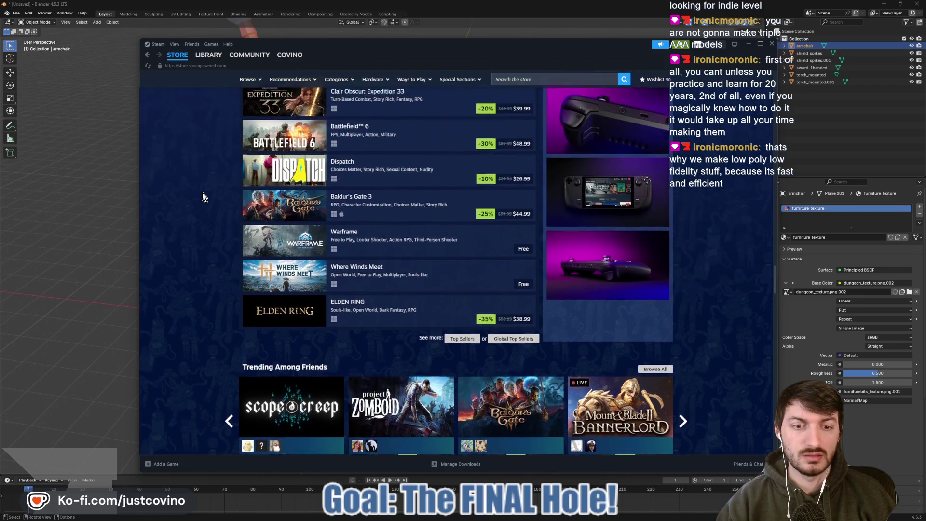
scroll(up, 3)
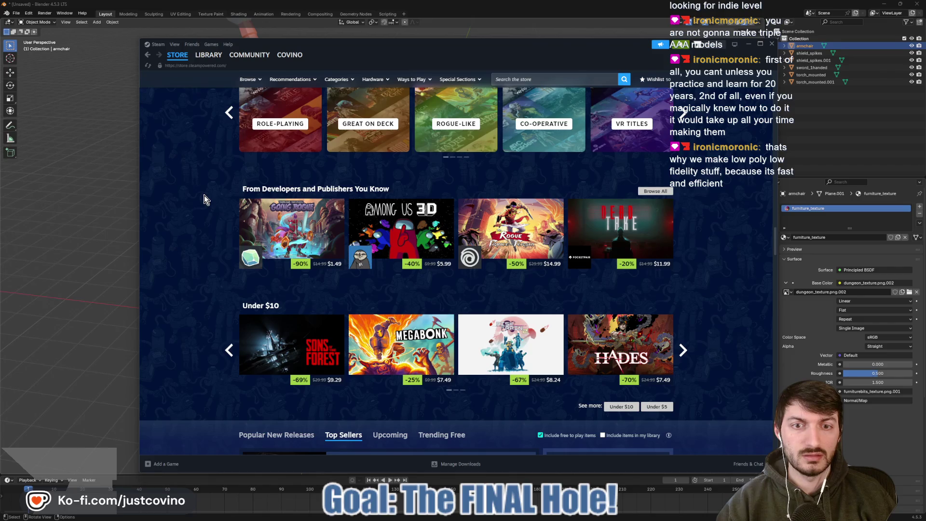
scroll(up, 3)
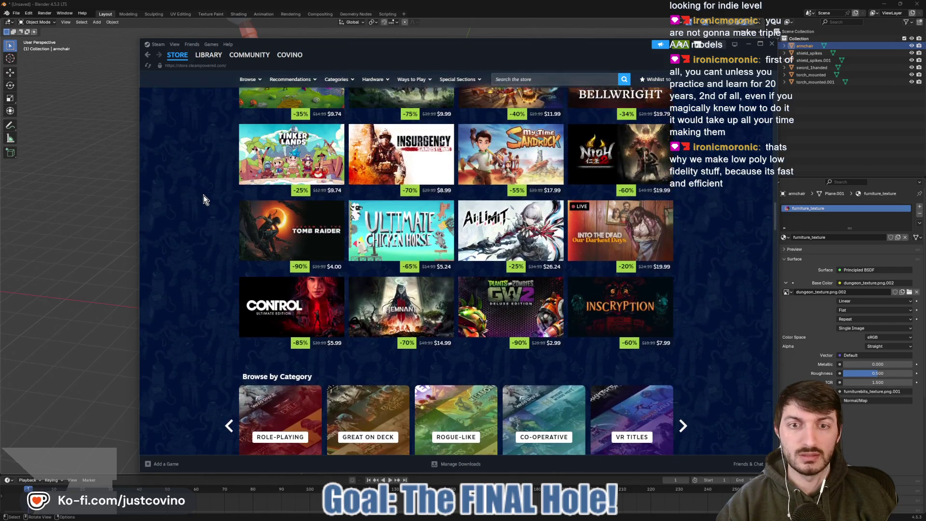
scroll(up, 3)
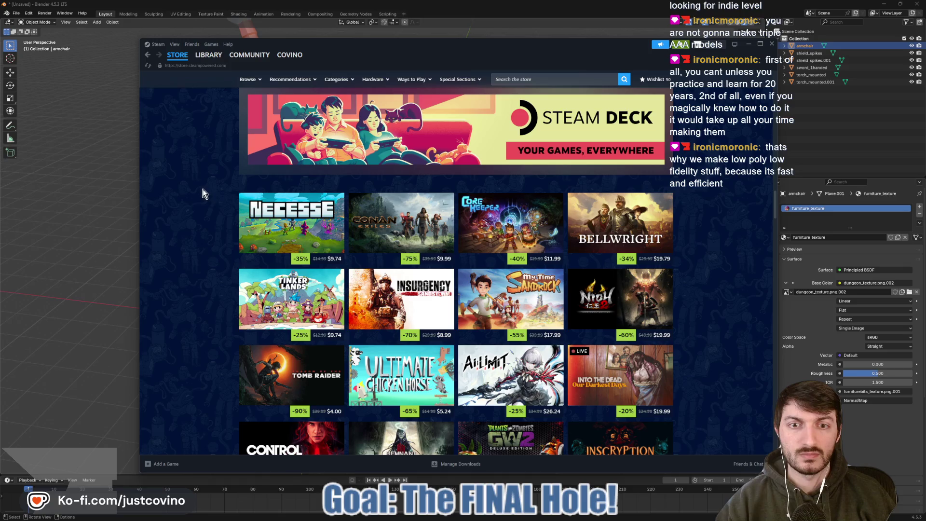
scroll(up, 3)
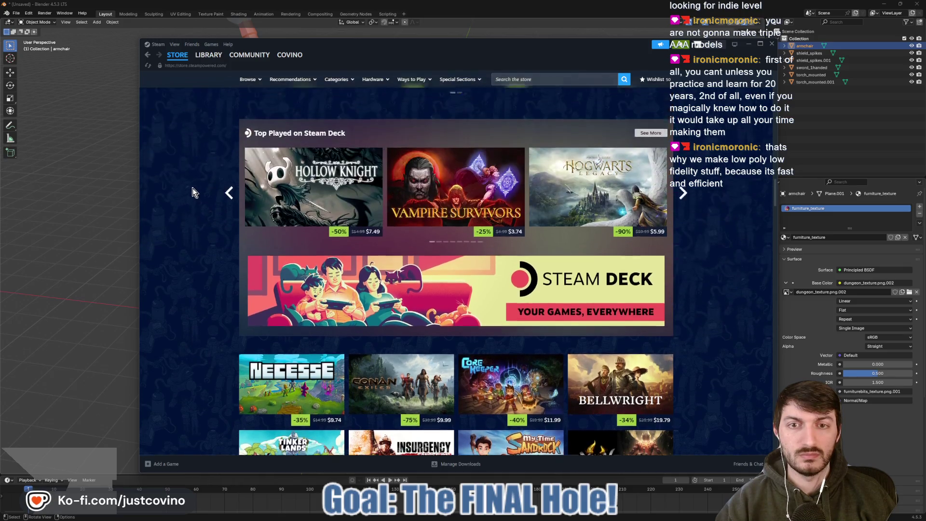
- Return to Blender, select the armchair and enter its Edit Mode
key(alt+Tab)
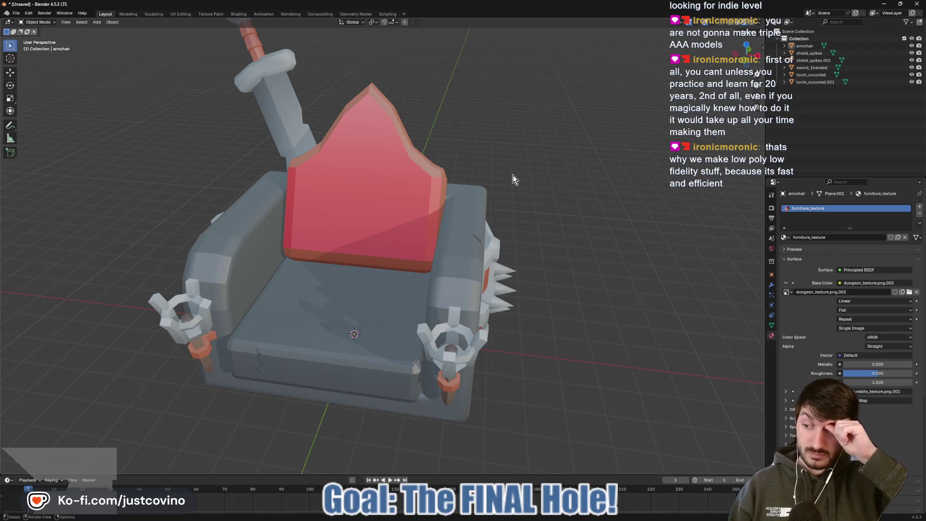
drag(501, 175, 424, 193)
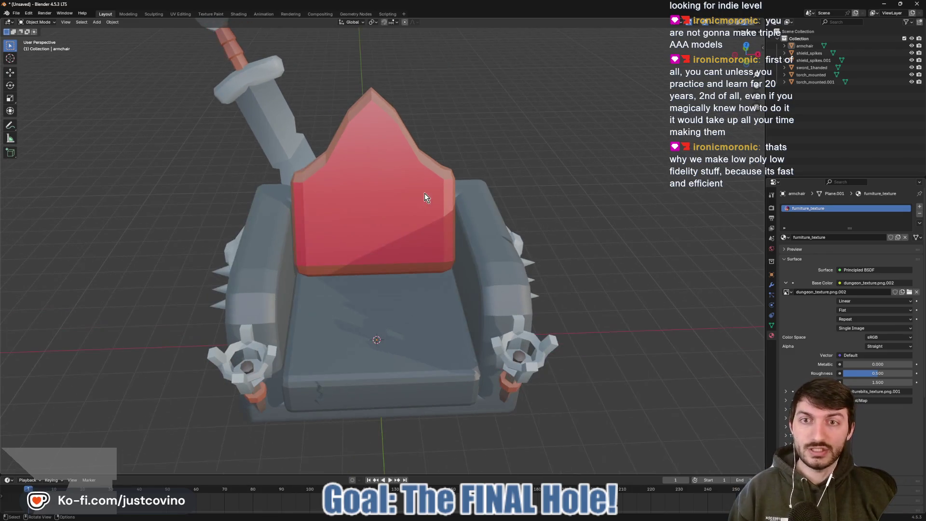
click(424, 193)
key(Tab)
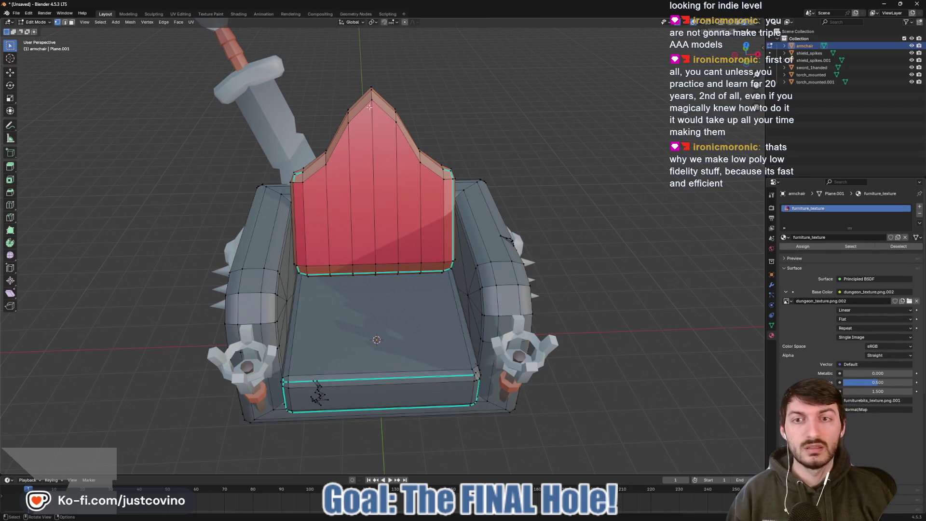
- Go back to Object Mode, deselect the armchair and orbit to face its front
drag(369, 107, 464, 271)
key(Tab)
scroll(down, 3)
scroll(up, 3)
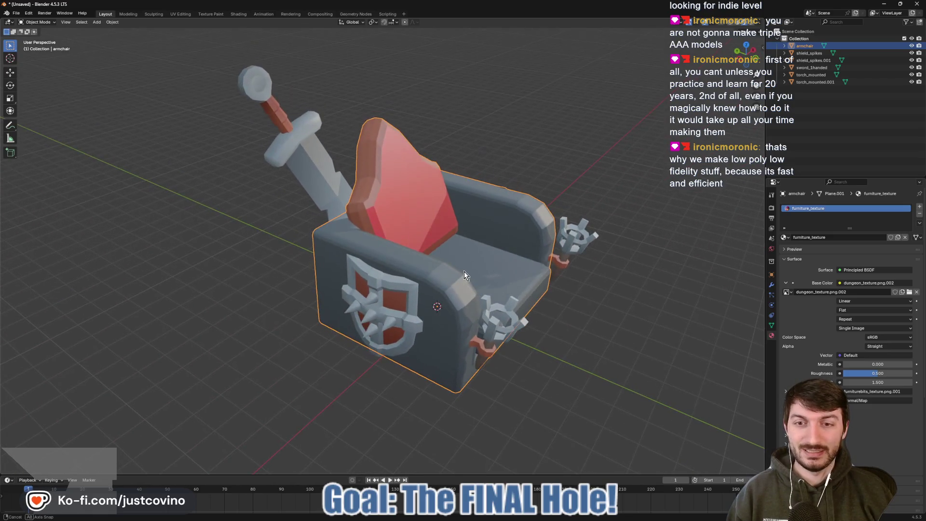
click(647, 287)
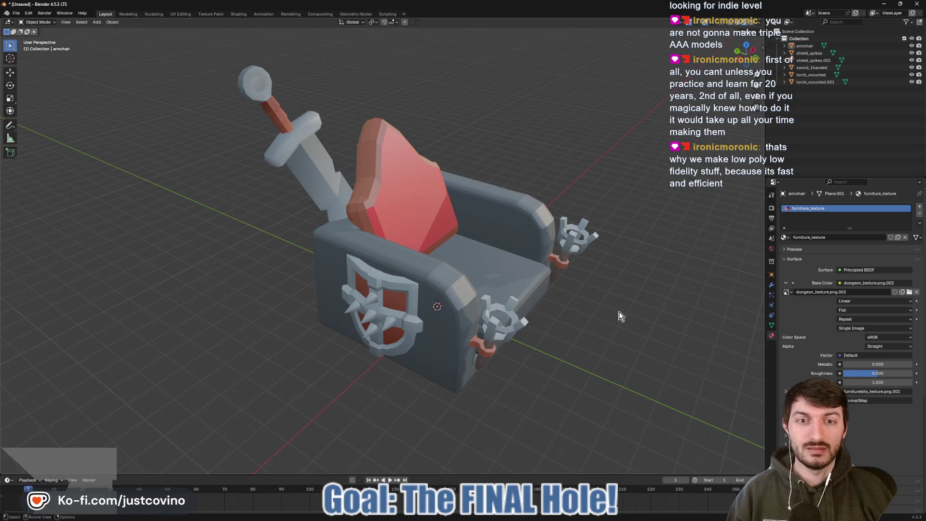
drag(615, 316, 485, 333)
scroll(down, 3)
- Add a cube, shift it along X and raise it about 5.5 m on Z
key(shift+a)
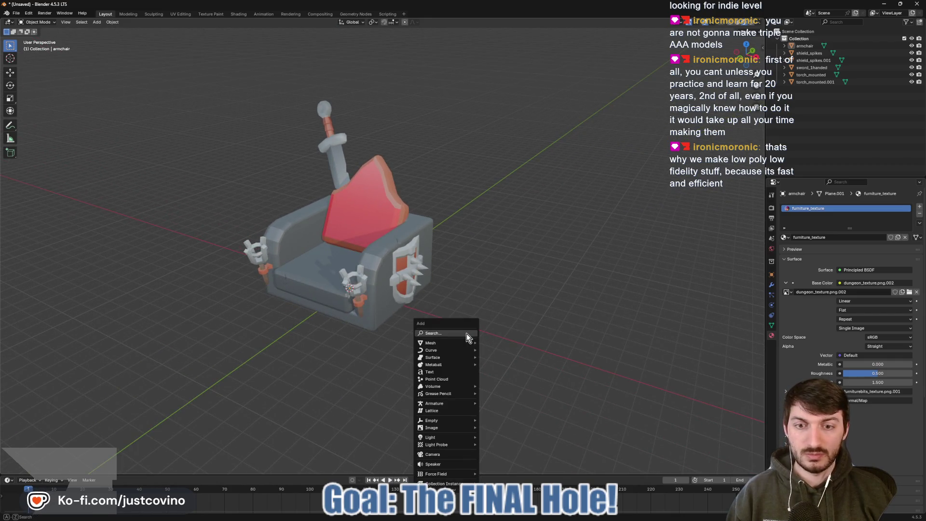
mouse_move(447, 341)
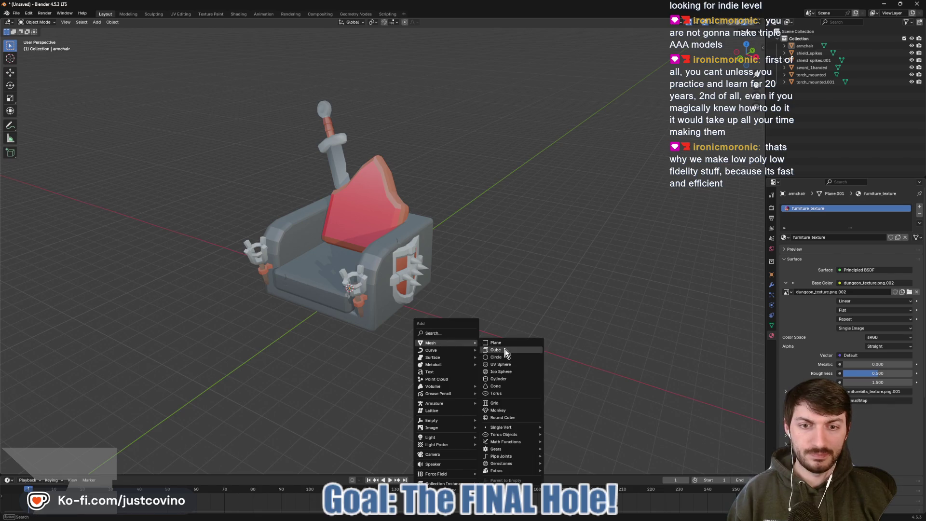
click(496, 350)
key(g)
key(x)
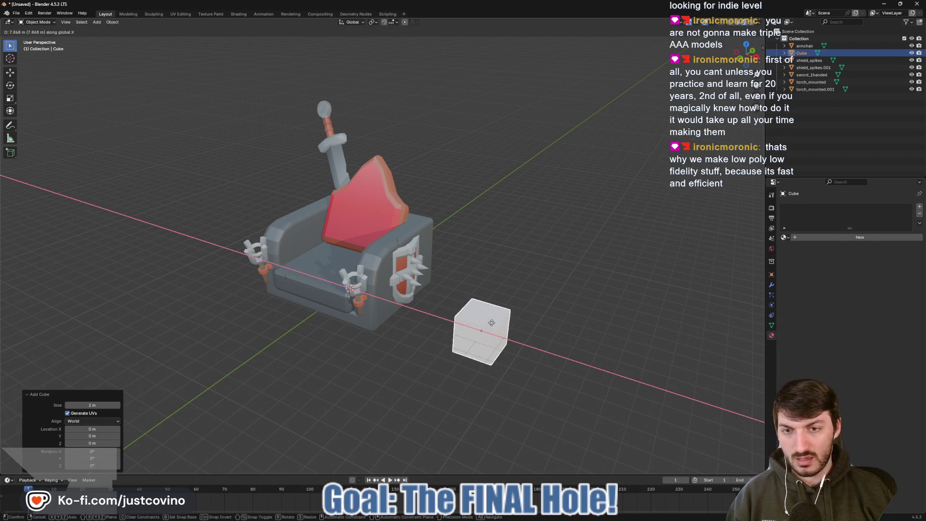
click(476, 332)
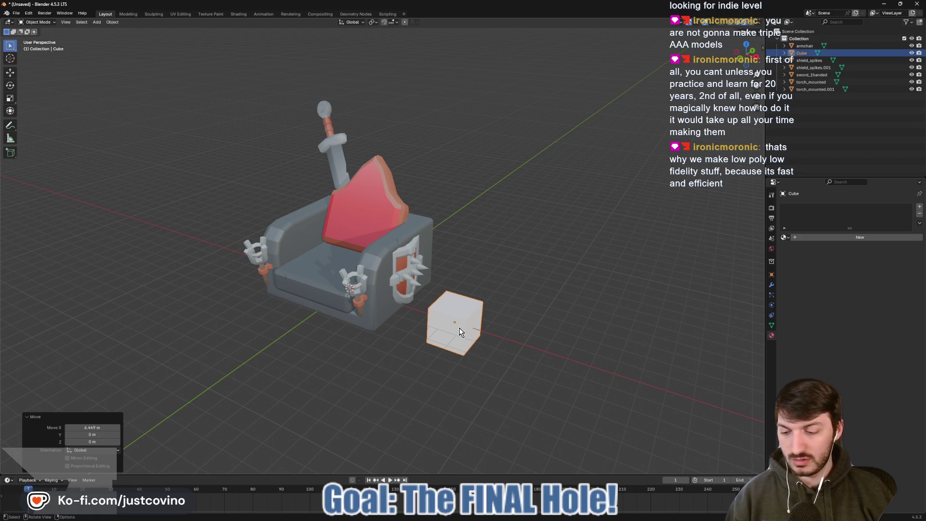
key(g)
key(z)
click(454, 222)
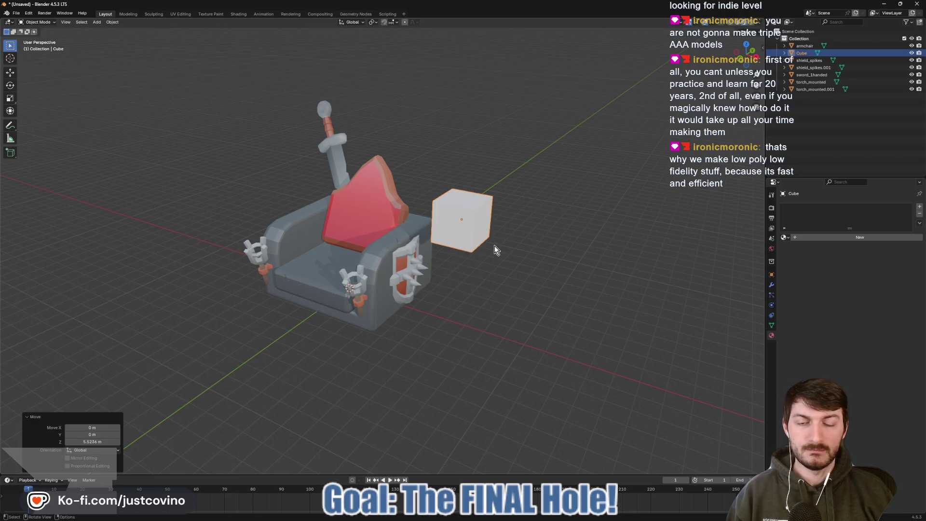
- Tilt the cube with trackball rotation and sink it into the armchair's left corner
drag(473, 239, 492, 244)
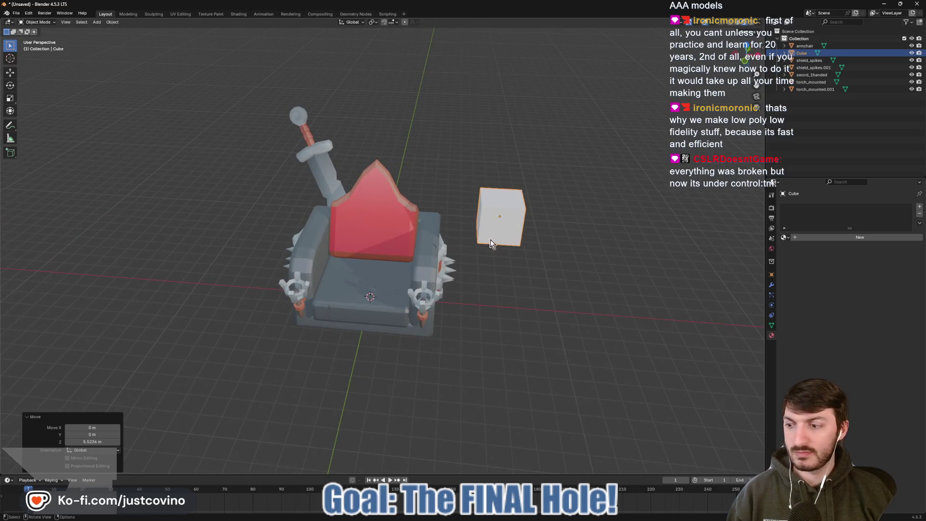
key(r)
key(r)
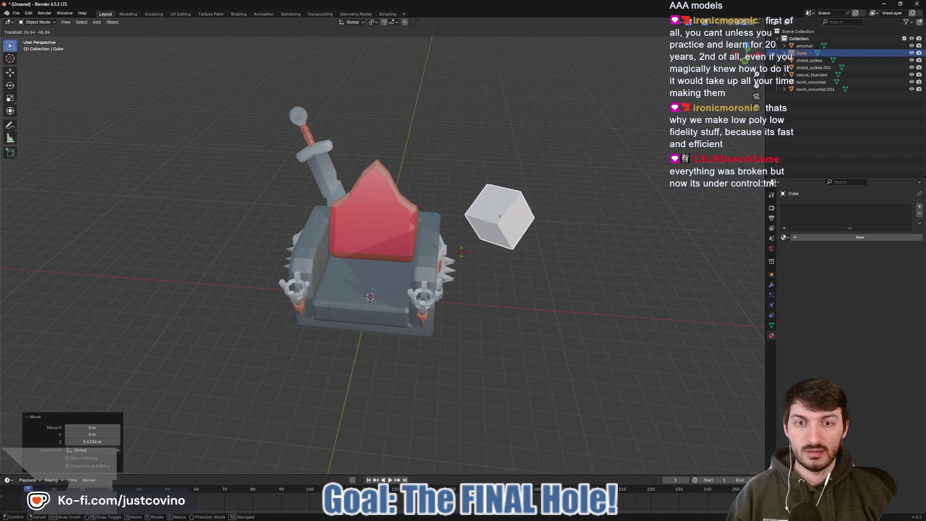
click(462, 253)
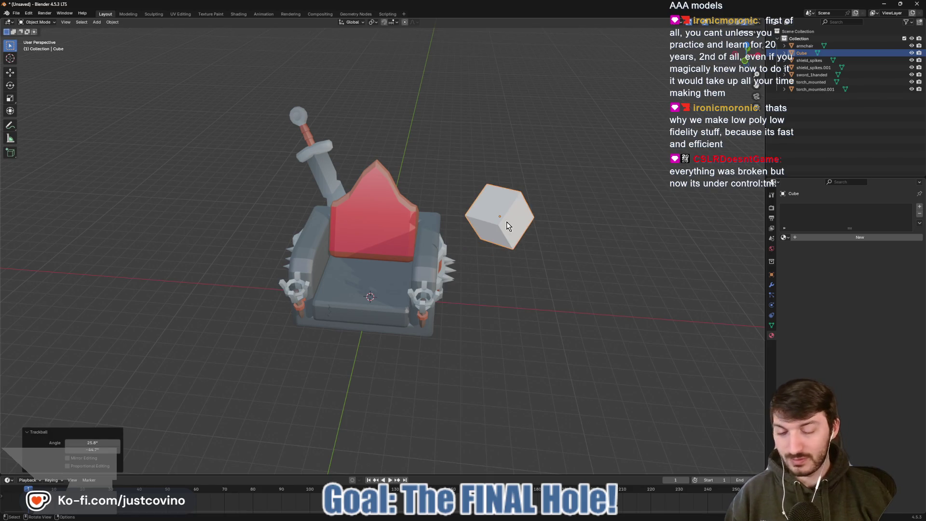
key(g)
key(x)
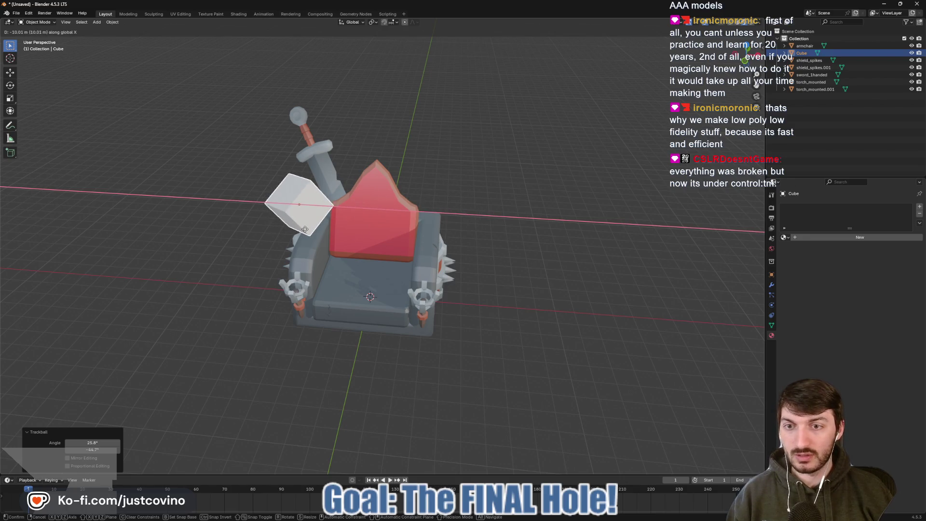
click(377, 271)
drag(376, 271, 416, 261)
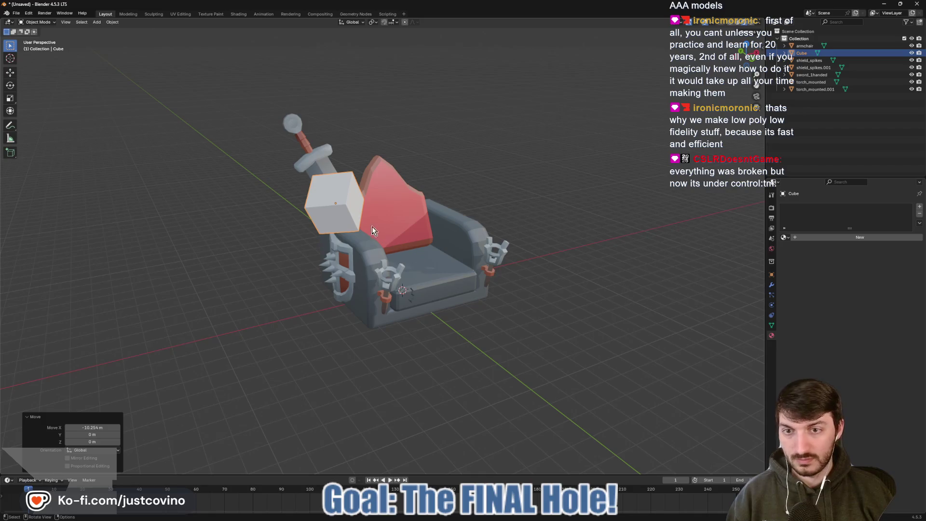
key(g)
key(z)
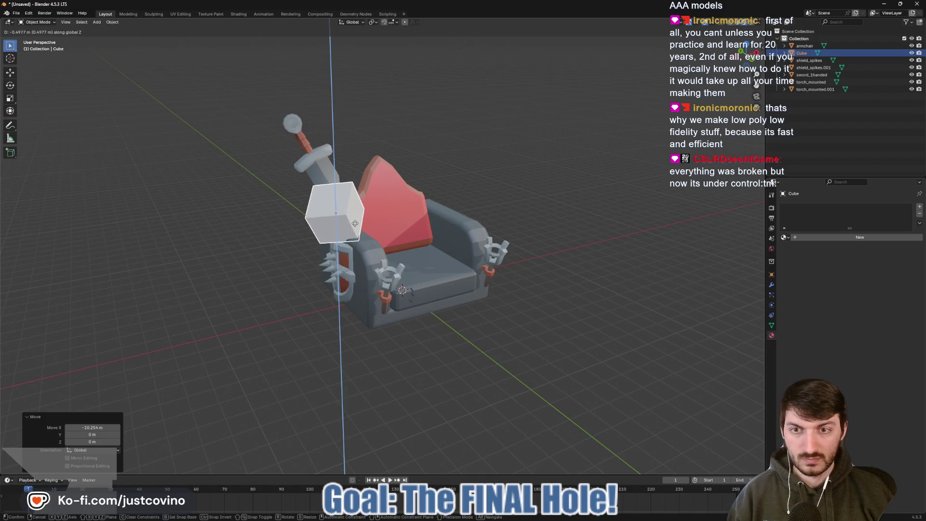
click(435, 250)
drag(436, 249, 375, 262)
- Add a Boolean modifier to the armchair with the Cube as cutter and apply it
click(376, 261)
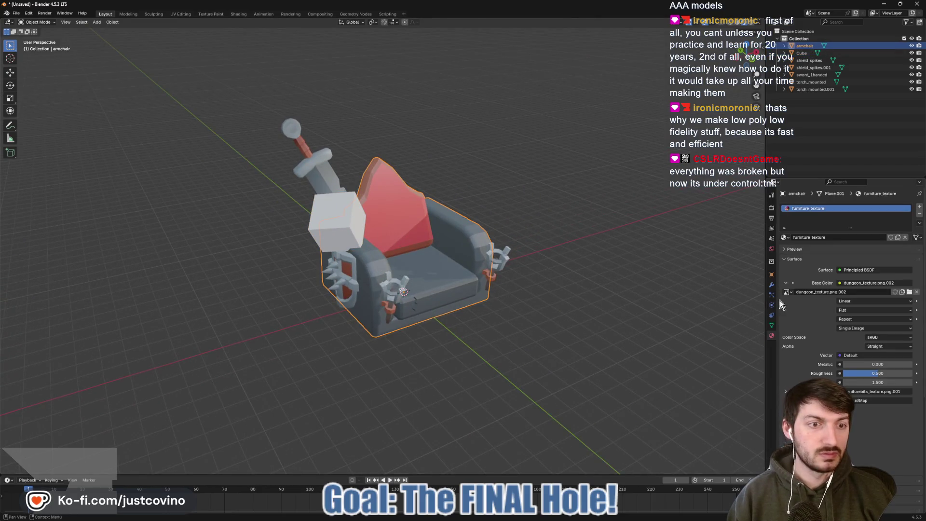
click(771, 285)
click(854, 206)
mouse_move(807, 234)
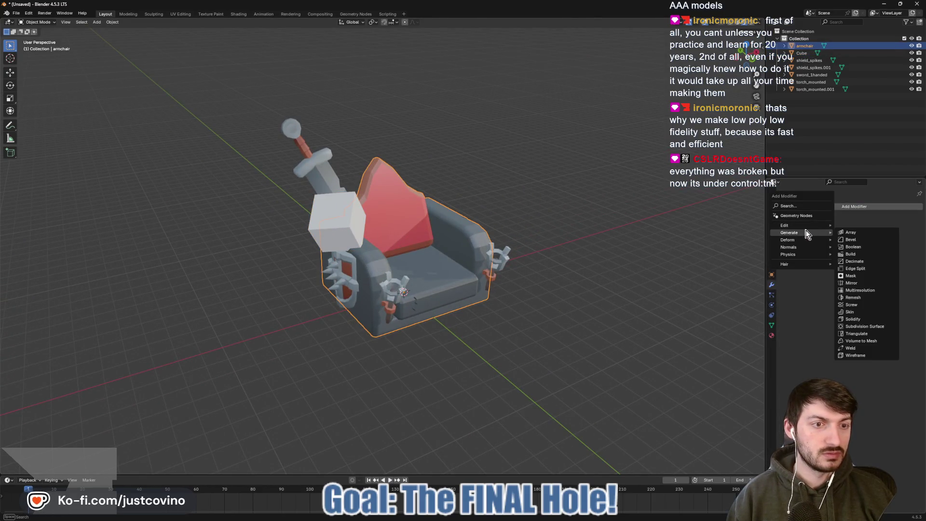
click(864, 248)
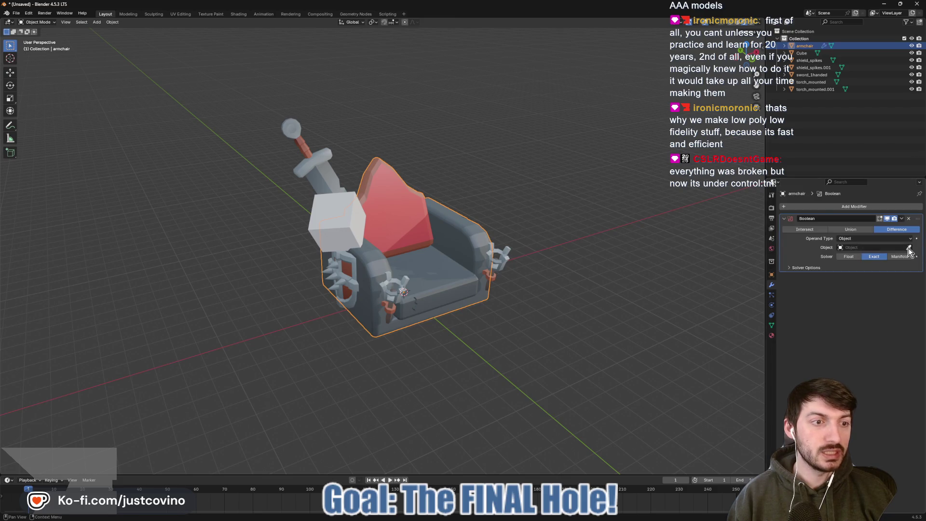
click(909, 248)
click(337, 219)
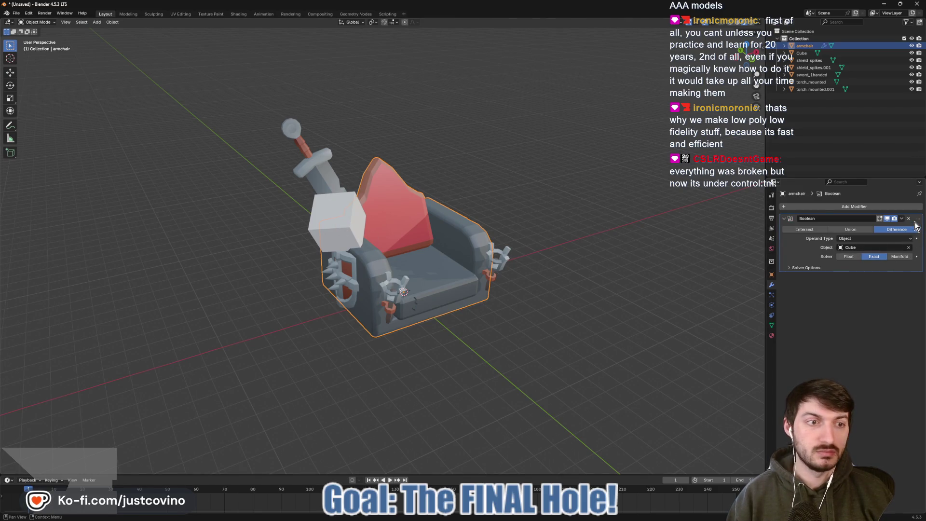
key(ctrl+a)
- Move the cube away from the chair along X and delete it
click(350, 230)
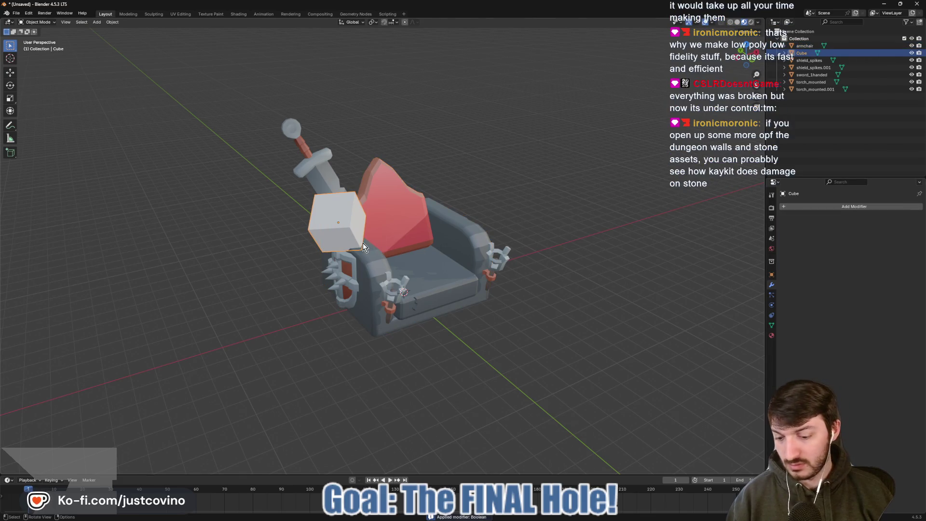
key(g)
key(x)
click(207, 261)
drag(346, 298, 328, 305)
click(121, 253)
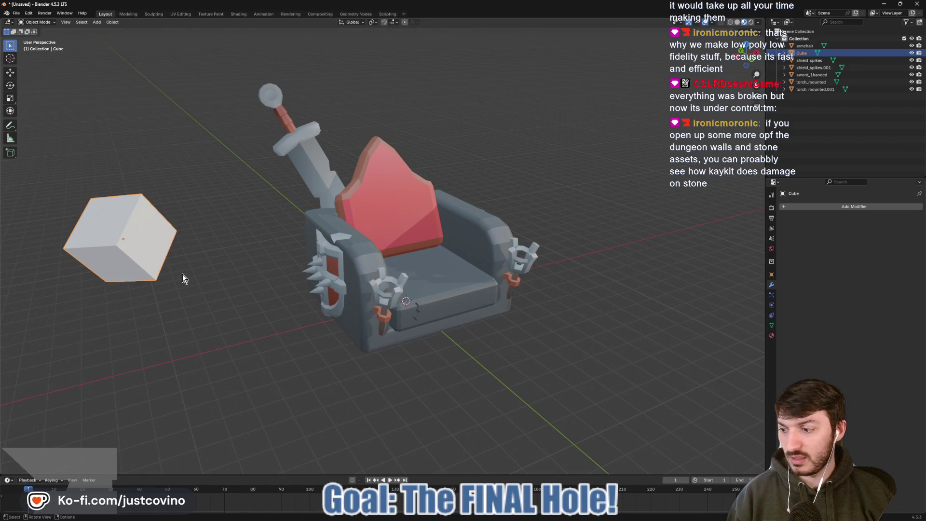
key(x)
click(134, 264)
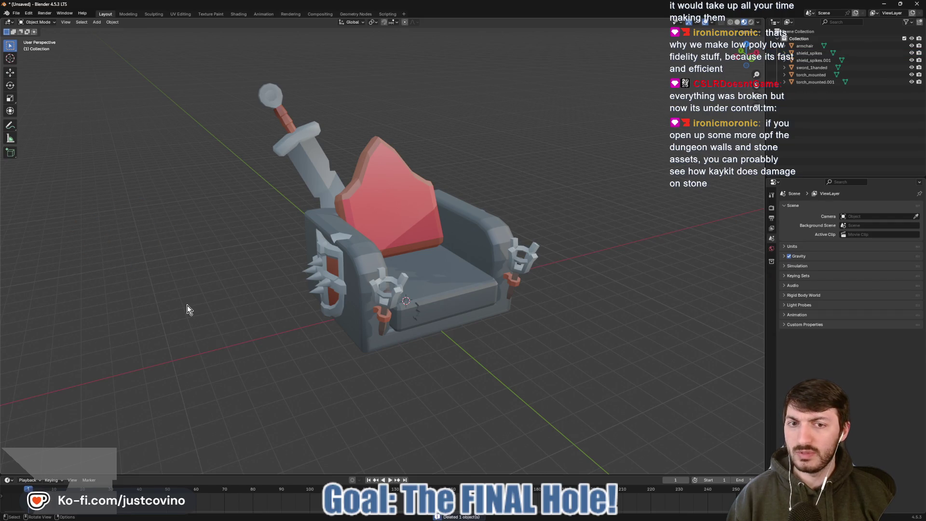
- Save the scene as orc_throne.blend
drag(187, 305, 86, 135)
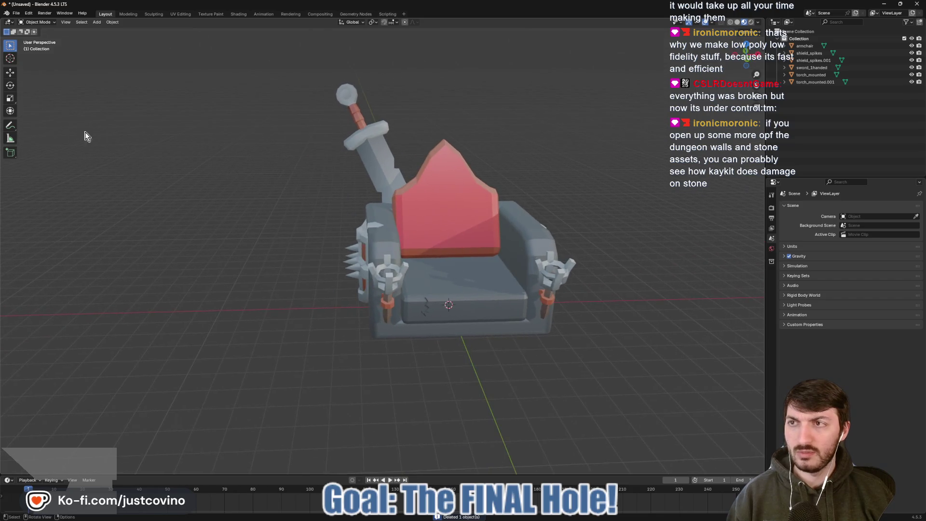
key(ctrl+s)
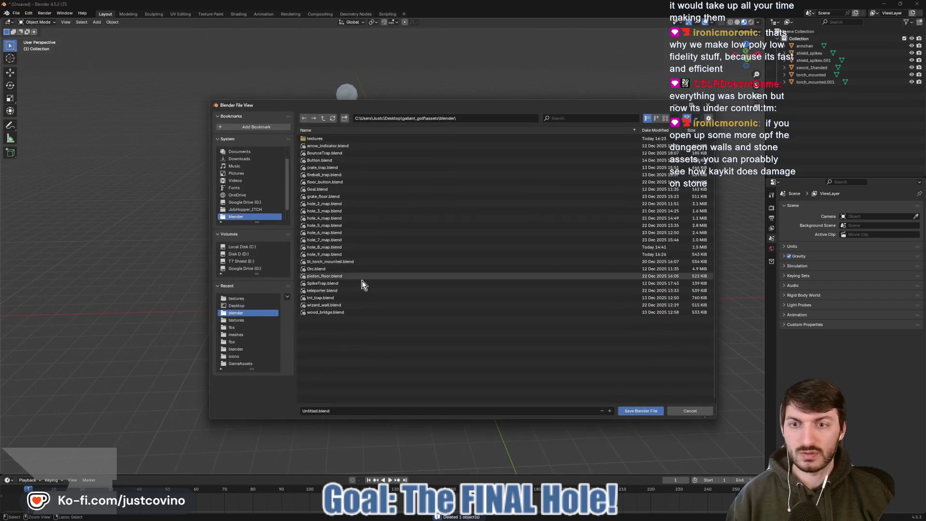
click(312, 411)
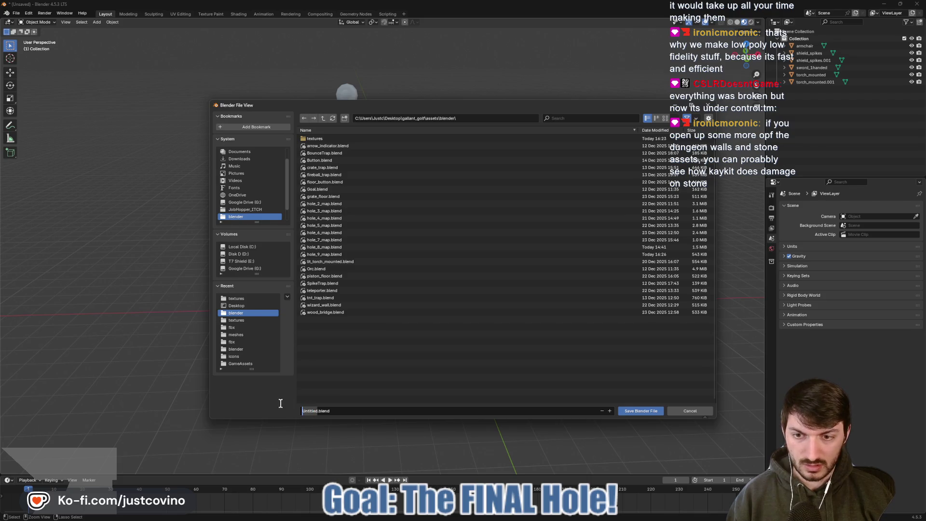
text(orc_)
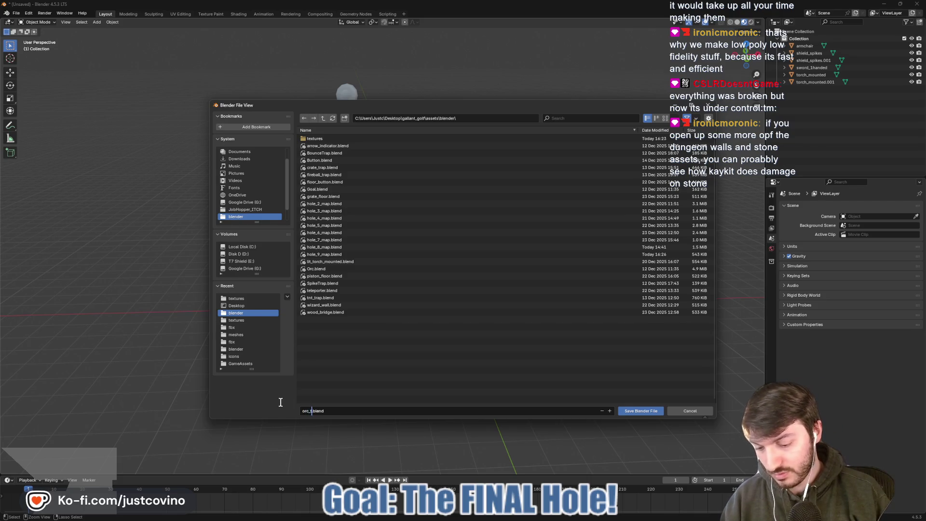
text(hrone)
click(642, 411)
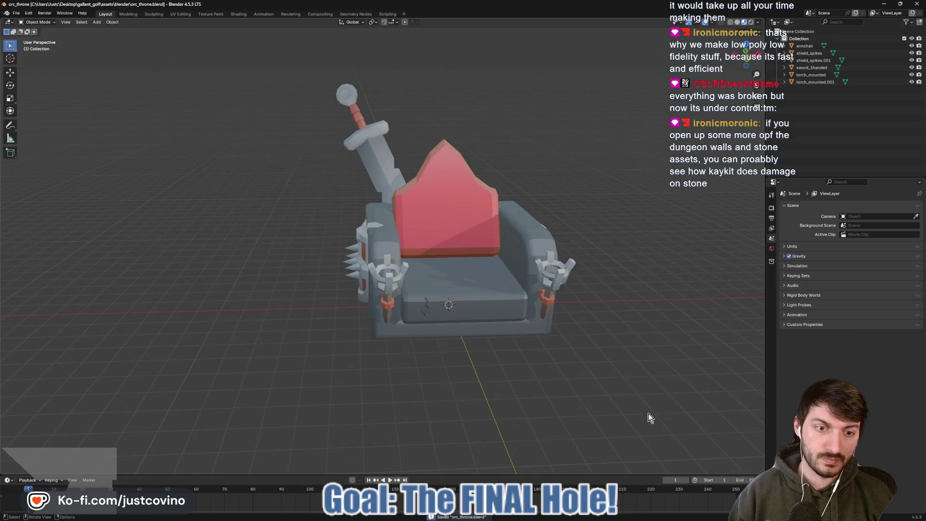
- Import floor_tile_small_broken_A.fbx as an FBX model
drag(306, 280, 267, 325)
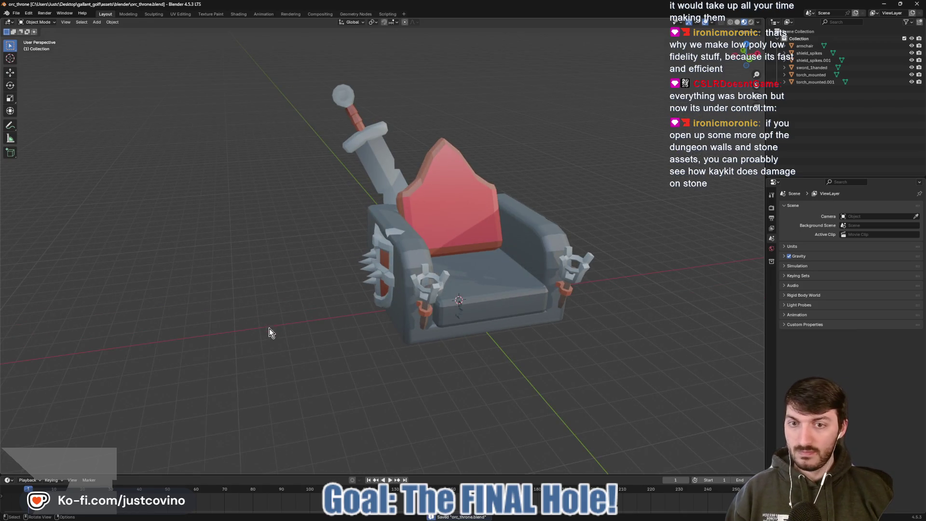
click(16, 13)
mouse_move(35, 123)
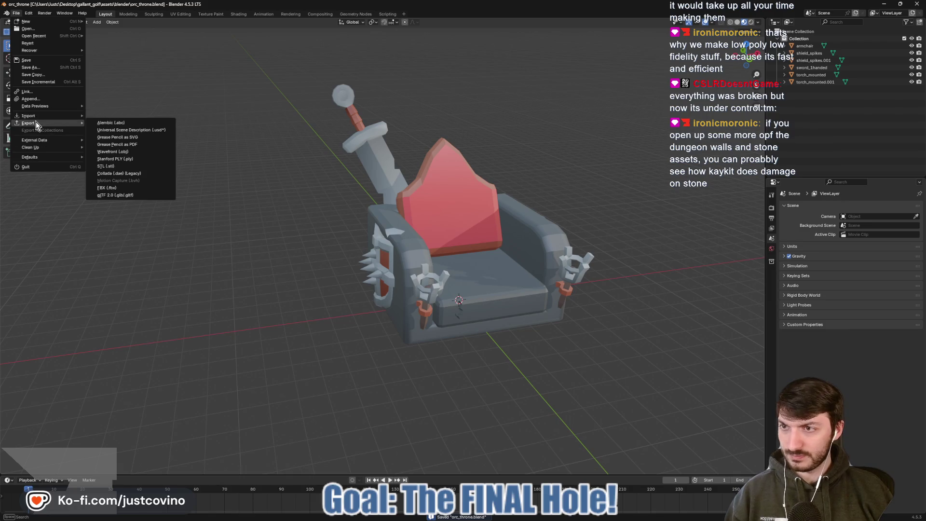
click(116, 188)
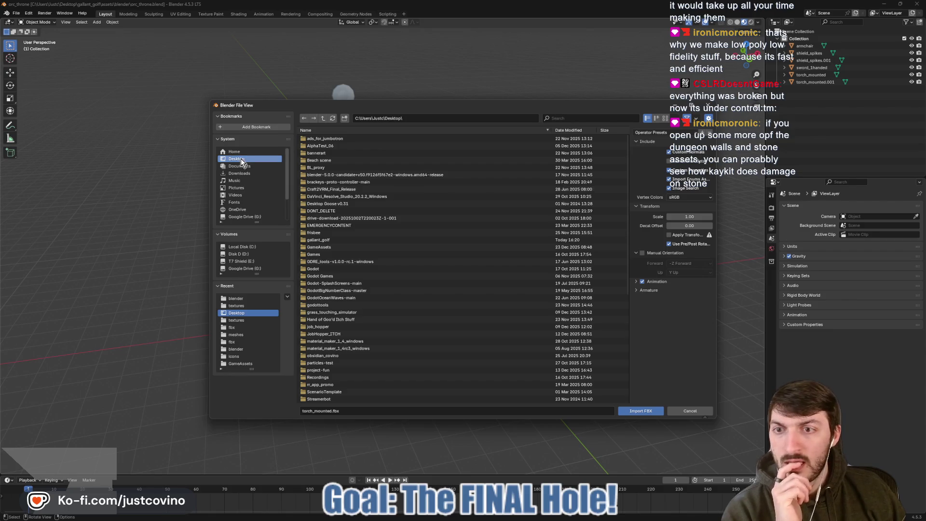
scroll(down, 3)
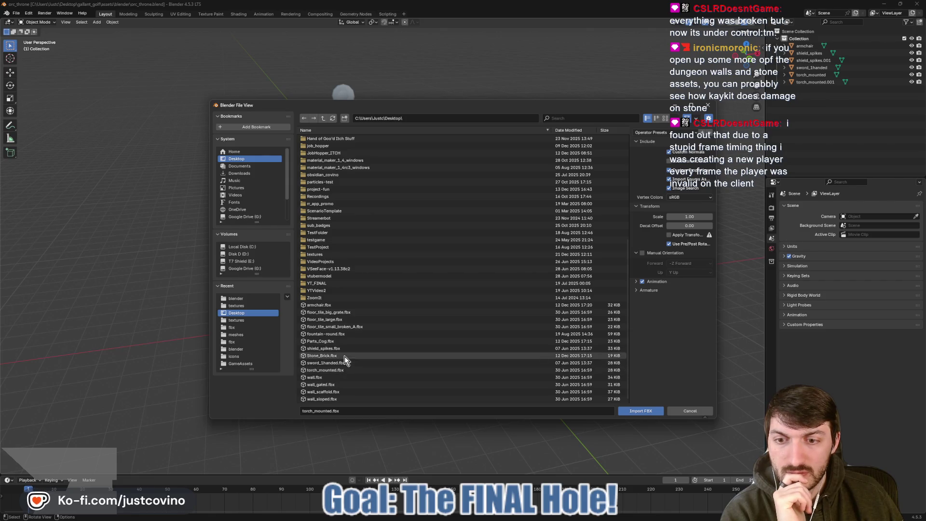
click(348, 327)
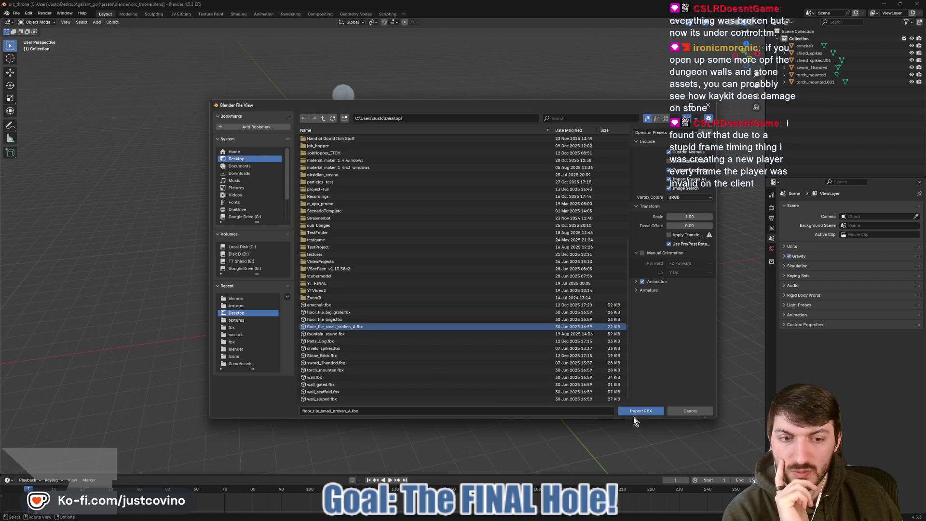
click(634, 411)
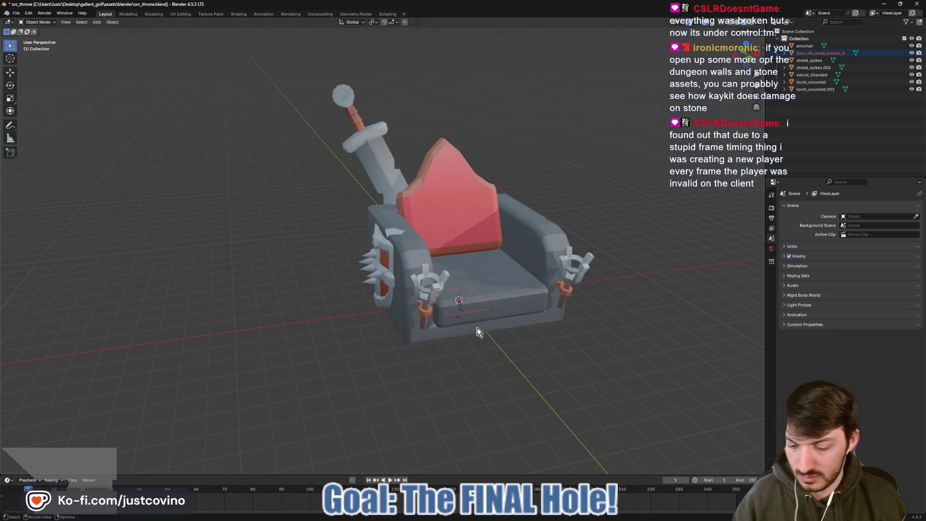
- Move the imported floor tile along X to -11.165, left of the throne
key(g)
key(x)
click(232, 357)
drag(265, 356, 358, 360)
- Put the floor tile in Edit Mode, frame it, and clear its selection
click(330, 357)
key(Tab)
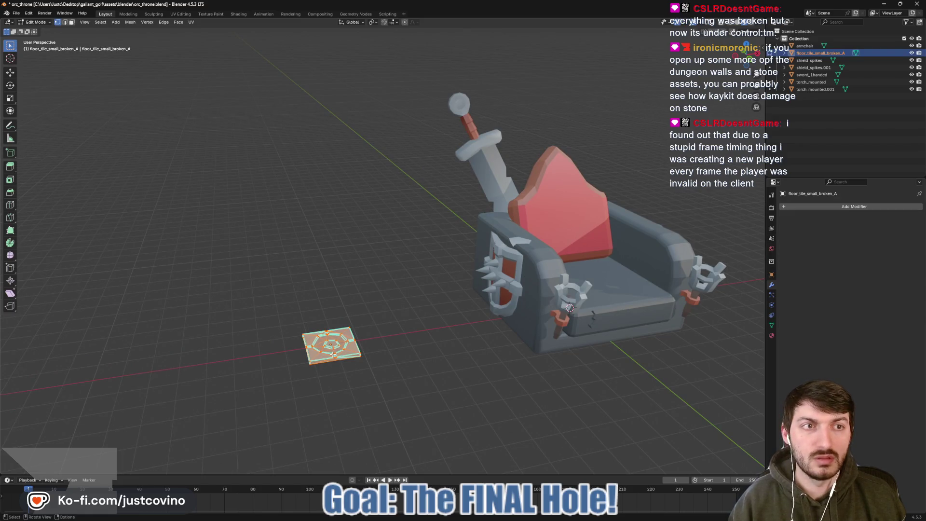
scroll(up, 3)
scroll(down, 3)
drag(340, 382, 470, 288)
key(KP_Decimal)
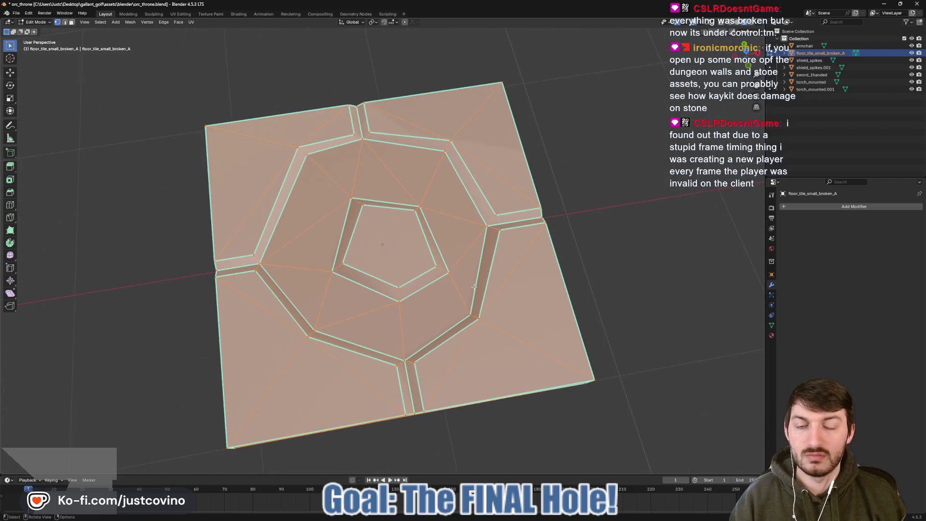
key(alt+a)
key(a)
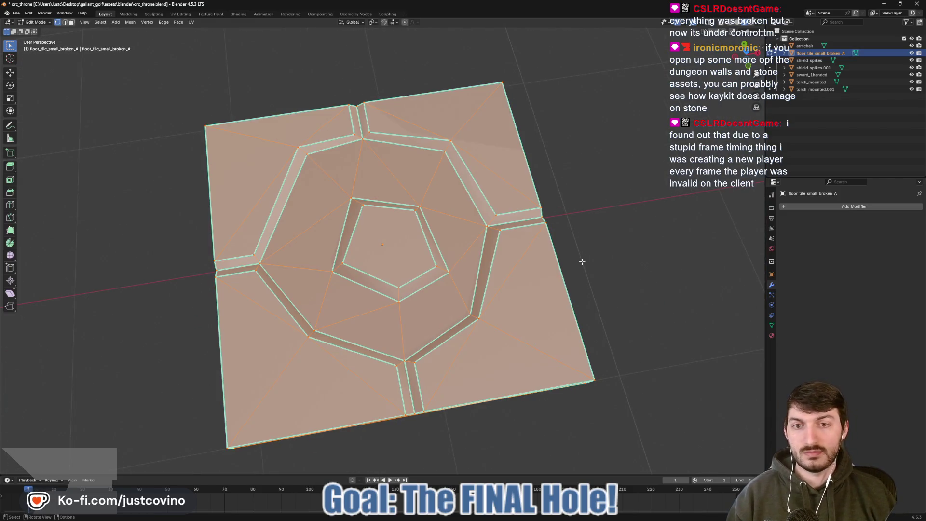
key(alt+a)
drag(593, 264, 551, 275)
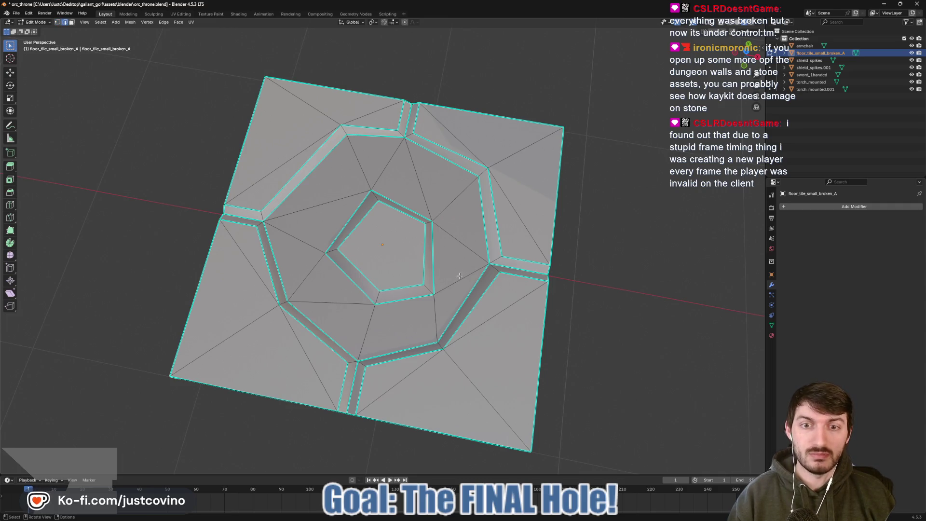
drag(460, 276, 449, 305)
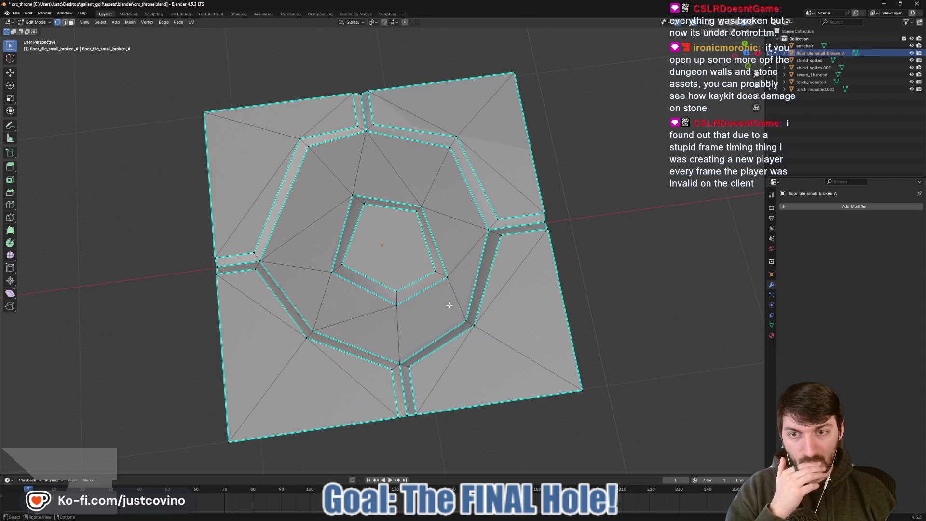
drag(449, 305, 538, 247)
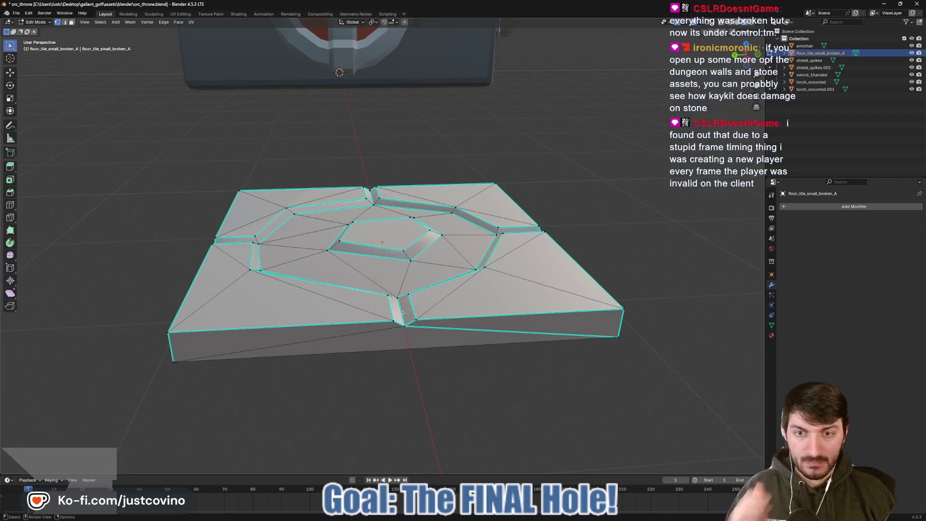
click(402, 313)
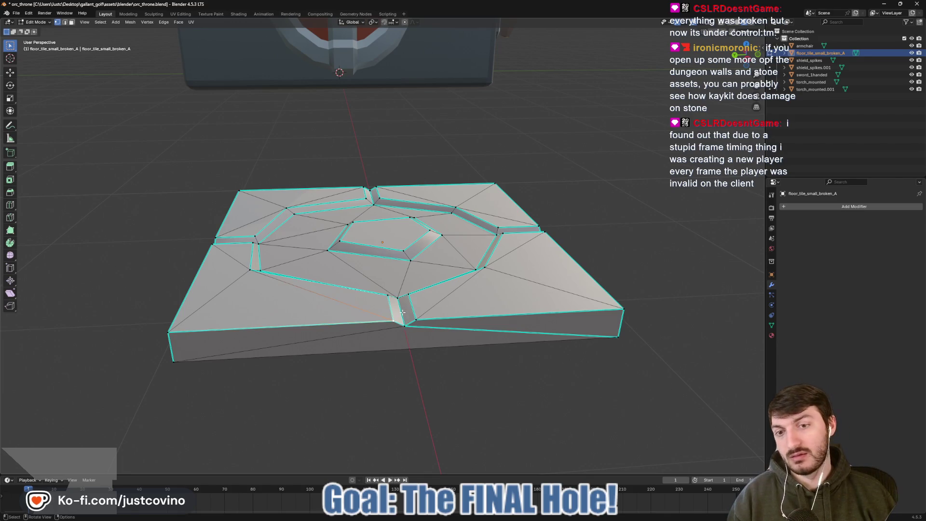
key(2)
key(g)
key(z)
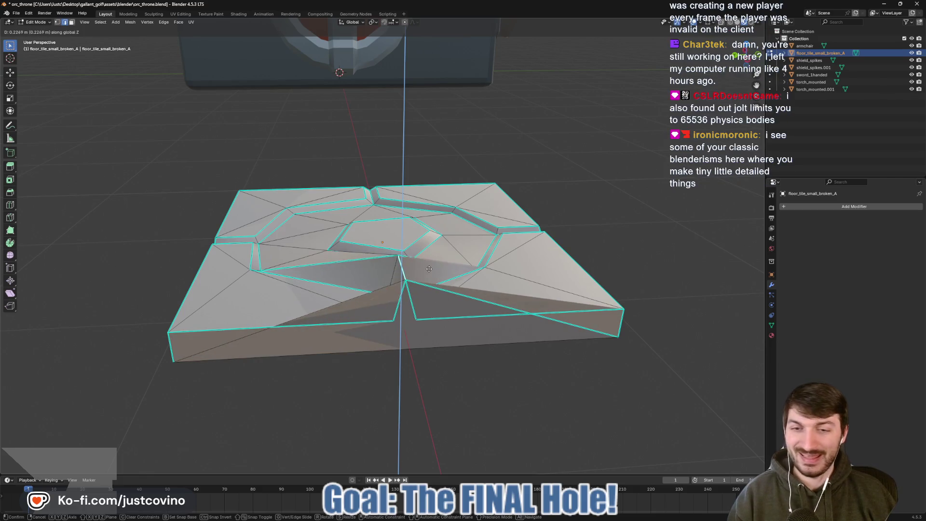
key(Escape)
drag(563, 256, 545, 264)
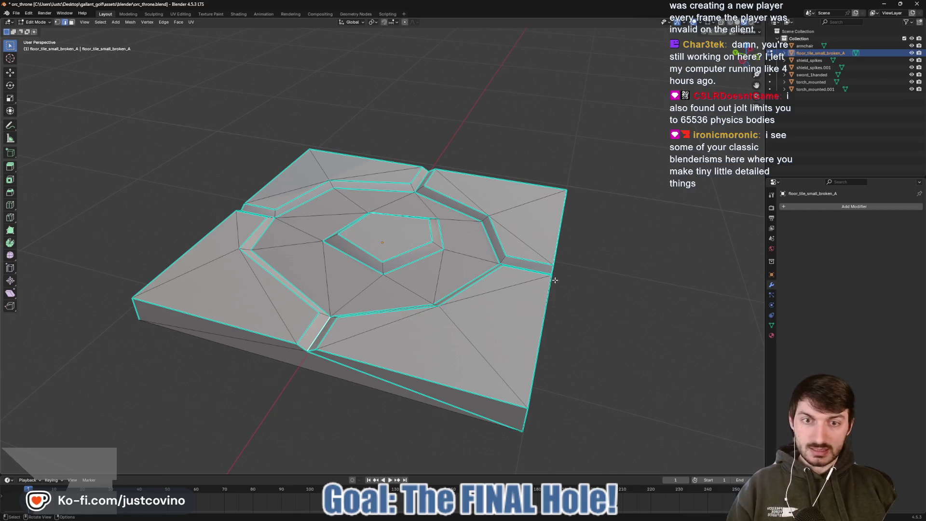
drag(543, 250, 434, 263)
scroll(down, 3)
scroll(up, 3)
drag(646, 352, 494, 260)
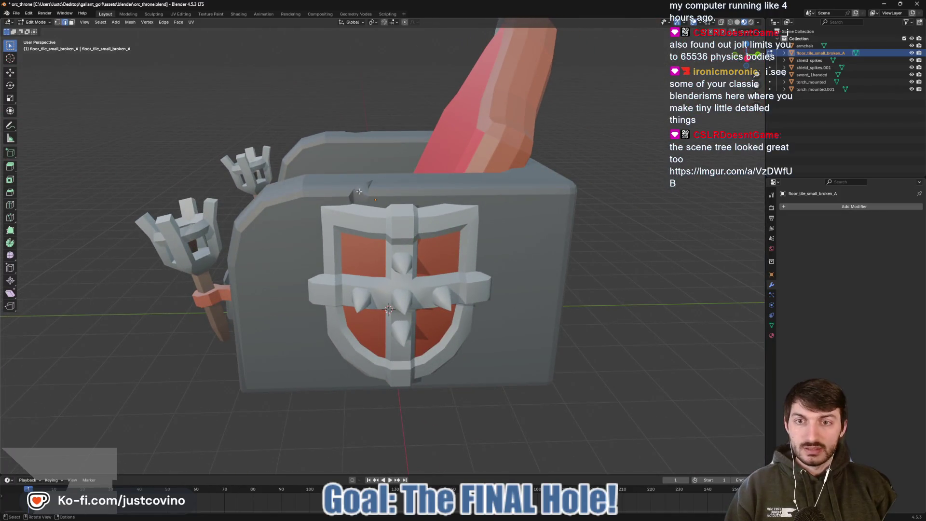
drag(318, 246, 395, 256)
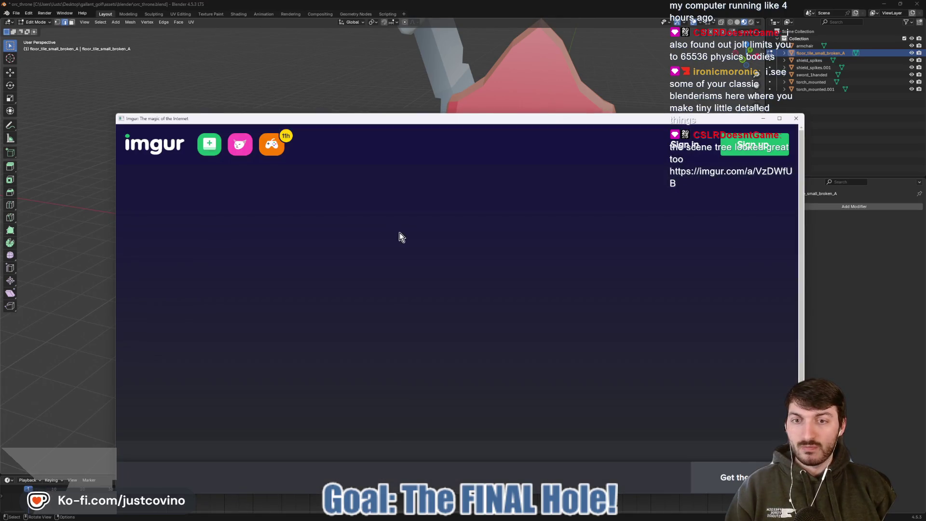
scroll(down, 3)
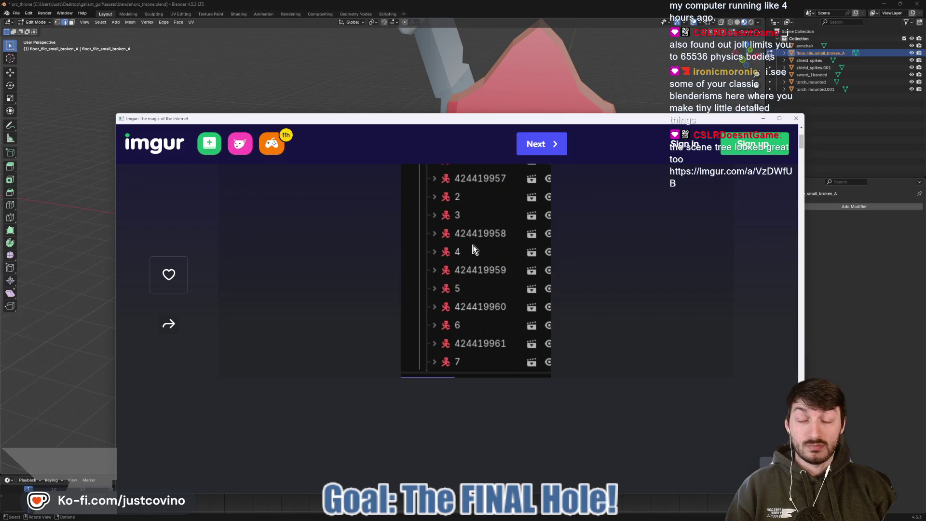
scroll(up, 3)
scroll(down, 3)
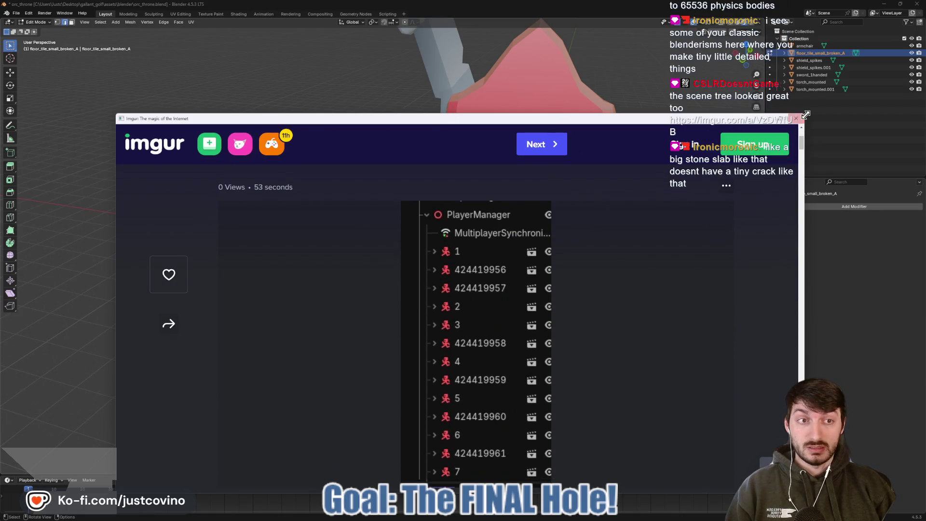
click(796, 119)
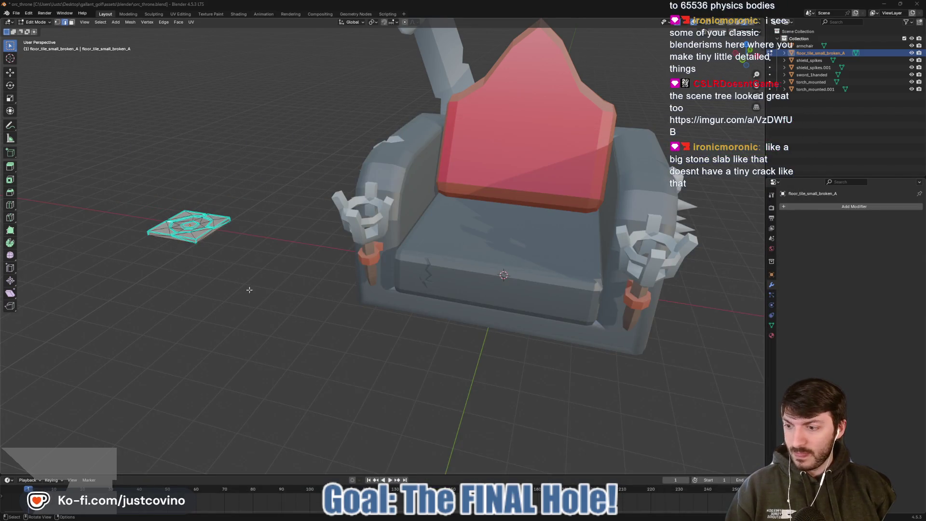
- Return the floor tile to Object Mode and pan it back into view beside the throne
drag(250, 289, 373, 334)
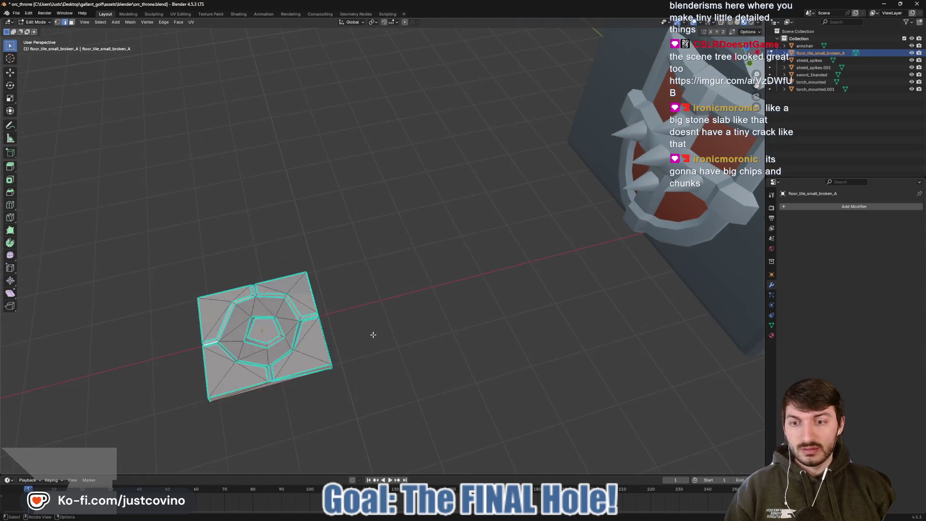
key(Tab)
key(Tab)
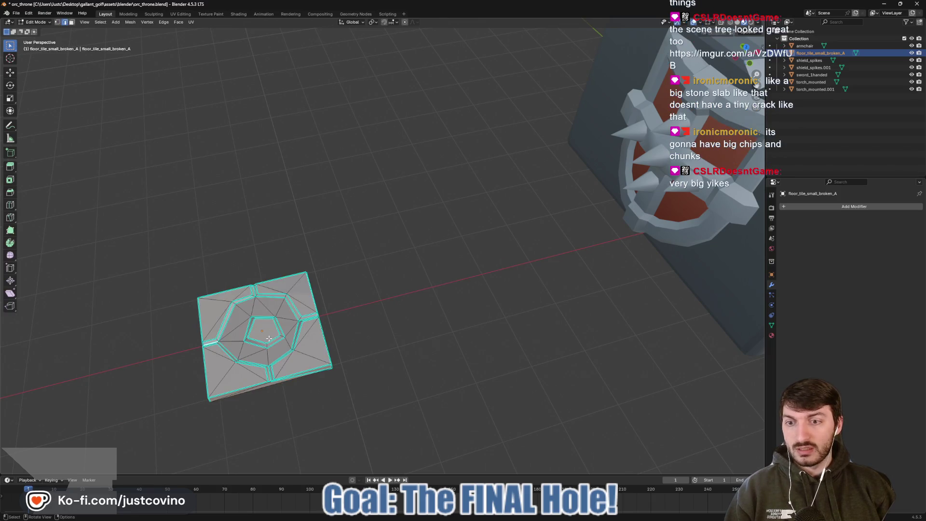
key(Tab)
drag(464, 311, 137, 297)
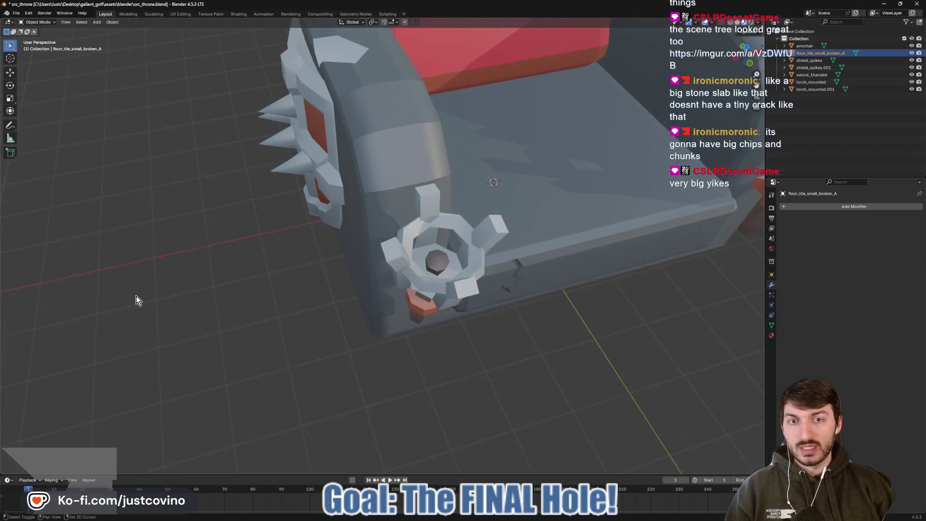
drag(220, 325, 436, 294)
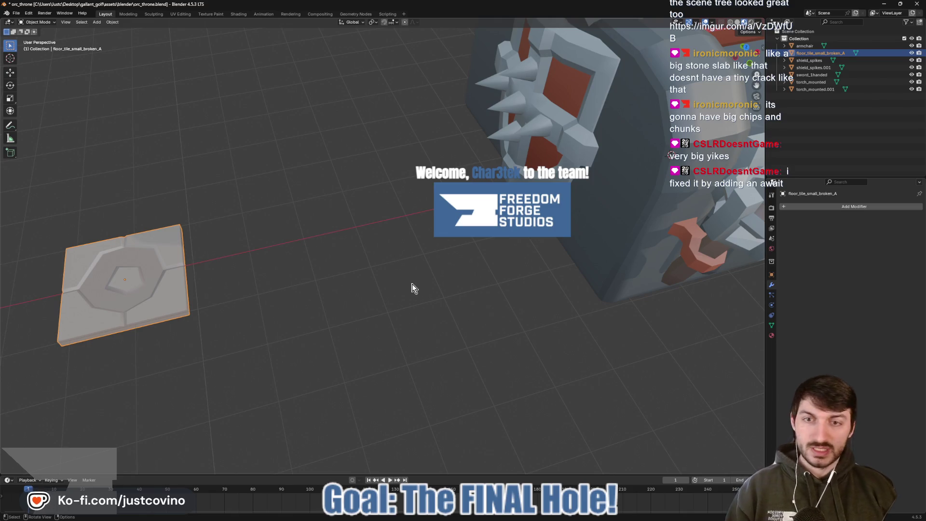
- Enter the armchair's Edit Mode and select the seat slab's back, left, front and right edges
drag(367, 256, 444, 258)
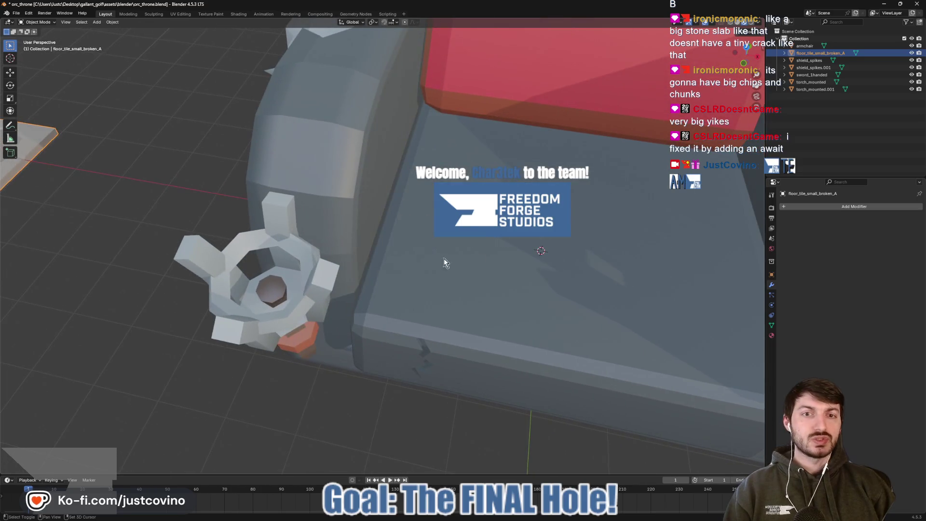
click(481, 257)
key(Tab)
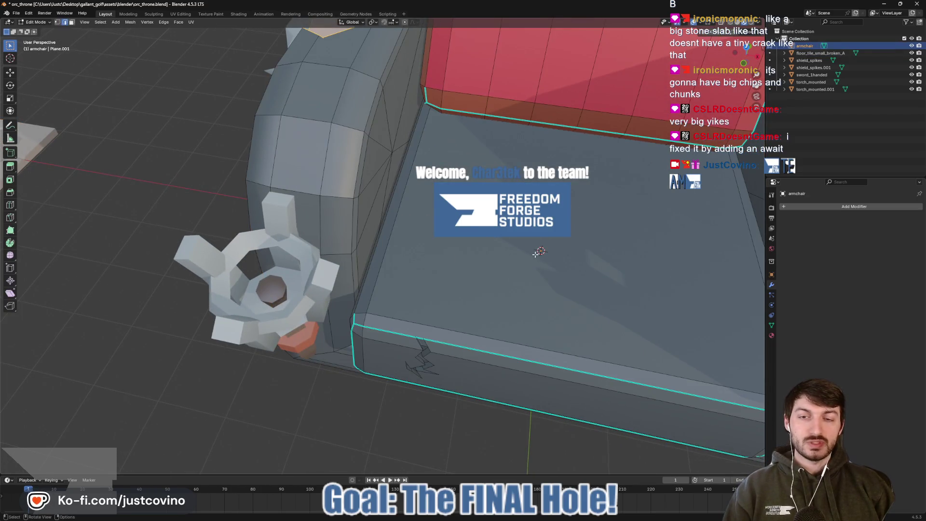
click(381, 275)
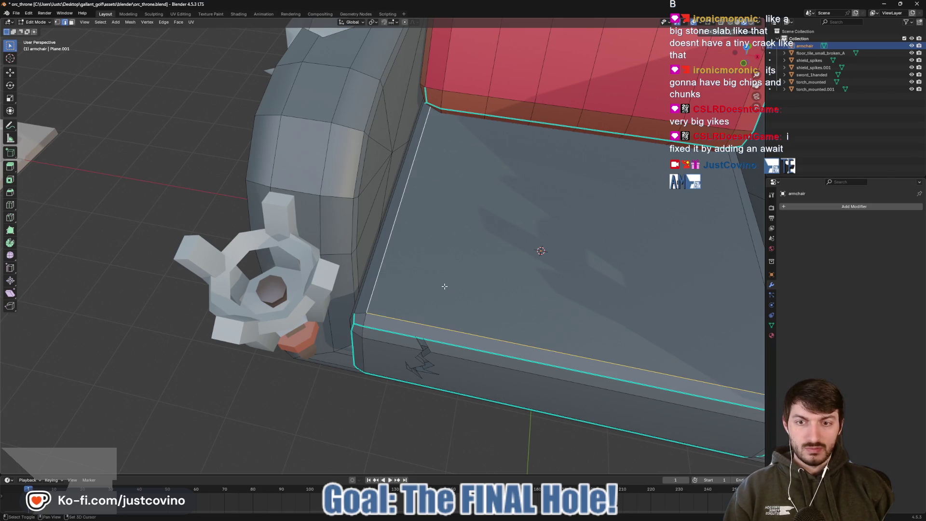
drag(621, 213, 366, 231)
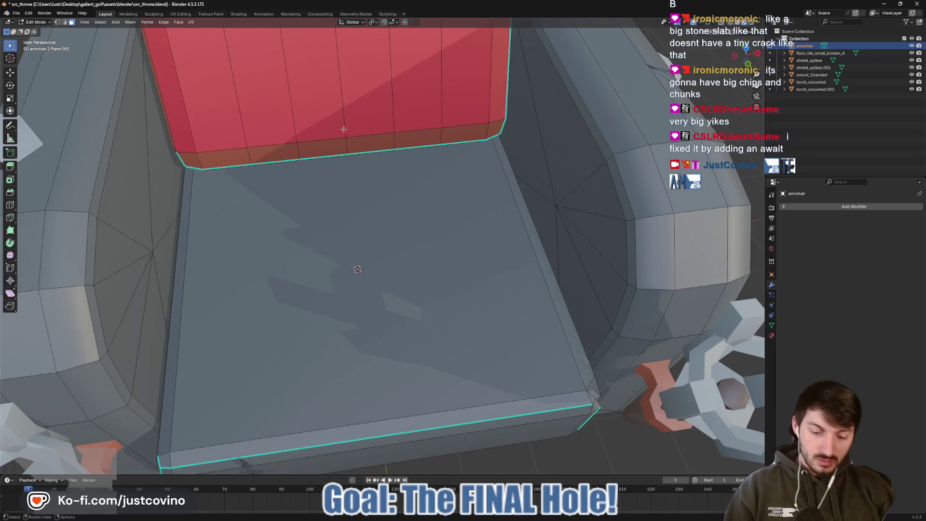
key(l)
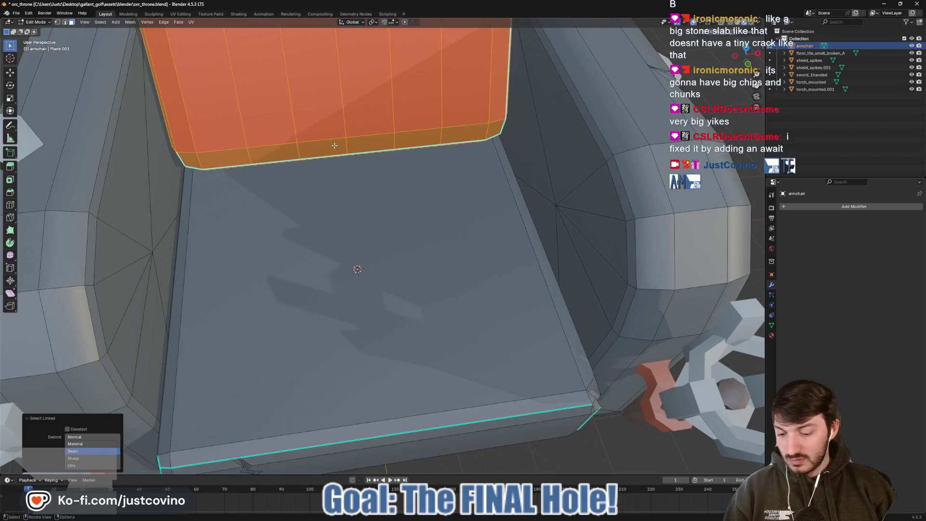
key(alt+a)
key(1)
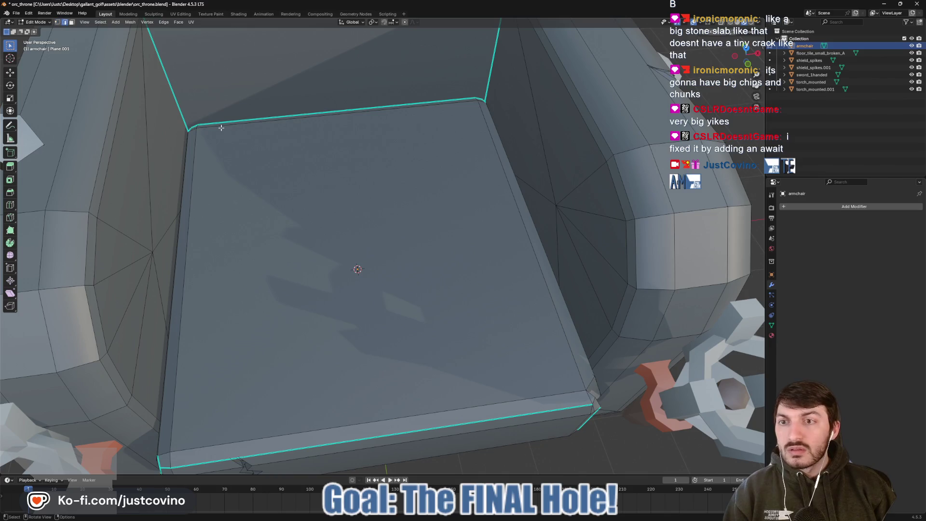
click(221, 128)
click(226, 254)
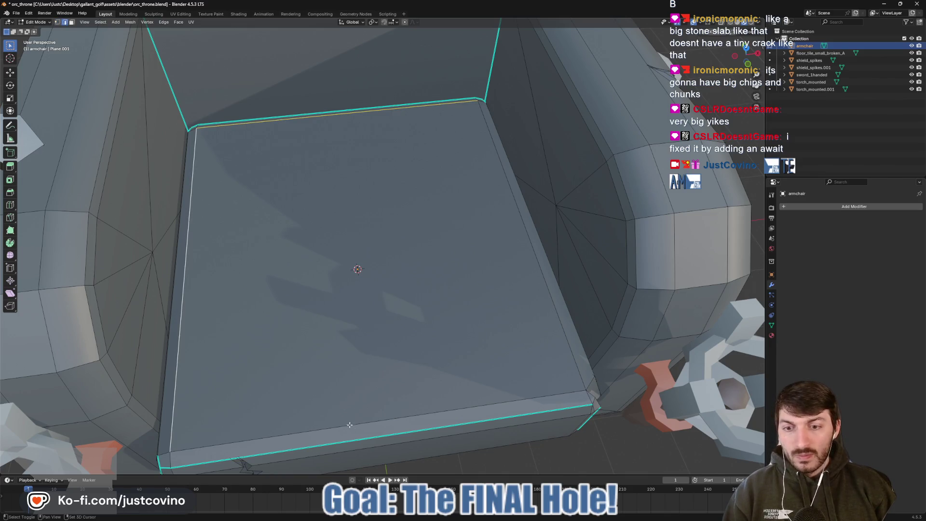
click(350, 424)
click(545, 279)
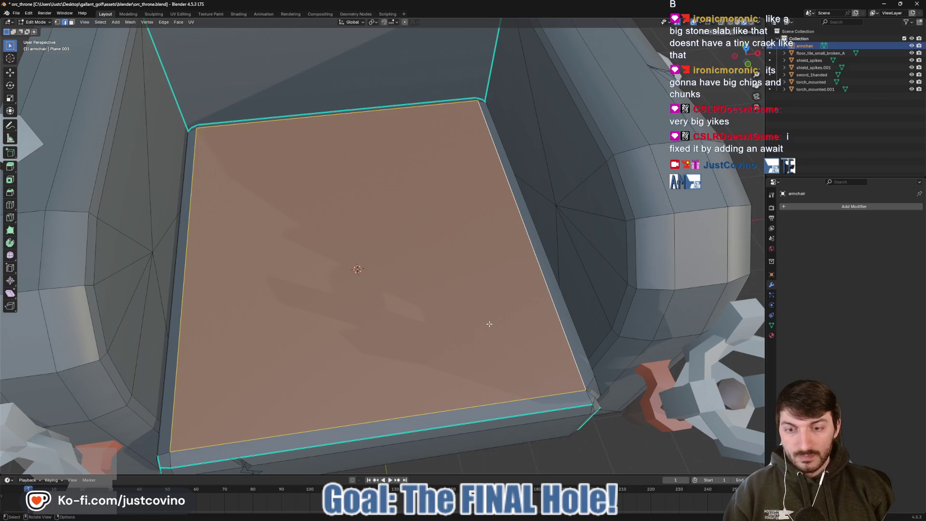
- Inset the seat face by 0.2954 m and shift the inner panel toward the front-right
key(i)
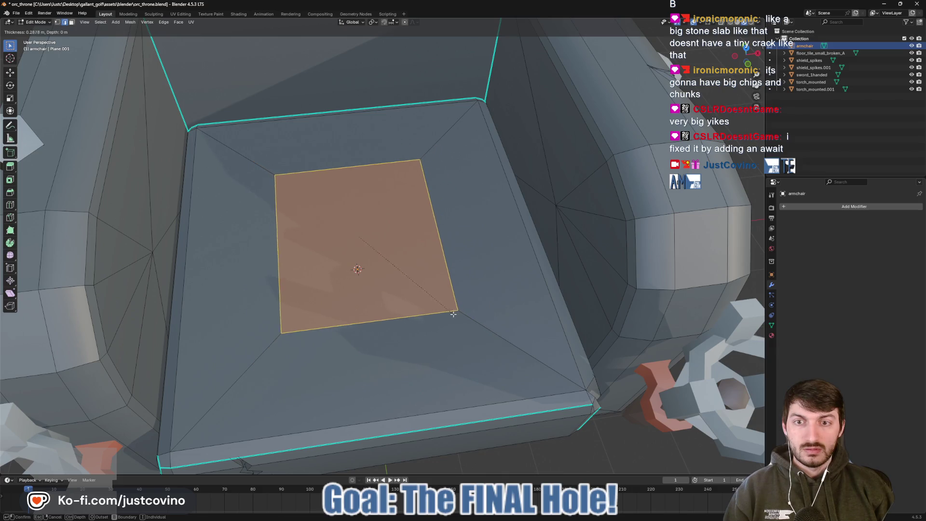
click(456, 317)
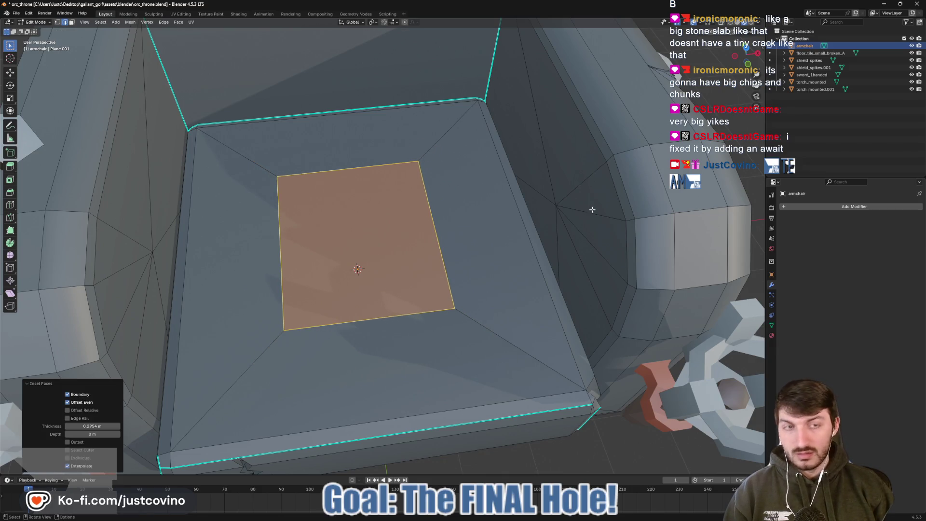
key(KP_7)
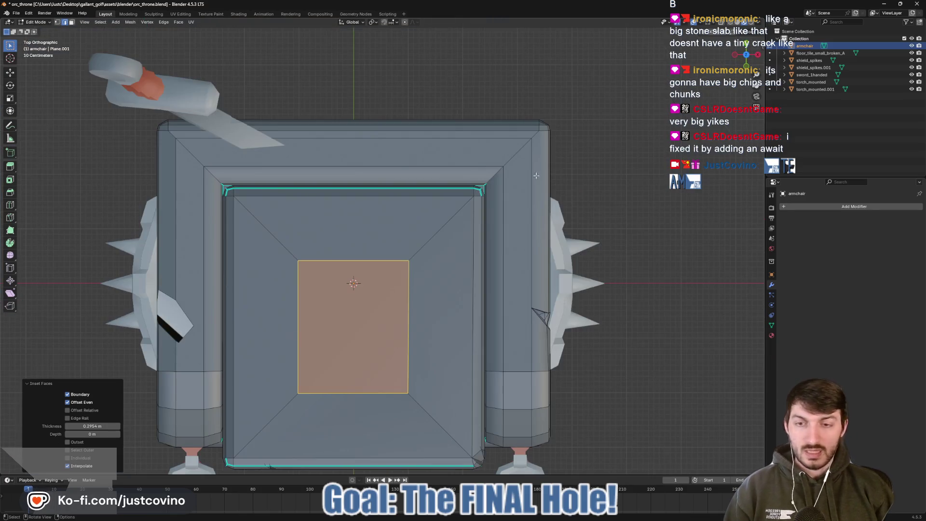
key(g)
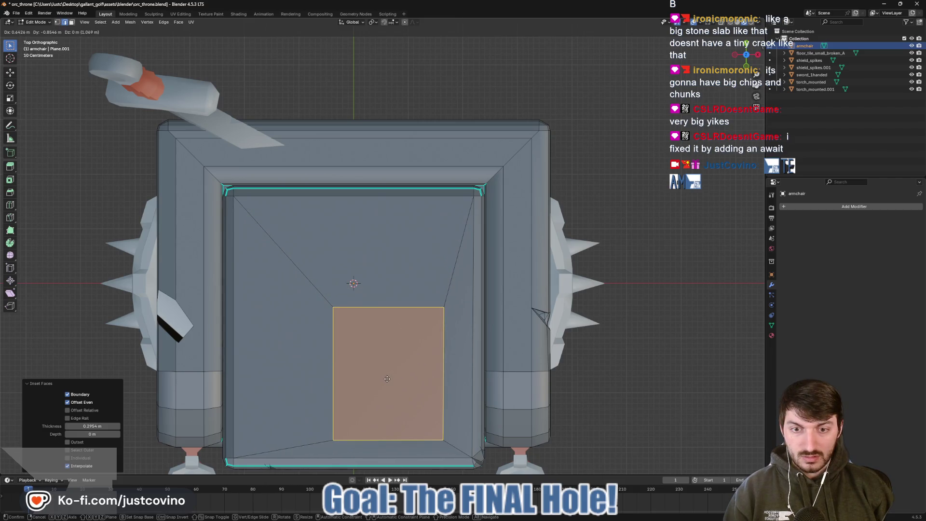
click(421, 396)
drag(421, 397, 400, 266)
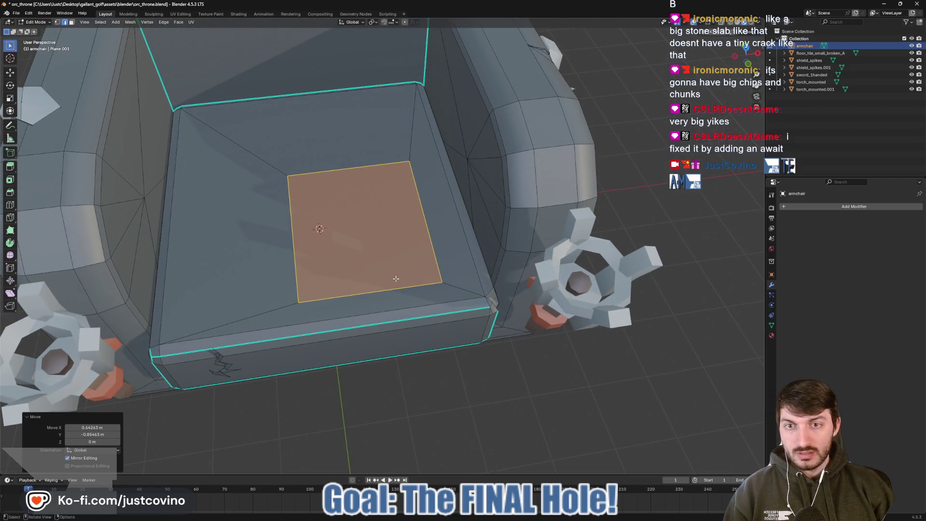
- Inset the panel again by 0.1272 m, rotate it -34.9° on Z, and select two corner vertices
key(i)
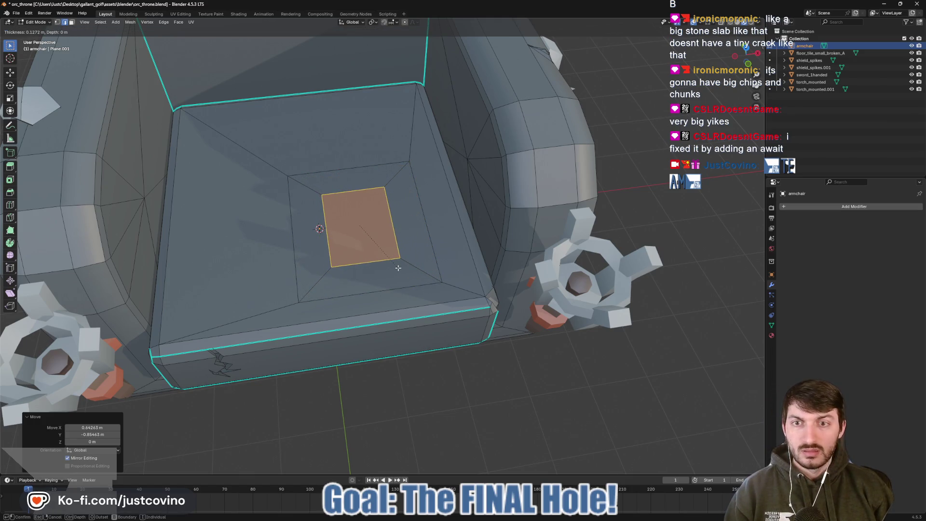
click(398, 267)
key(r)
key(z)
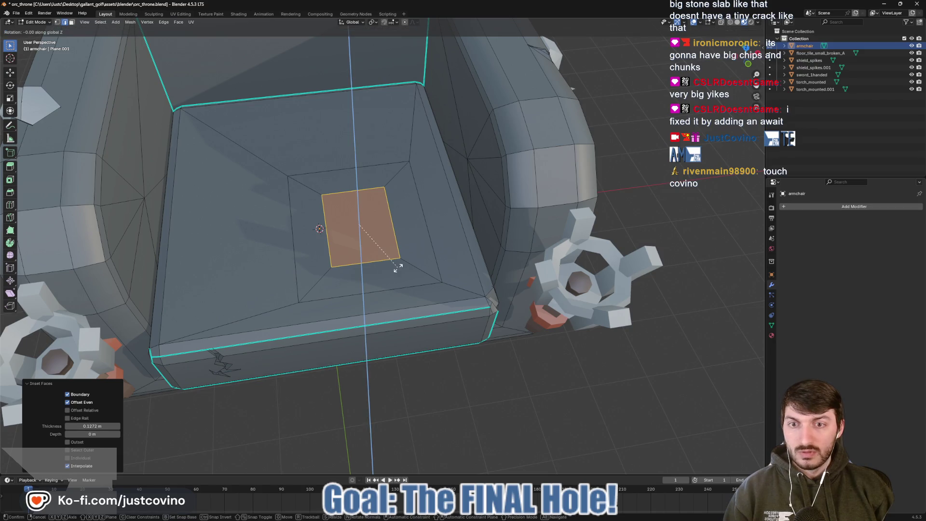
click(366, 281)
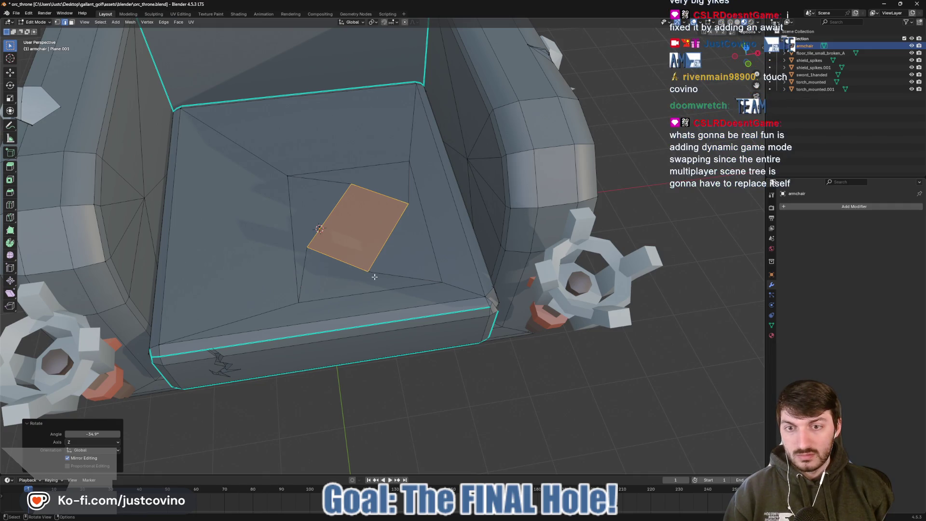
key(1)
click(366, 274)
click(302, 249)
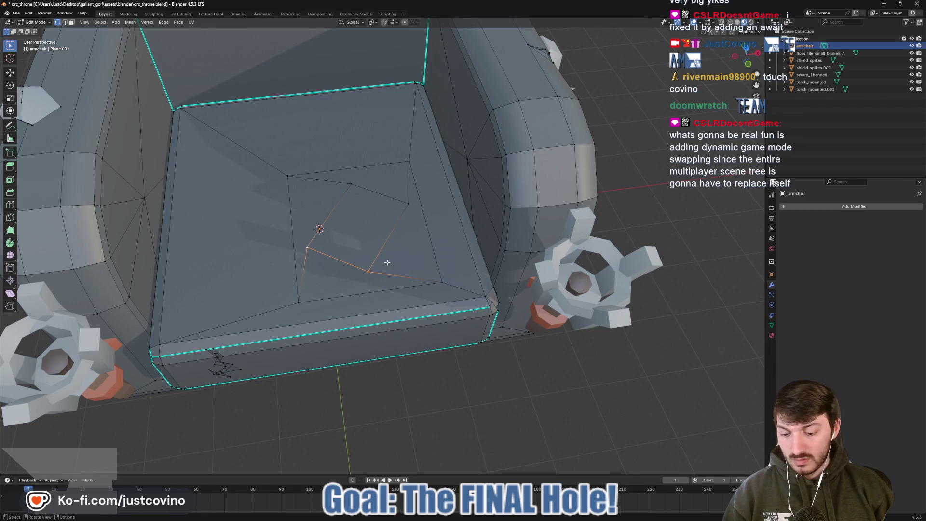
- Slide the selected vertices (factor 0.227), then extrude the centre square upward into a raised block
key(shift+v)
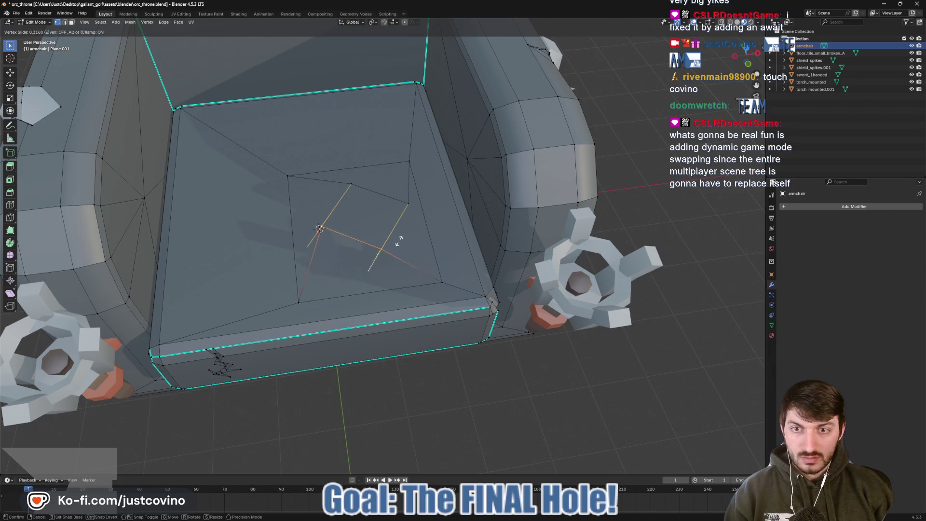
click(394, 247)
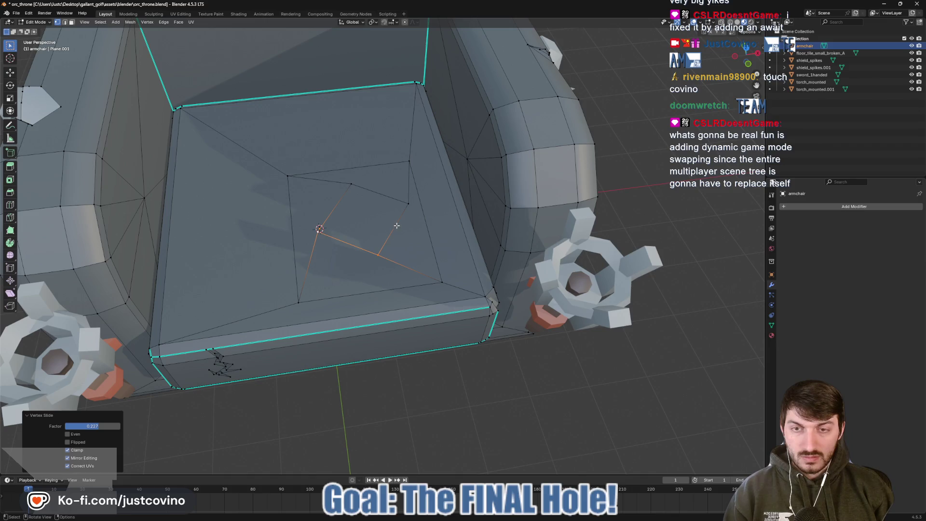
key(3)
click(370, 221)
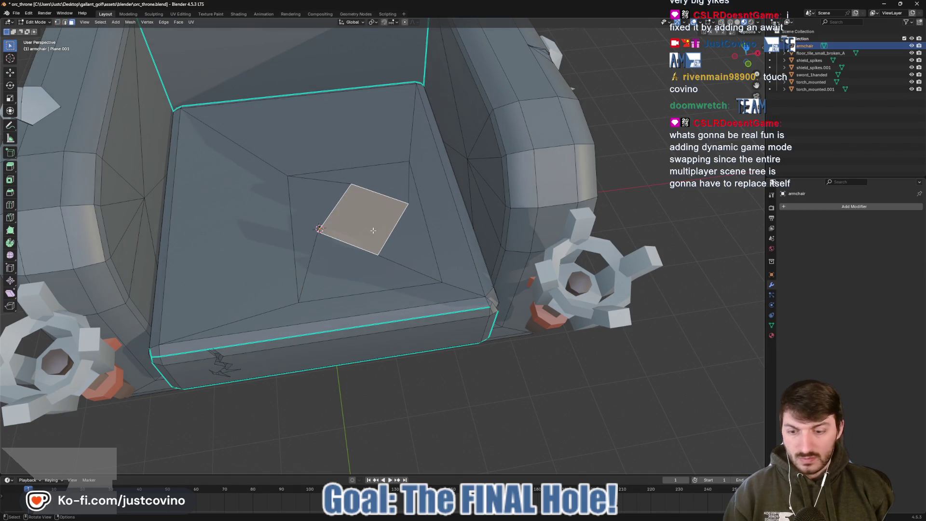
key(g)
key(z)
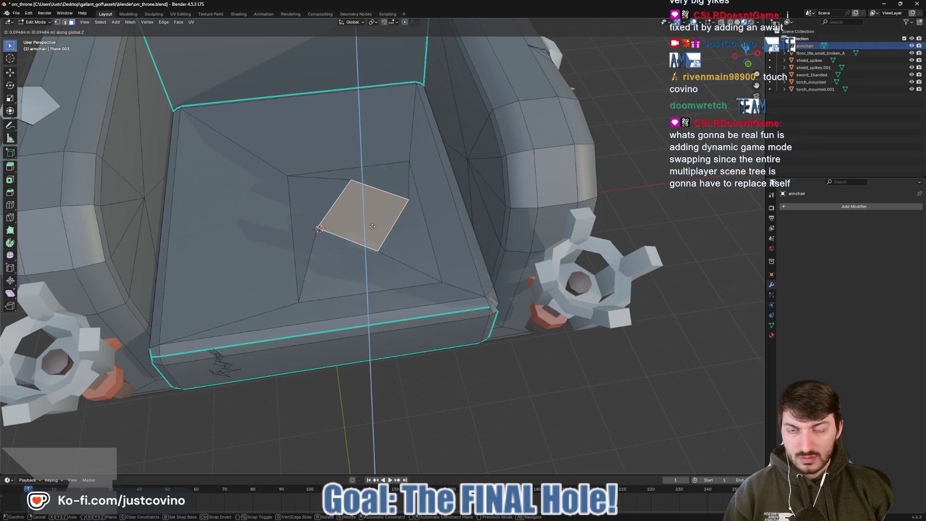
key(Escape)
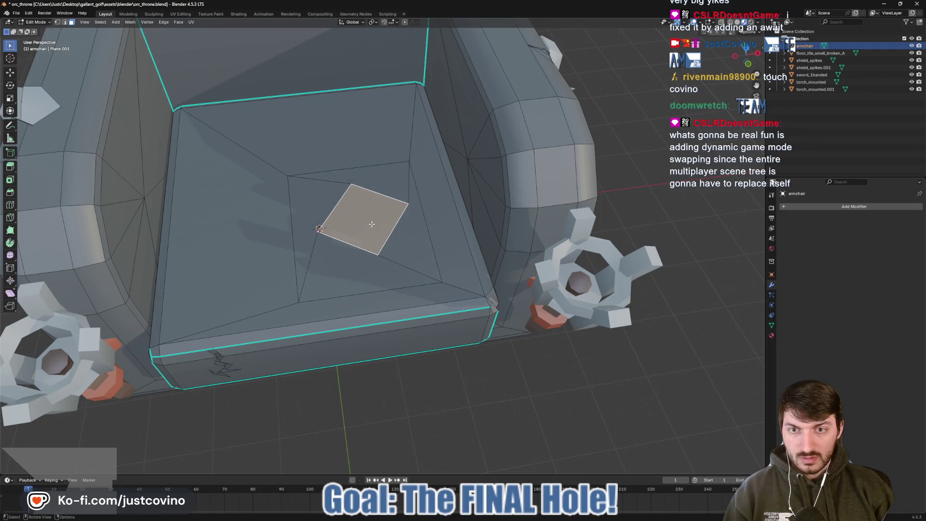
key(e)
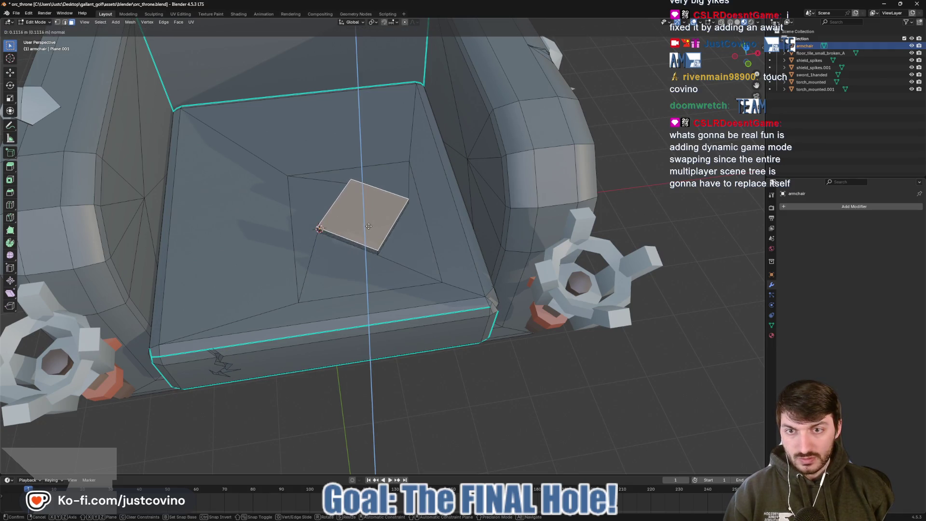
click(369, 226)
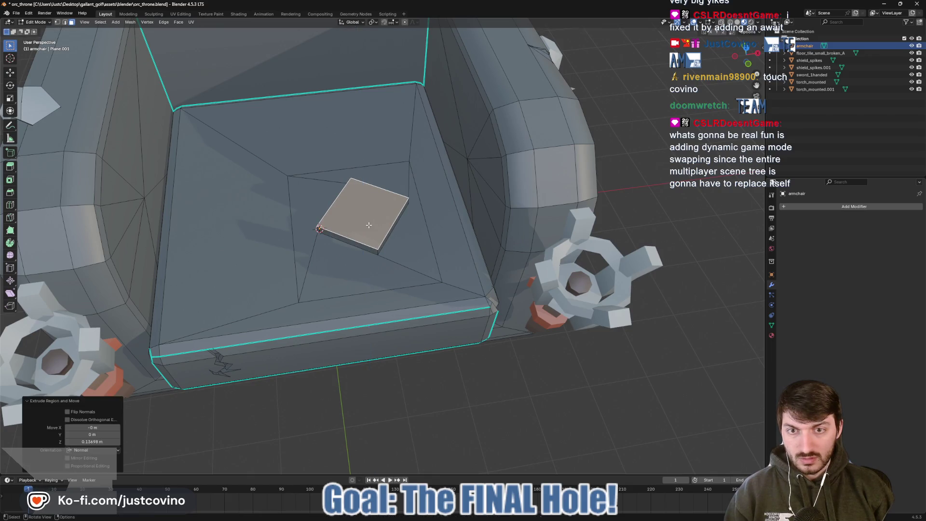
- Sink the four triangles around the block downward to form a recess
click(413, 261)
click(357, 273)
click(304, 232)
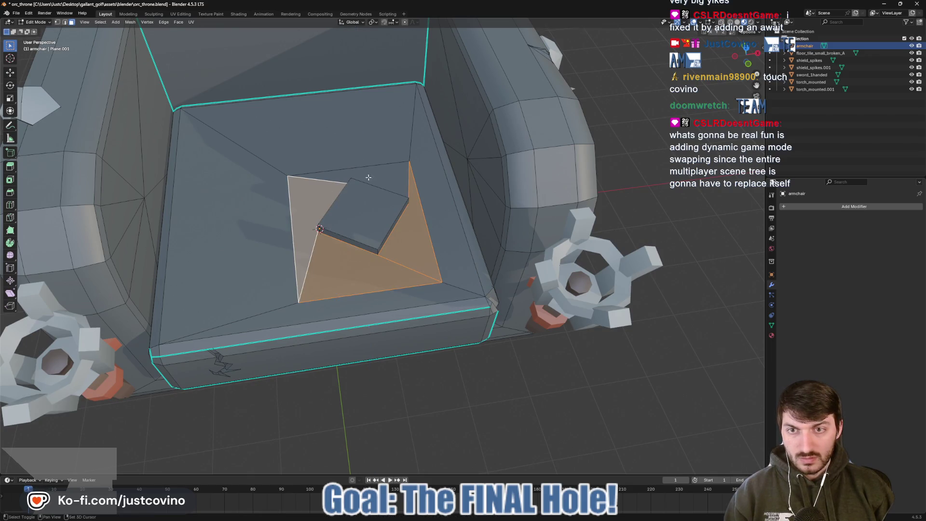
click(391, 173)
key(g)
key(z)
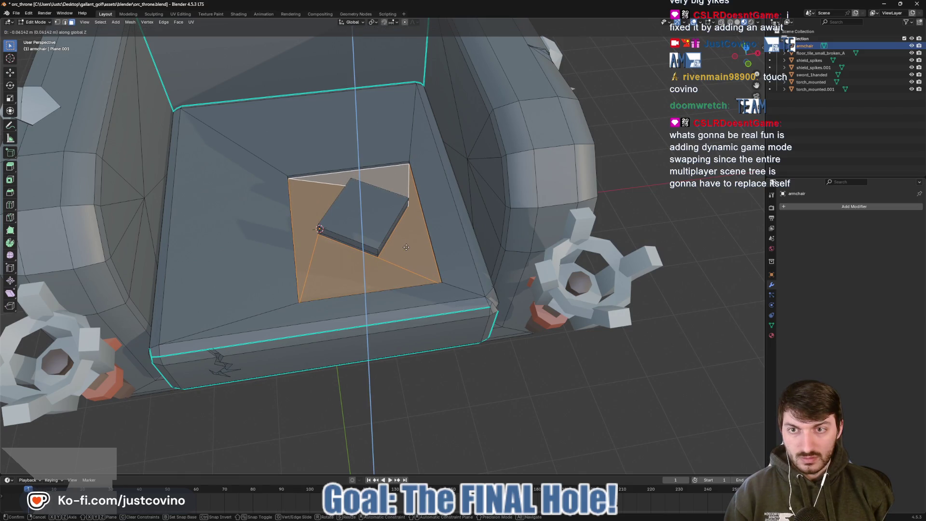
click(406, 247)
- Select the block's corner edges and start a 2-segment bevel on them
key(Tab)
drag(446, 254, 408, 228)
key(Tab)
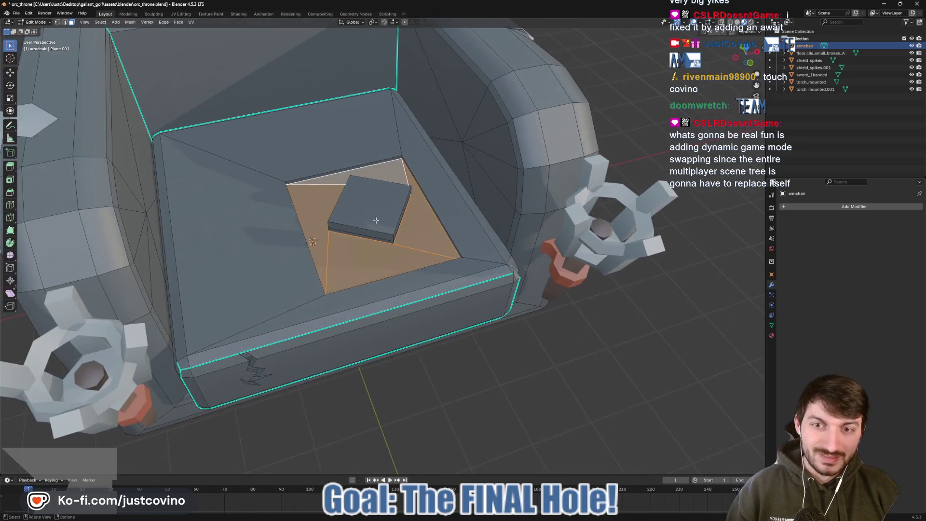
scroll(up, 3)
key(2)
click(408, 228)
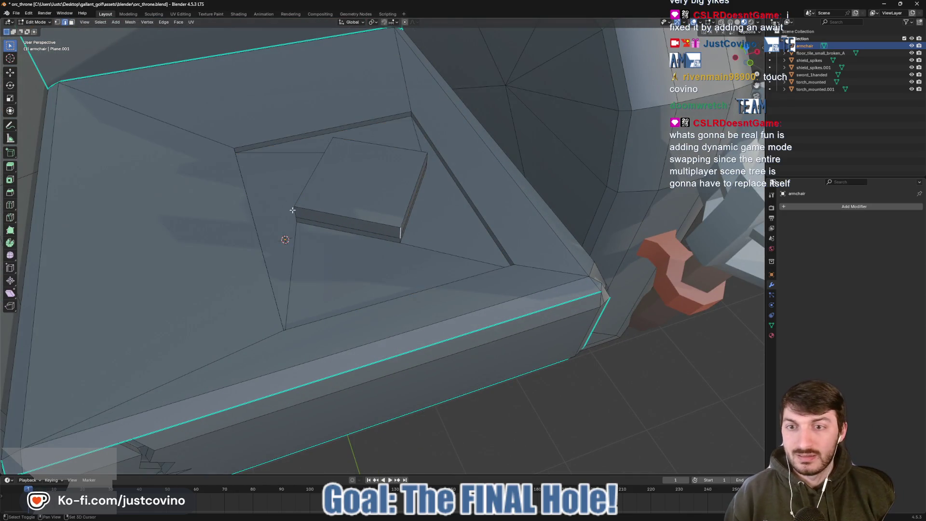
drag(424, 186, 478, 208)
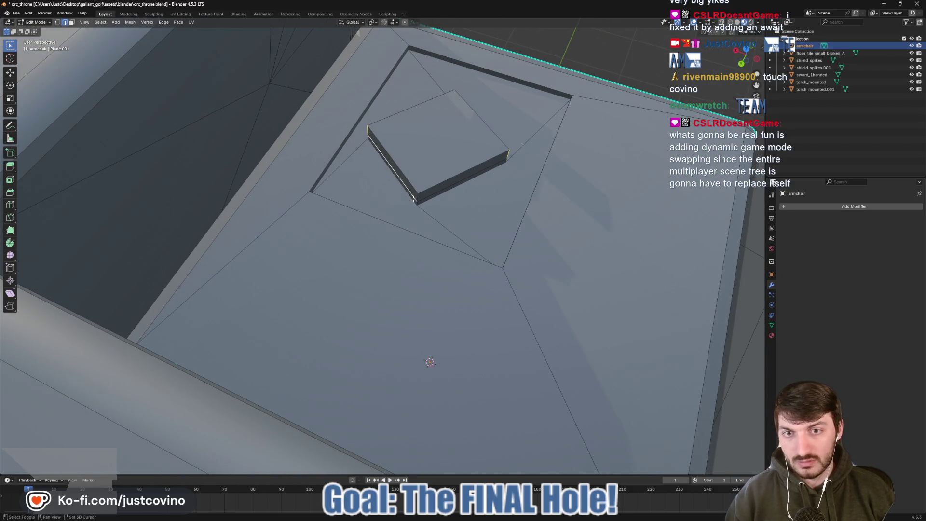
click(419, 196)
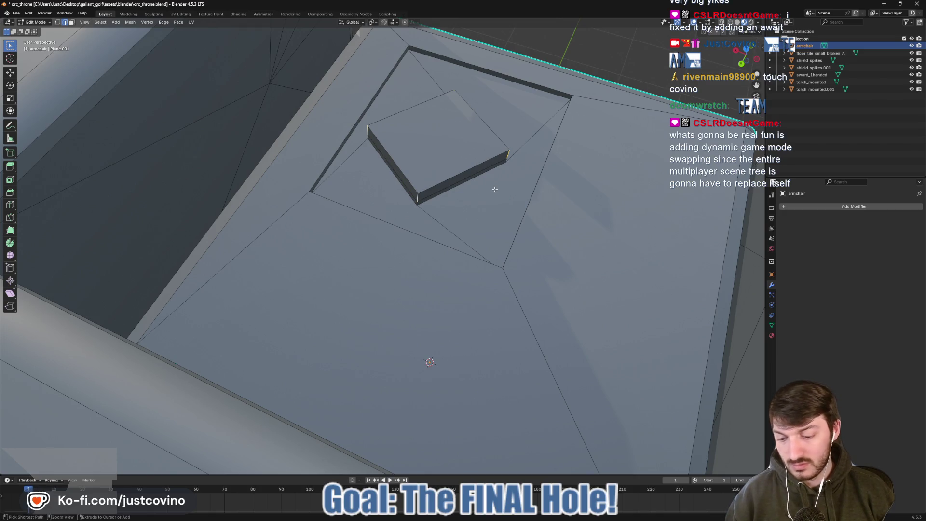
key(ctrl+b)
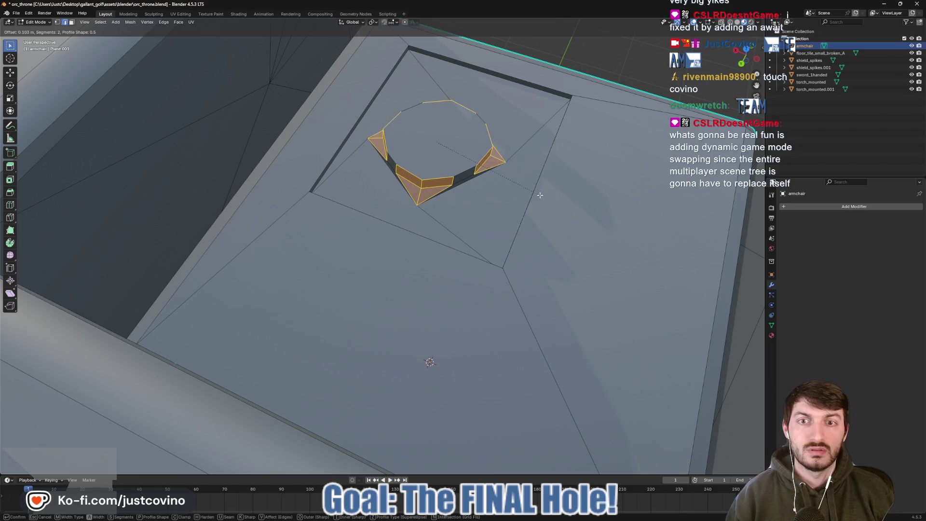
- Confirm the bevel and lower the octagonal slab's top face into the seat
click(540, 195)
scroll(down, 3)
key(Tab)
drag(540, 195, 499, 186)
key(Tab)
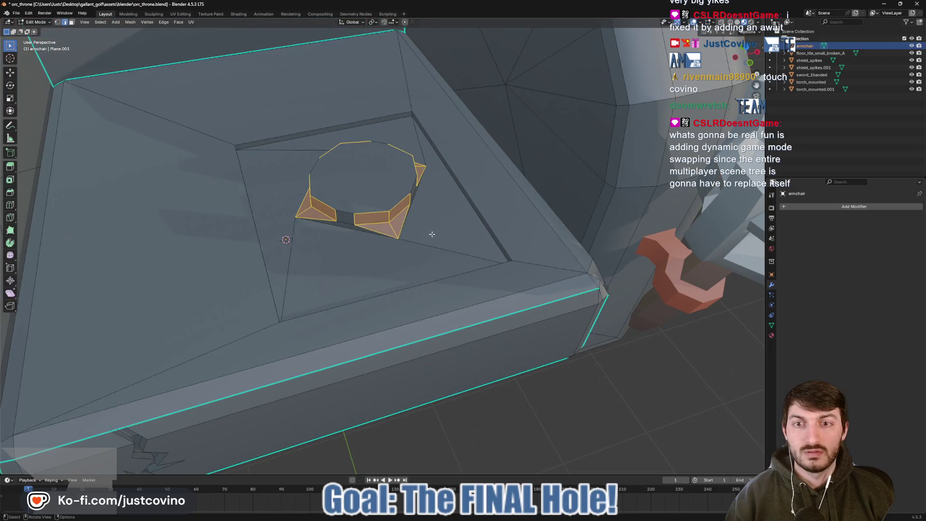
key(Tab)
drag(420, 232, 378, 155)
key(Tab)
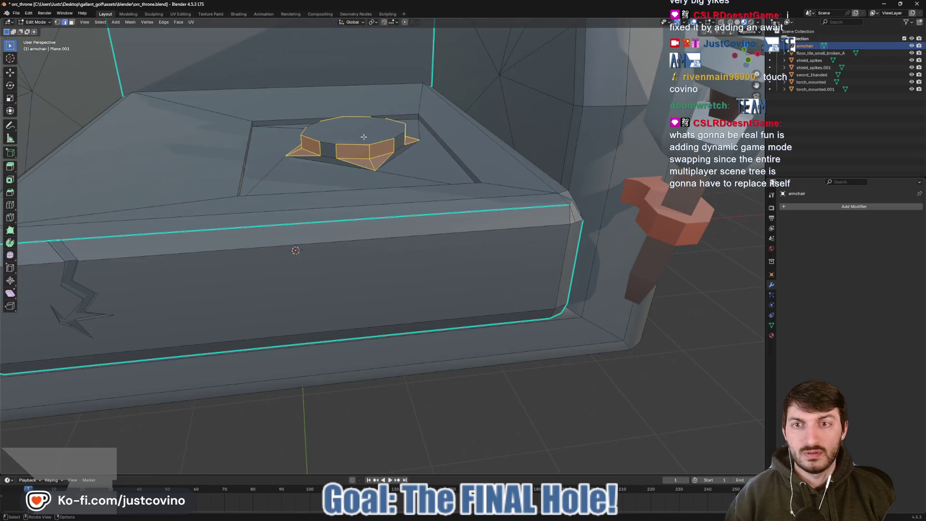
key(3)
click(373, 142)
key(g)
key(z)
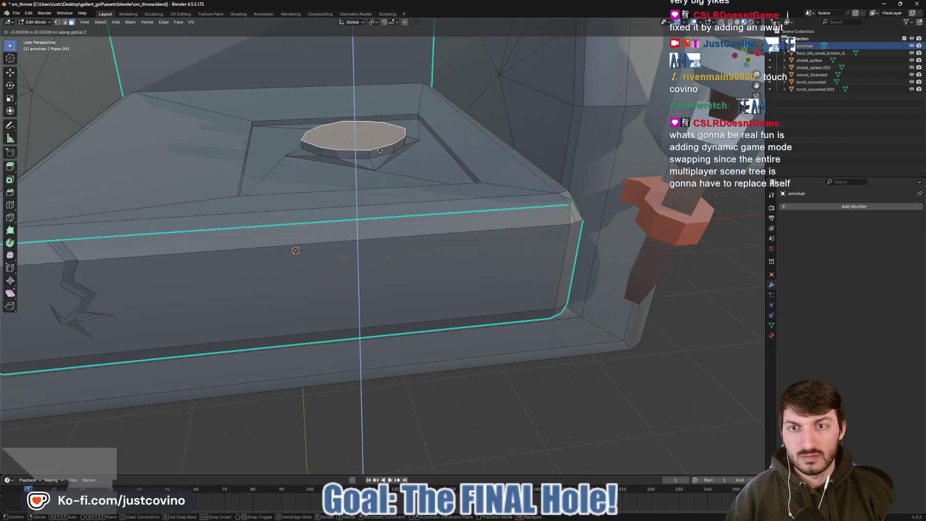
click(380, 152)
- Slide three recess corner vertices along their edges to make a jagged outline
key(Tab)
drag(380, 152, 435, 201)
key(Tab)
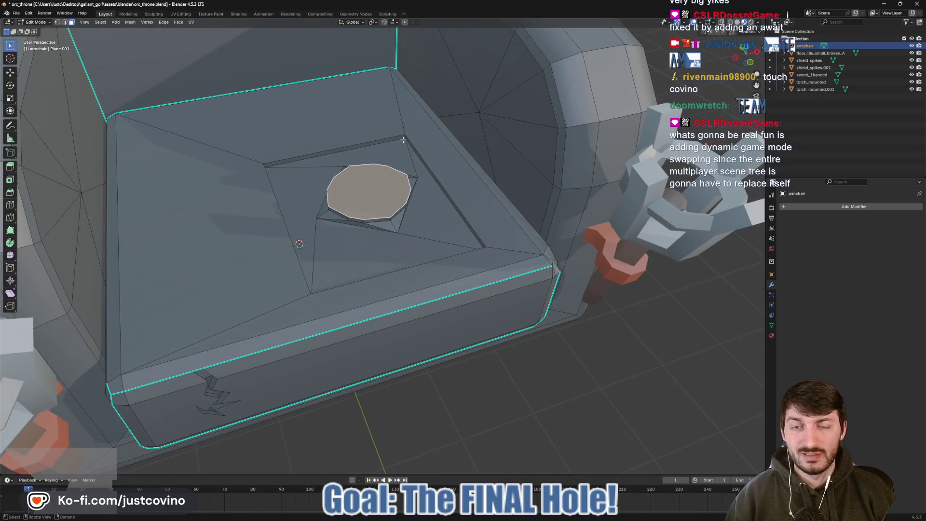
key(1)
click(406, 146)
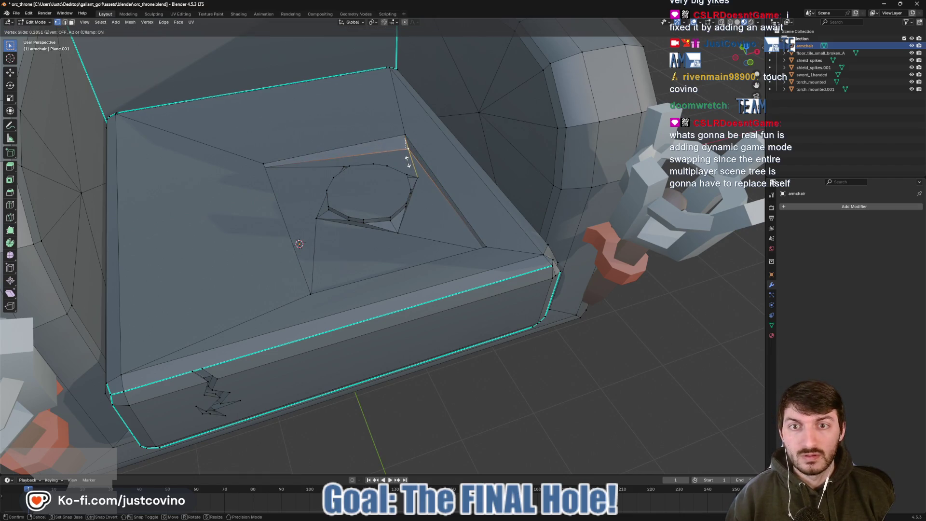
click(408, 163)
drag(266, 166, 289, 144)
click(286, 137)
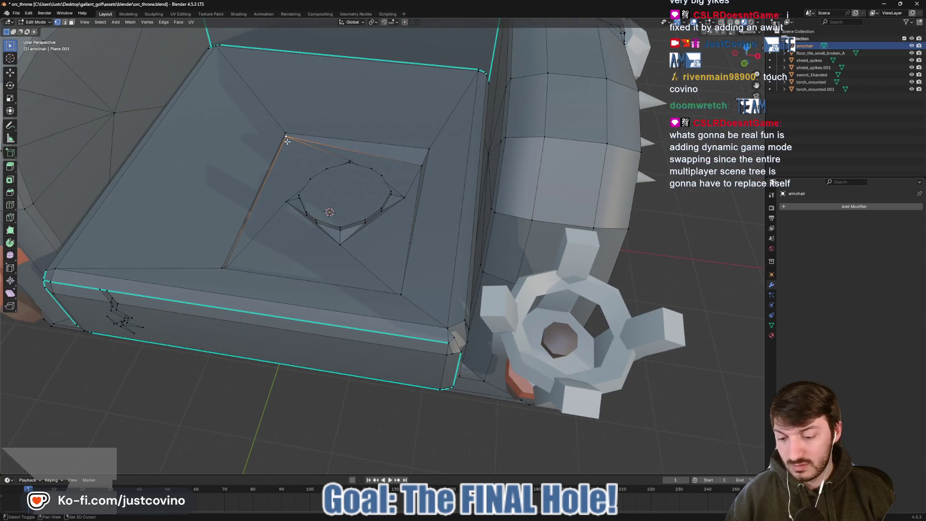
key(shift+v)
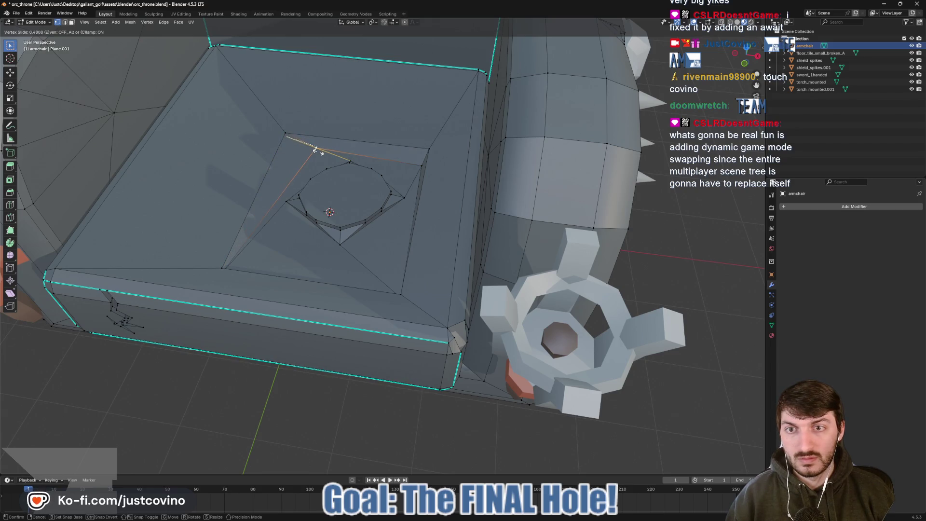
click(319, 151)
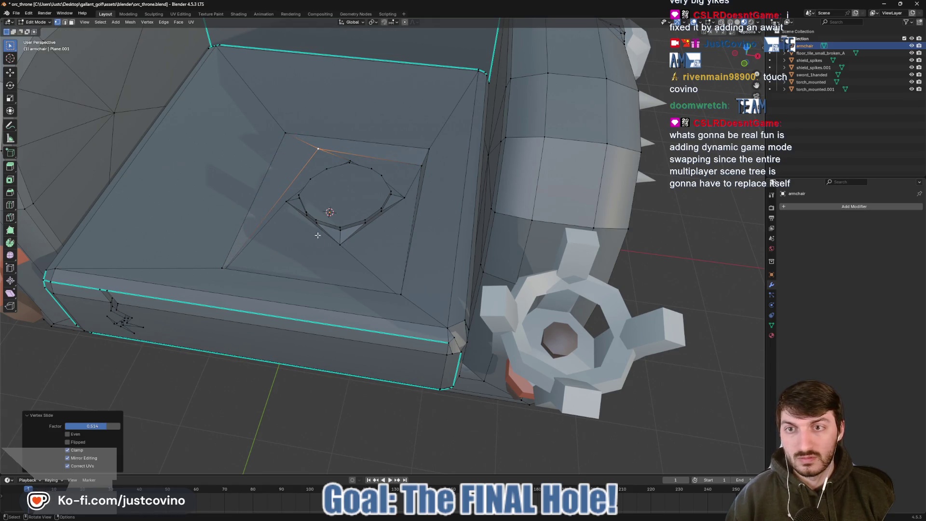
key(Tab)
drag(340, 240, 537, 214)
key(Tab)
click(533, 200)
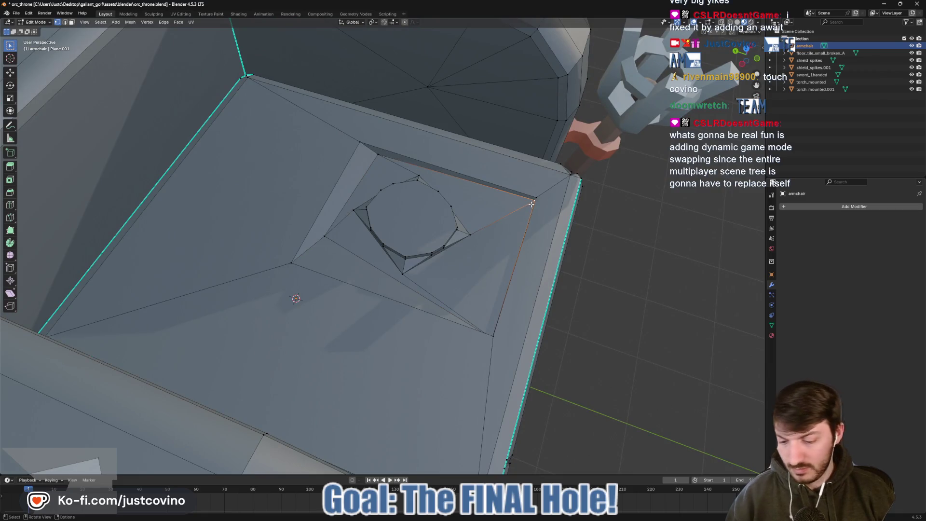
key(shift+v)
click(536, 259)
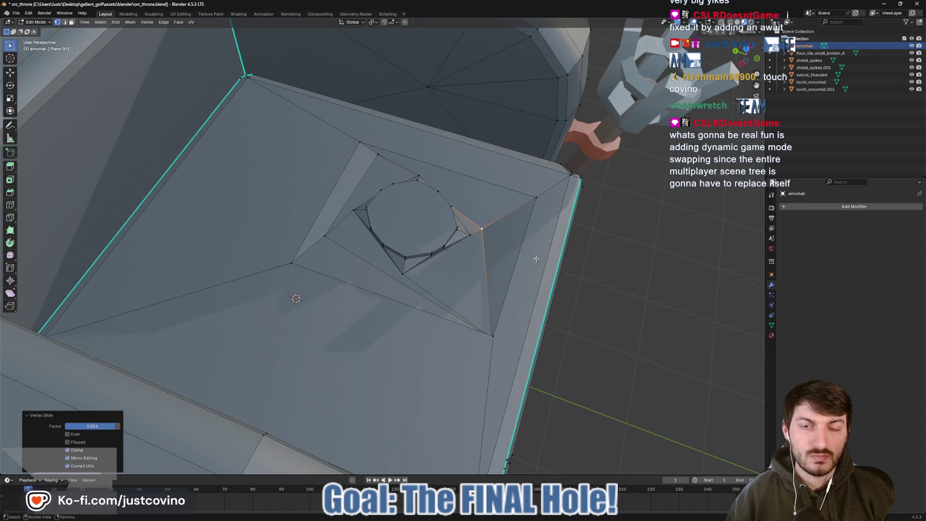
- Raise the lower edge of the inner quad vertically with G Z
key(Tab)
drag(536, 259, 340, 267)
key(KP_Decimal)
key(Tab)
scroll(up, 3)
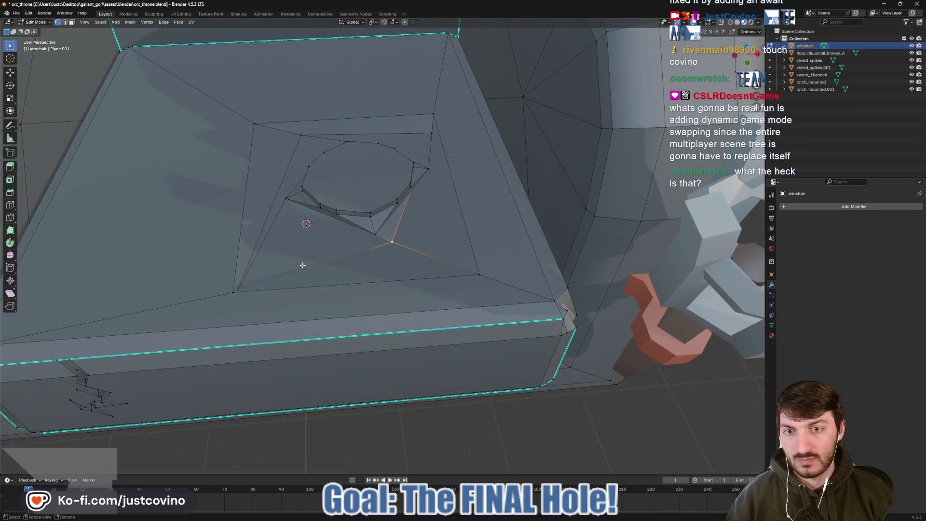
click(306, 265)
click(329, 262)
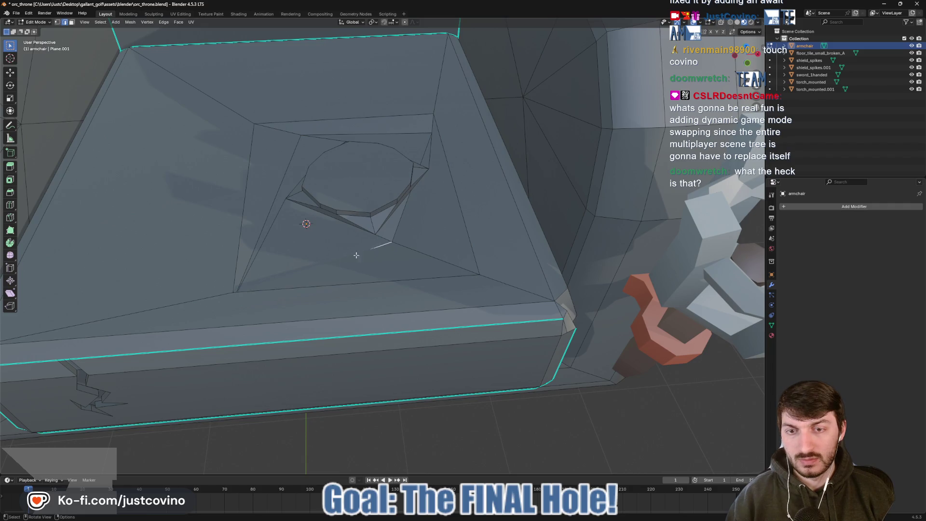
key(g)
key(z)
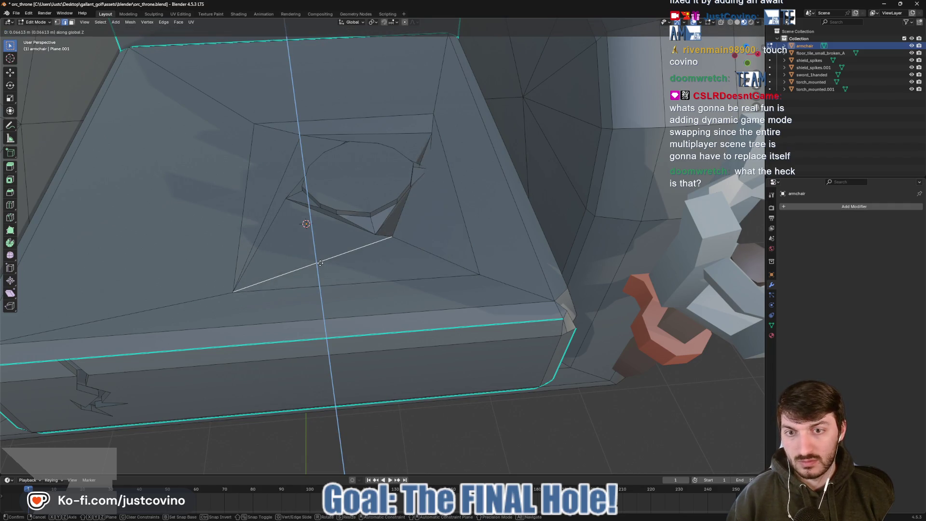
click(321, 263)
- Orbit around the armchair to inspect the jagged seat recess from above
key(Tab)
scroll(down, 3)
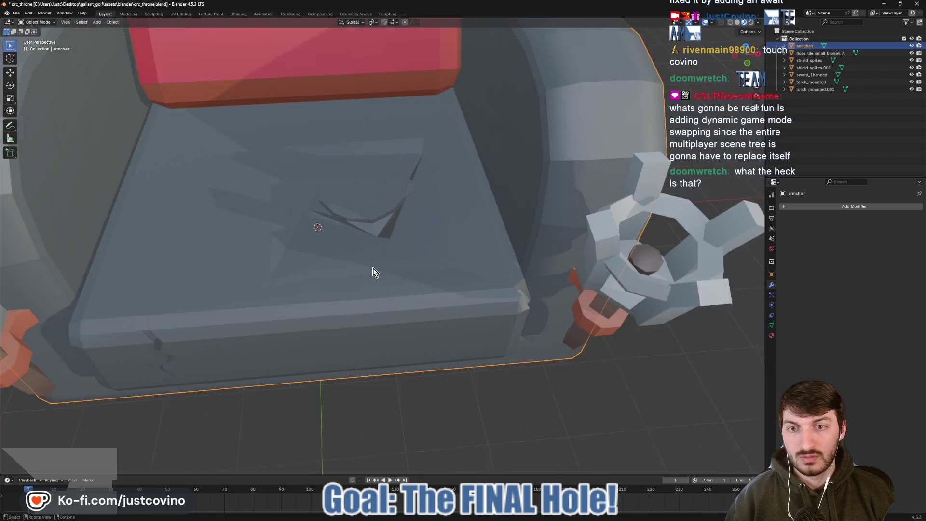
drag(408, 251, 312, 268)
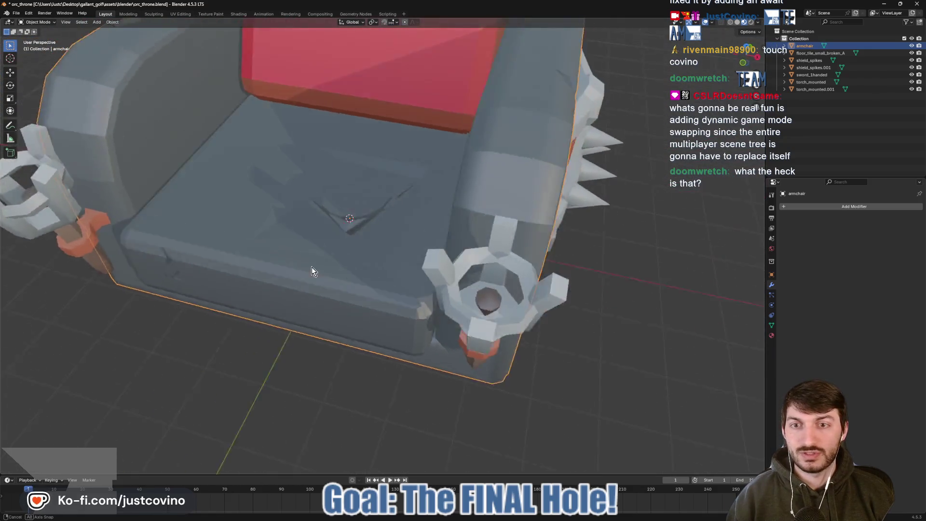
key(Tab)
scroll(up, 3)
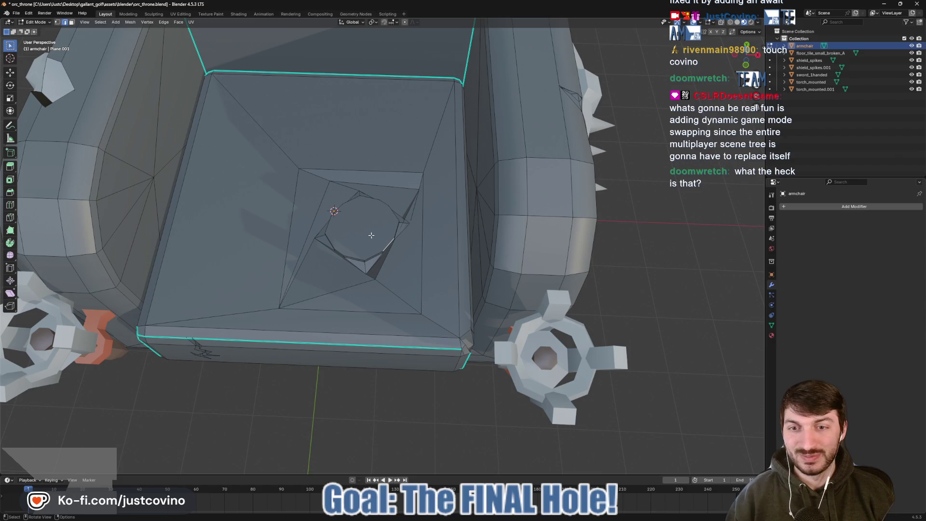
drag(361, 227, 367, 257)
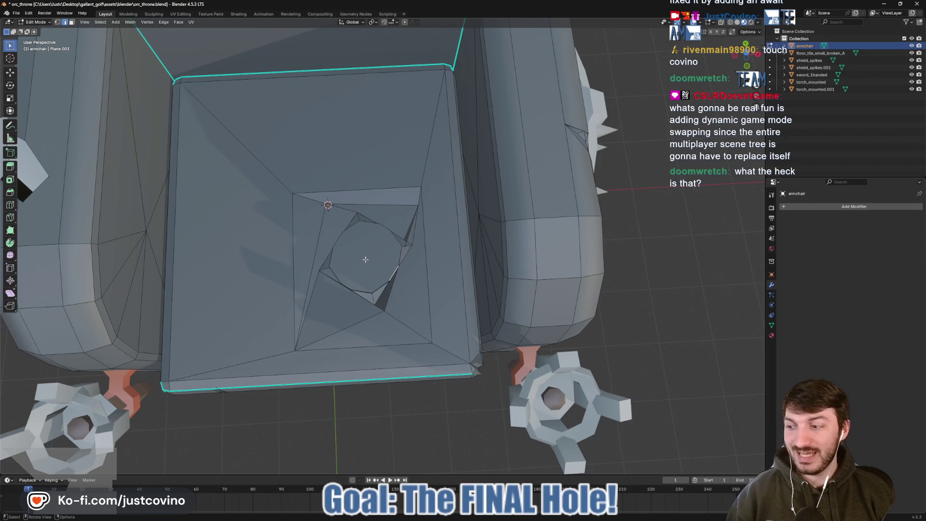
key(Tab)
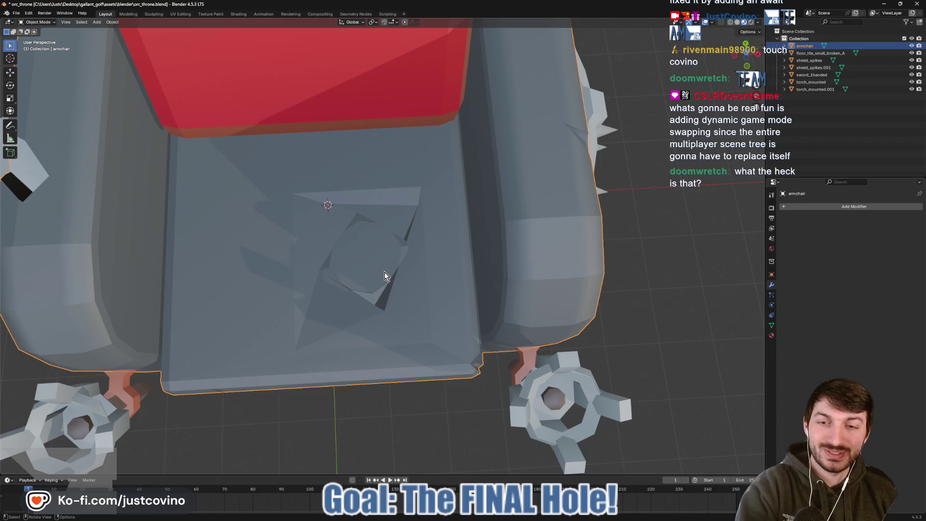
- Look down into the cracked seat and save orc_throne.blend with Ctrl+S
drag(381, 265, 384, 230)
key(Tab)
scroll(up, 3)
scroll(down, 3)
key(Tab)
scroll(down, 3)
key(ctrl+s)
- Triangulate the octagonal seat slab face with Ctrl+T
scroll(up, 3)
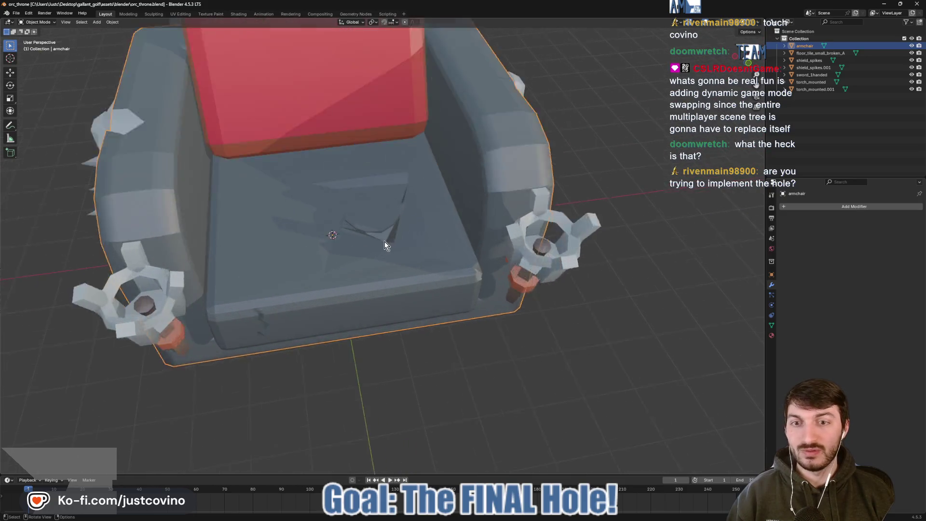
scroll(up, 3)
scroll(up, 3)
key(Tab)
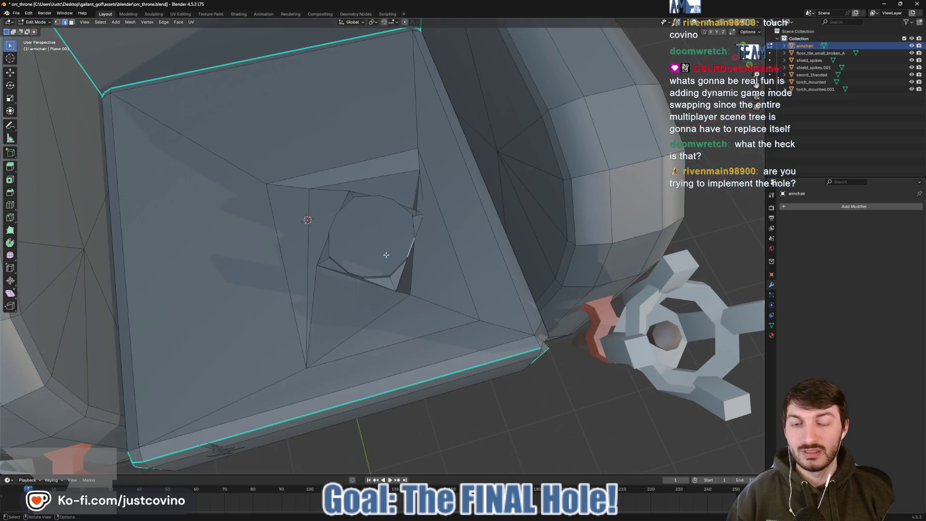
key(3)
click(386, 254)
drag(386, 255, 413, 268)
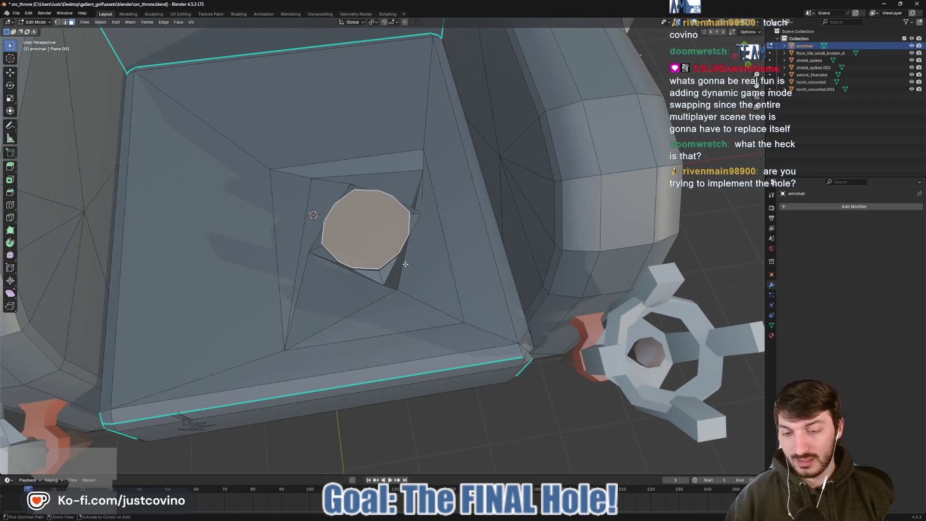
key(ctrl+t)
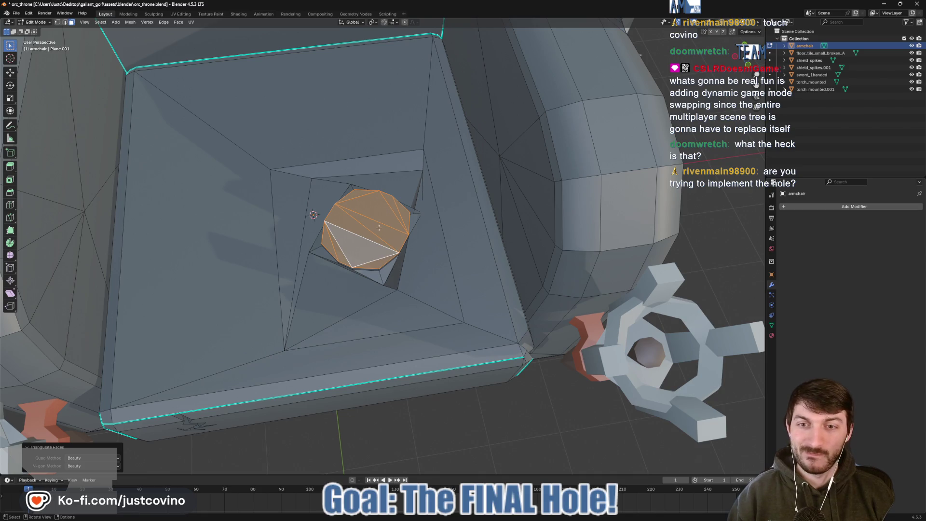
click(409, 256)
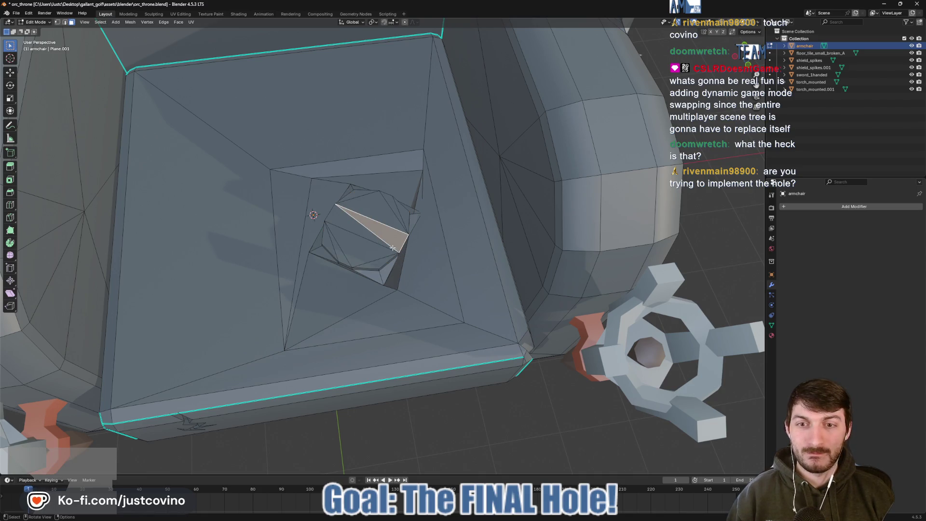
- Lower one inner edge of the slab about 0.054 m so it looks cracked
key(2)
click(354, 258)
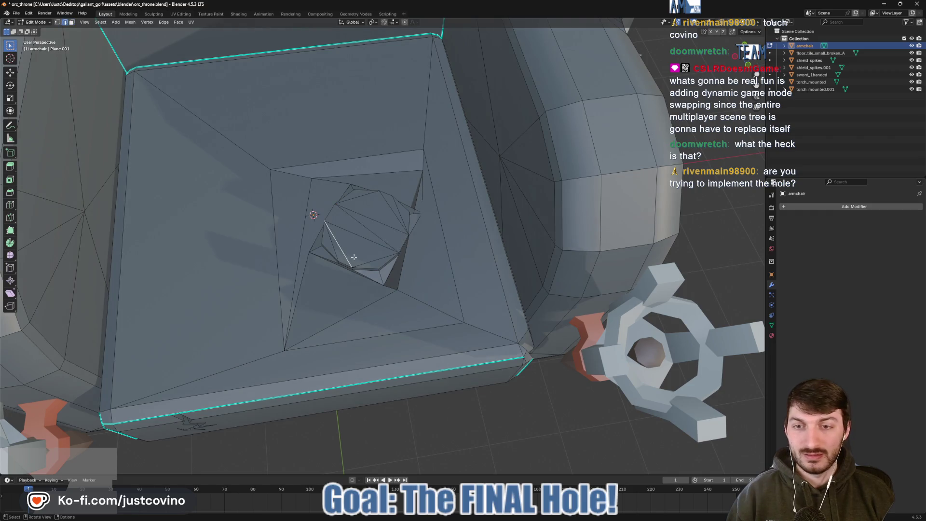
key(g)
key(z)
click(375, 233)
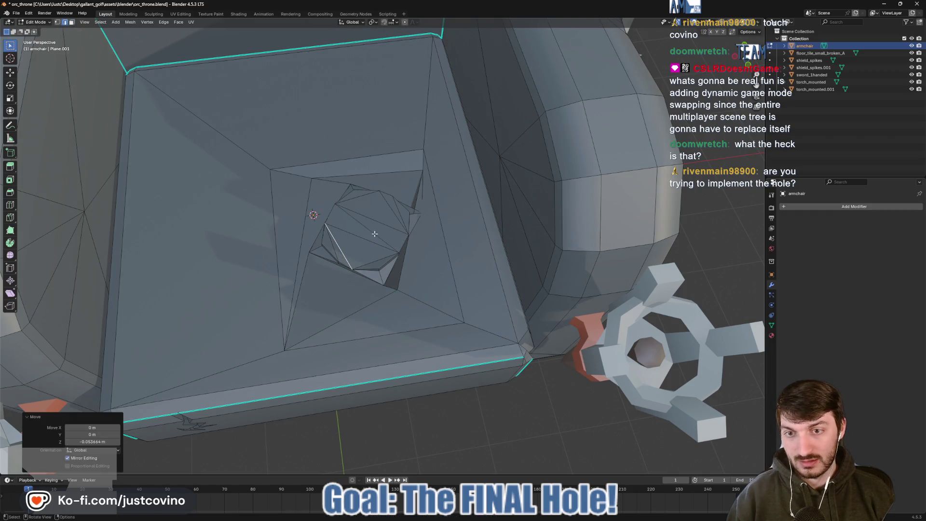
key(g)
key(z)
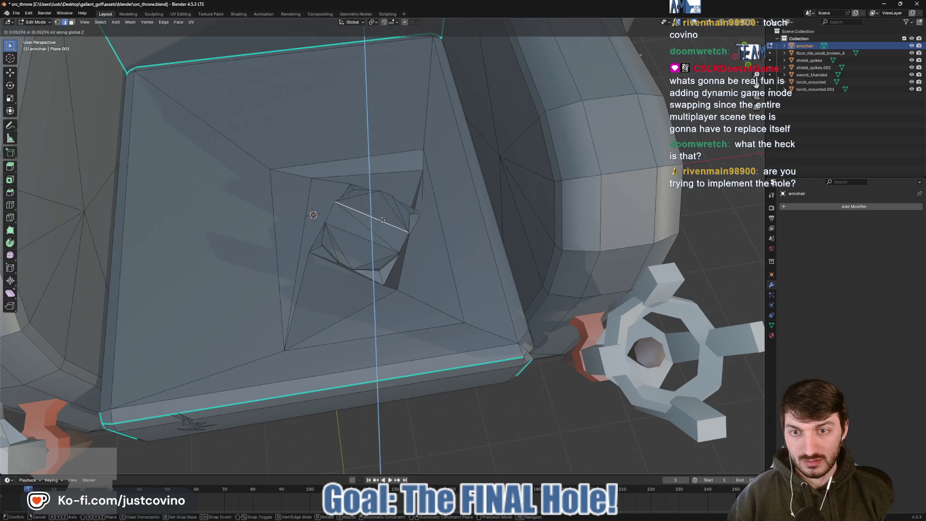
click(383, 227)
key(Tab)
drag(383, 227, 505, 245)
scroll(down, 3)
scroll(down, 3)
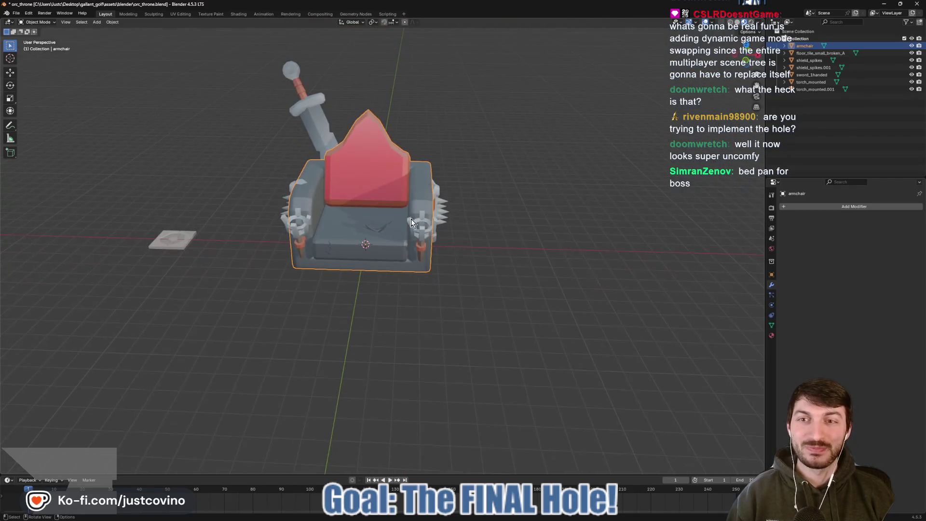
drag(375, 227, 381, 215)
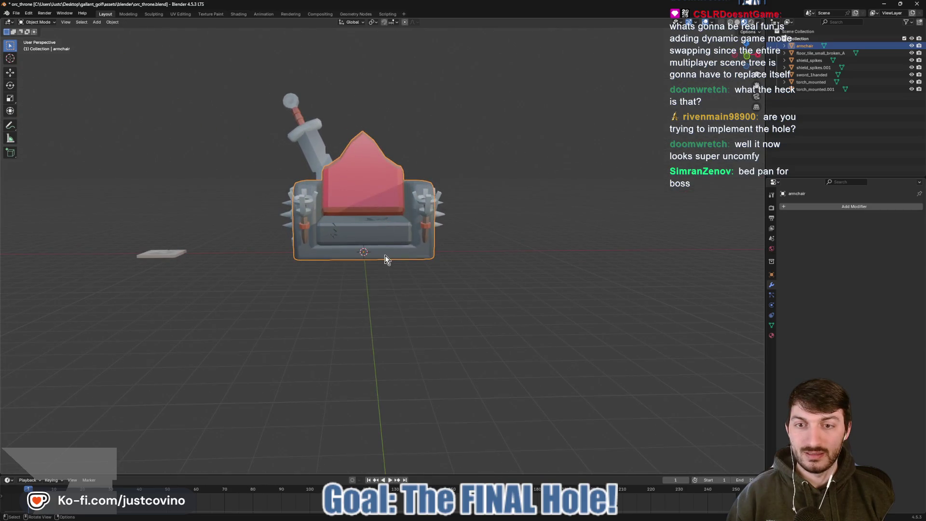
scroll(up, 3)
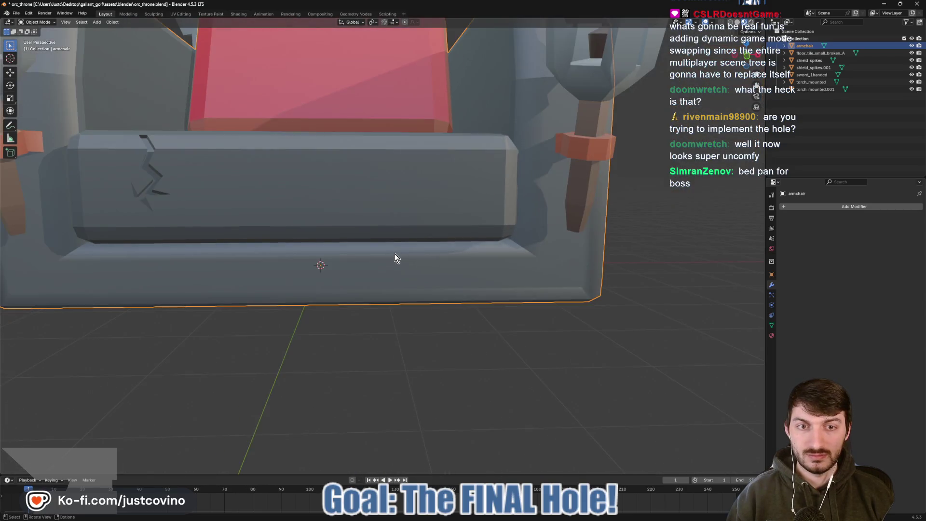
key(Tab)
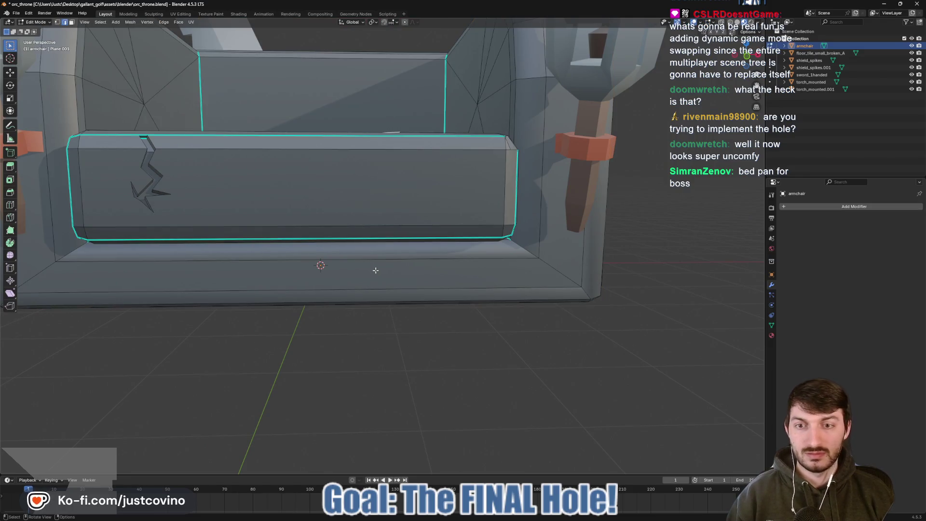
scroll(down, 3)
scroll(up, 3)
key(Tab)
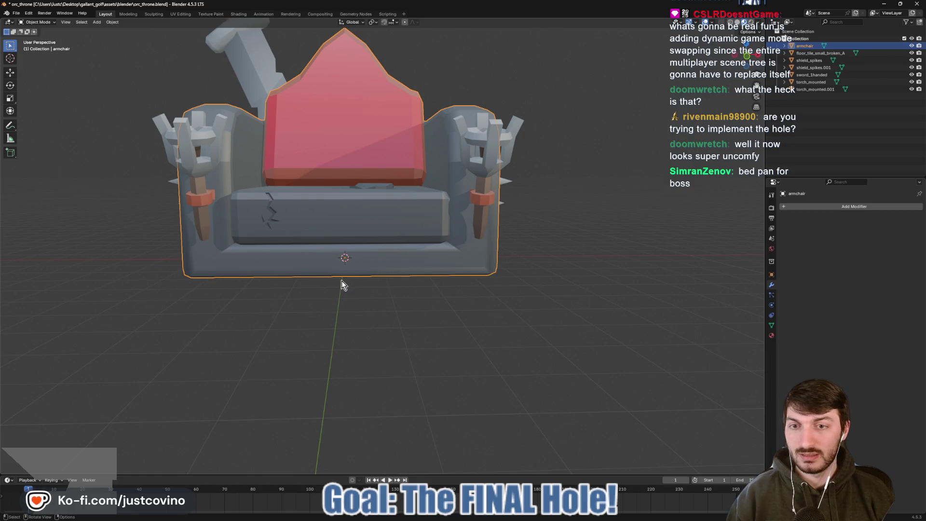
scroll(down, 3)
- Delete the stray floor tile, add a subdivided cube and move it forward along Y
click(70, 263)
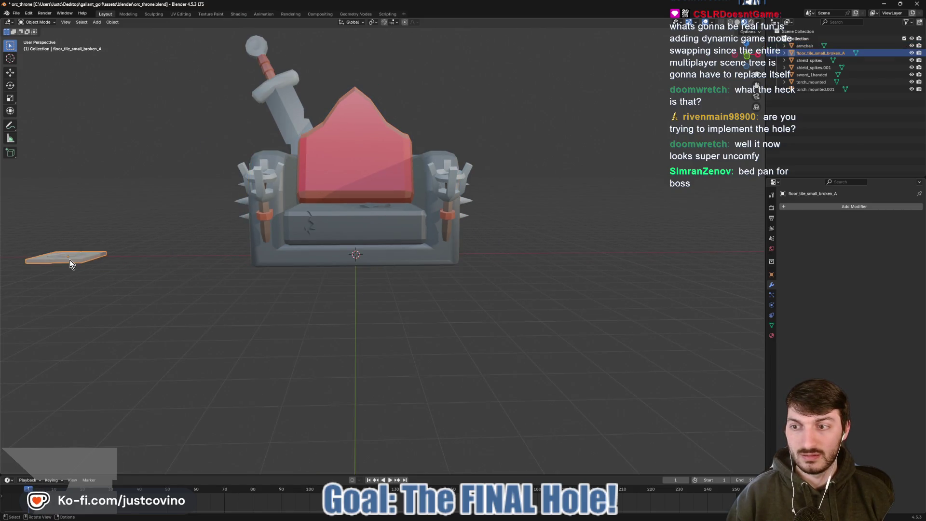
key(Delete)
key(shift+a)
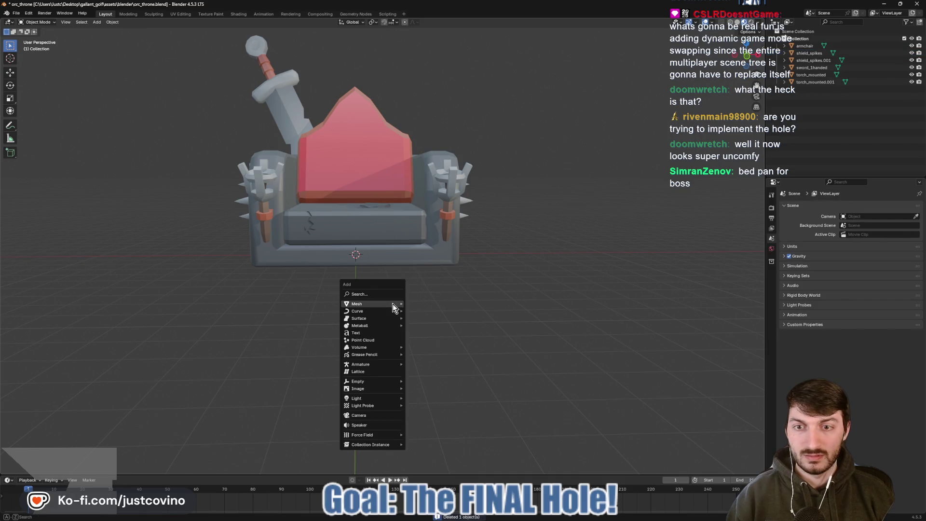
mouse_move(400, 303)
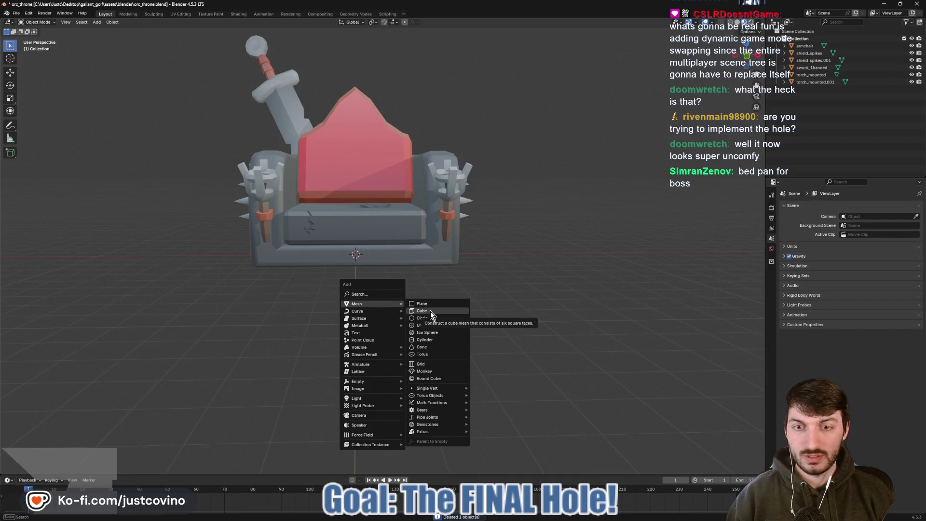
click(429, 313)
key(ctrl+1)
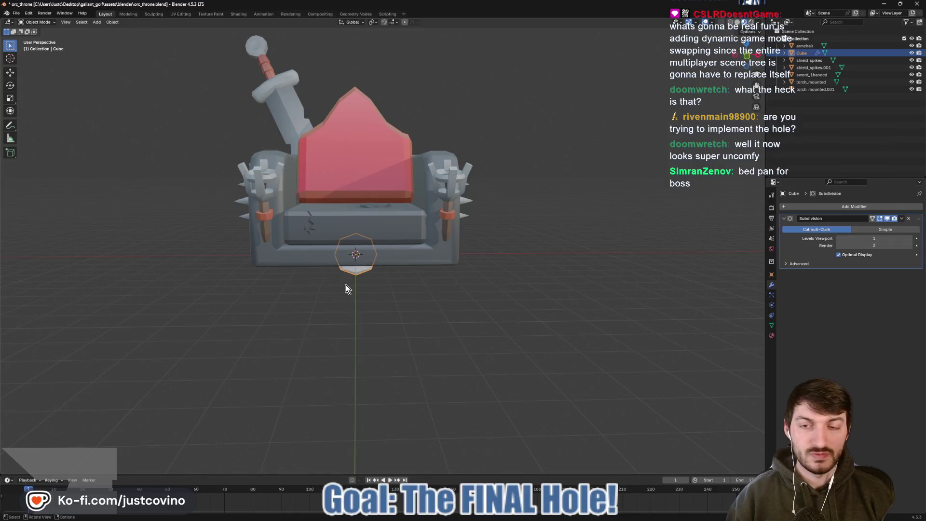
key(g)
key(y)
click(411, 317)
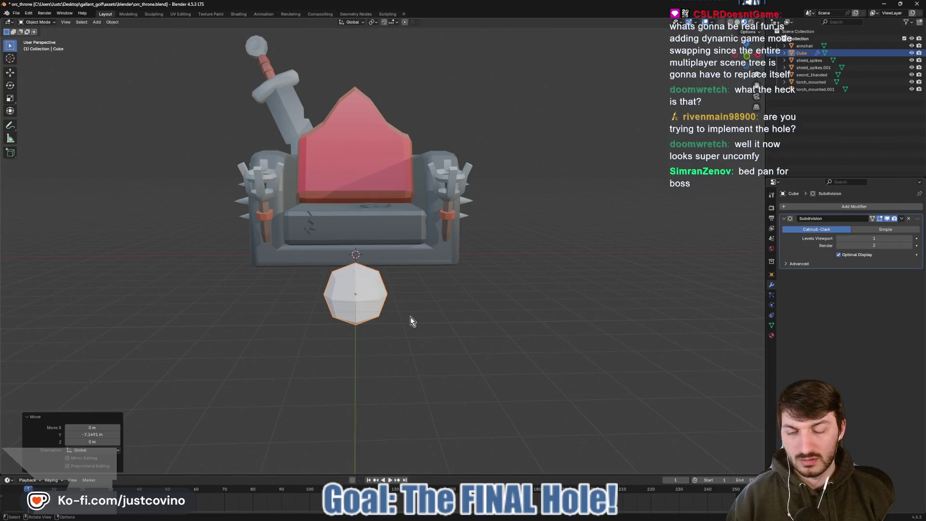
- Add a centred loop cut and pull edges and the bottom vertex into a flat pointed shard
key(Tab)
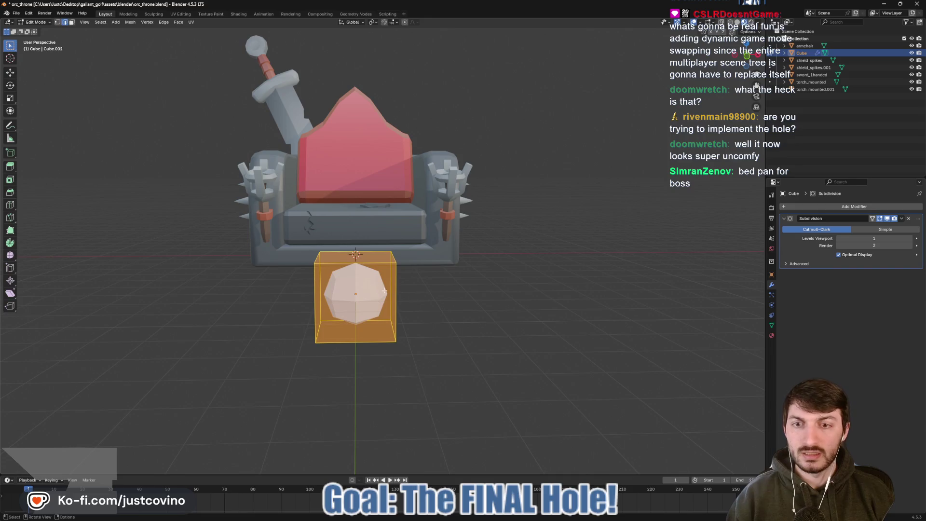
drag(376, 301, 340, 316)
key(ctrl+r)
click(356, 285)
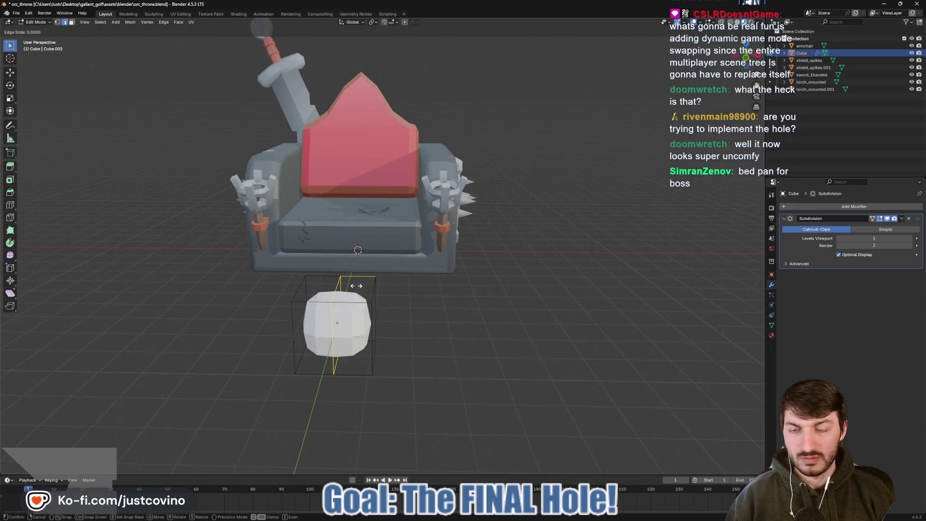
right_click(337, 304)
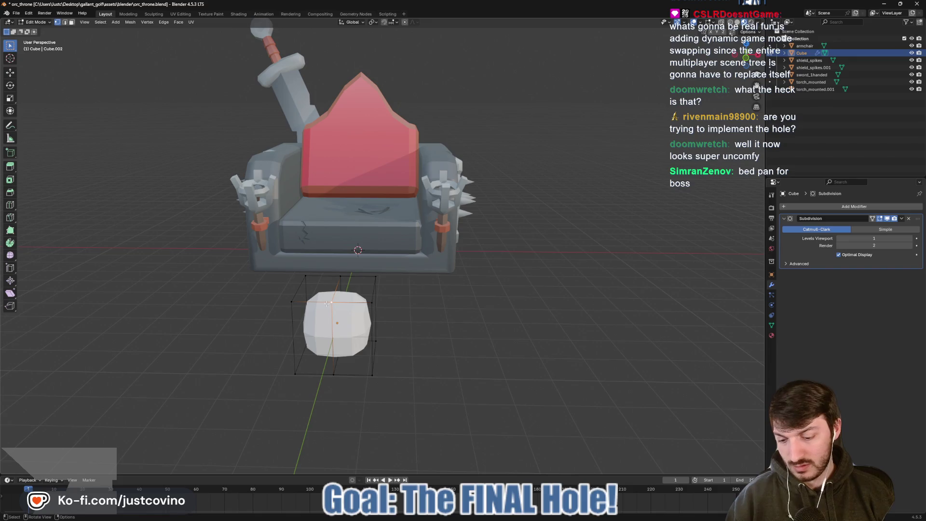
drag(327, 303, 528, 279)
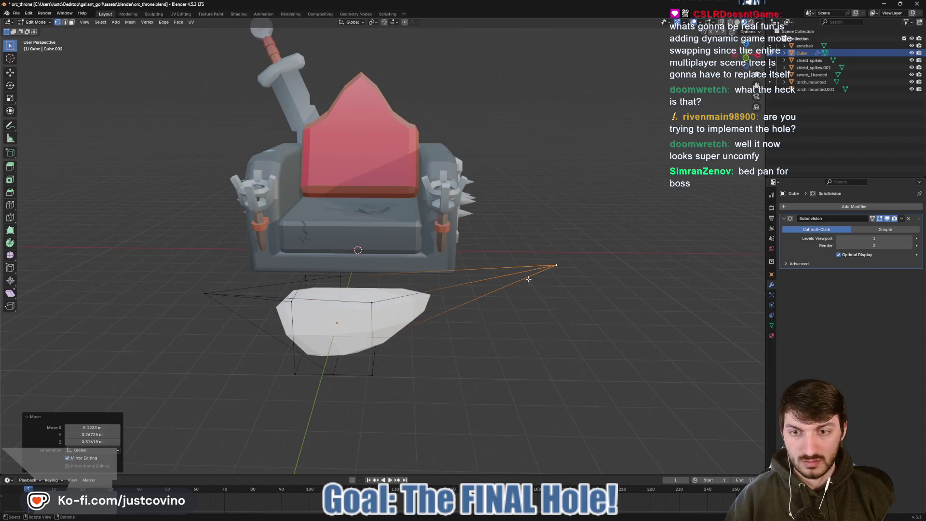
click(340, 275)
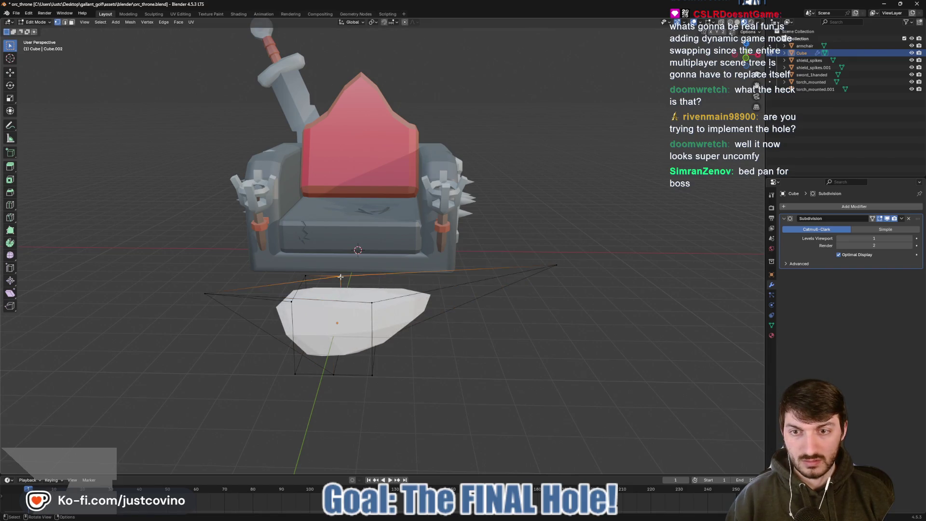
key(g)
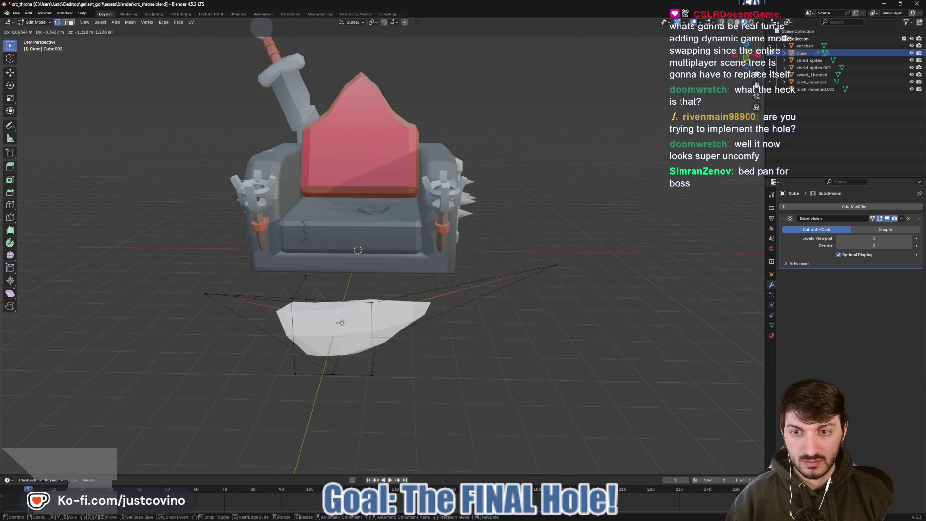
click(350, 390)
click(373, 375)
key(g)
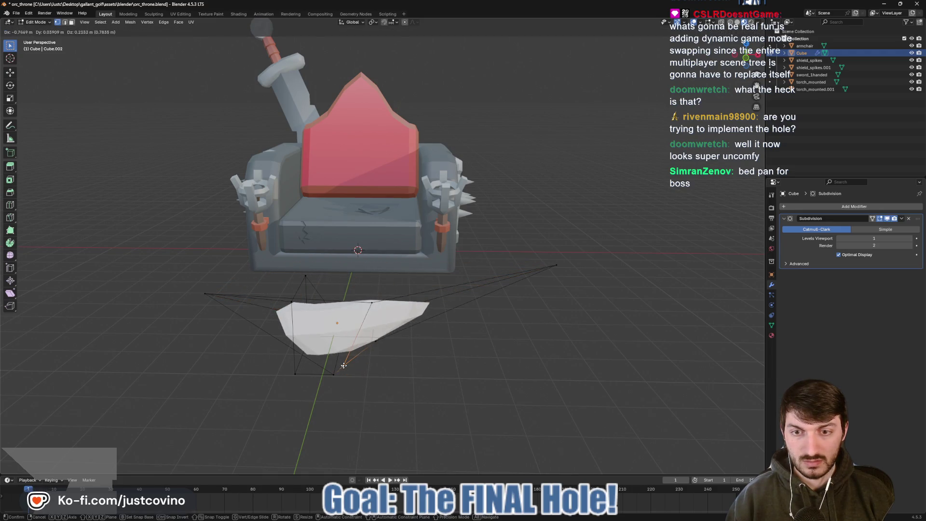
click(456, 356)
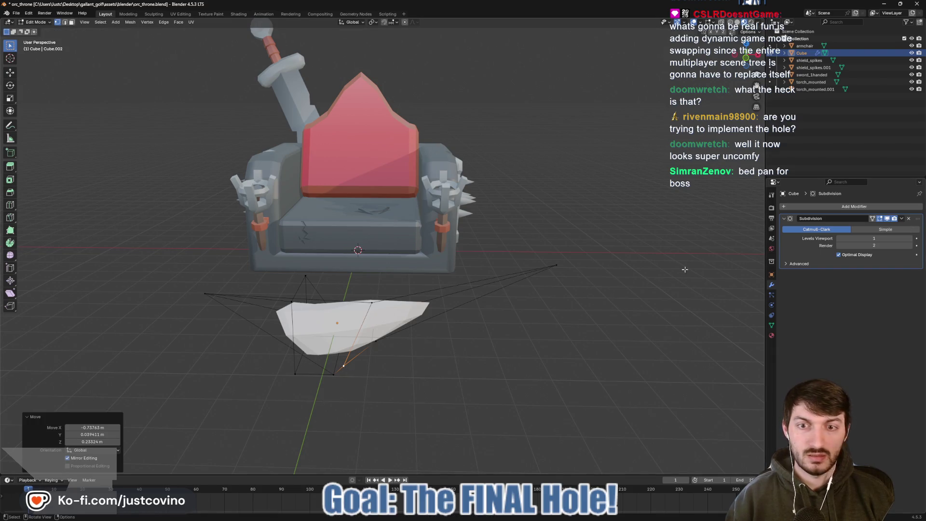
key(Tab)
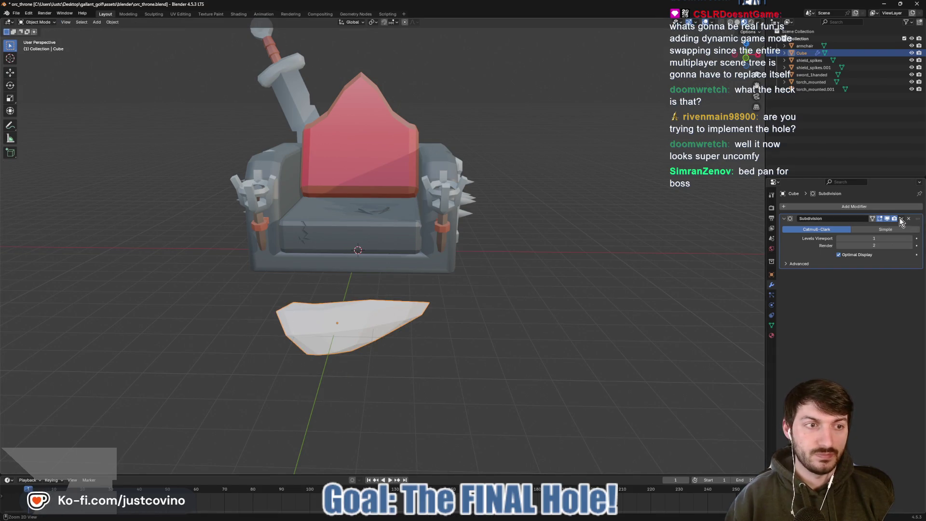
- Apply the Subdivision modifier, then tilt the shard and shift it along Y
key(ctrl+a)
key(r)
key(r)
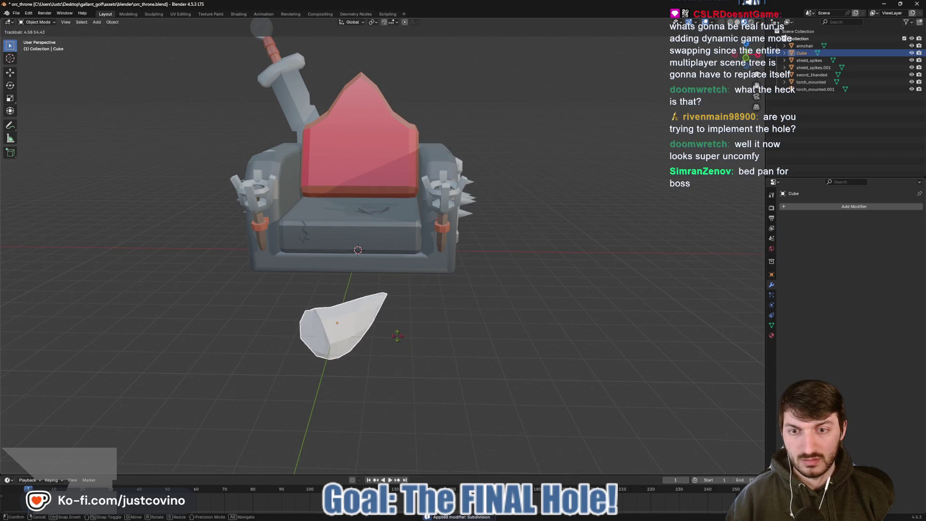
click(361, 328)
key(g)
key(y)
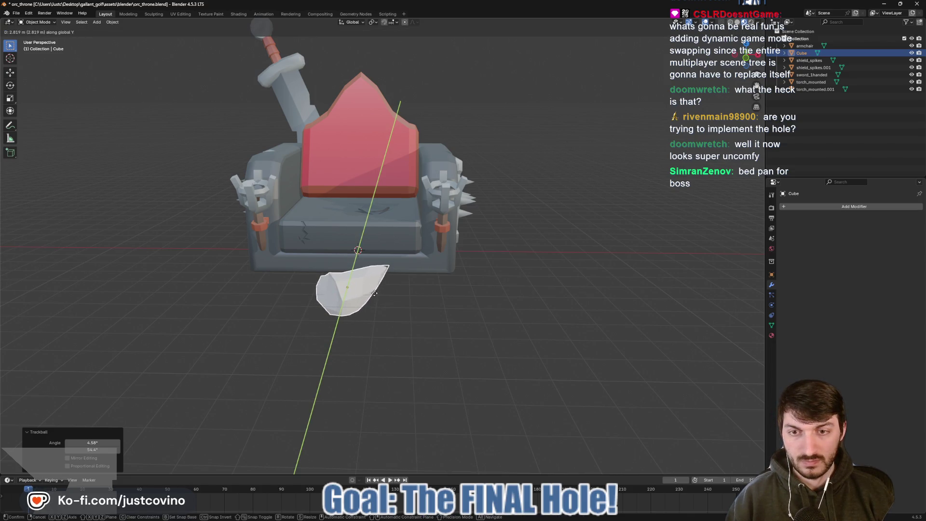
click(375, 294)
- Tilt the shard again and nudge it along Y so it leans before the seat
key(r)
key(r)
click(359, 302)
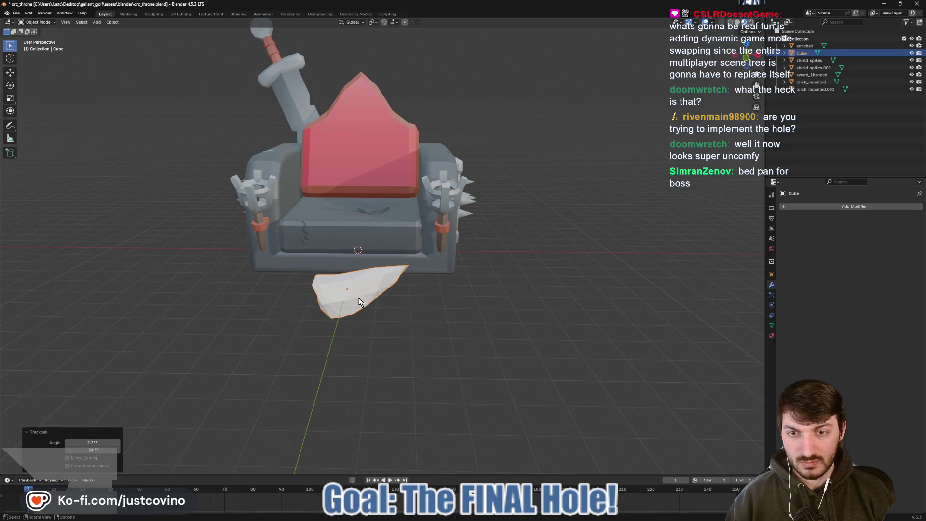
drag(410, 300, 454, 316)
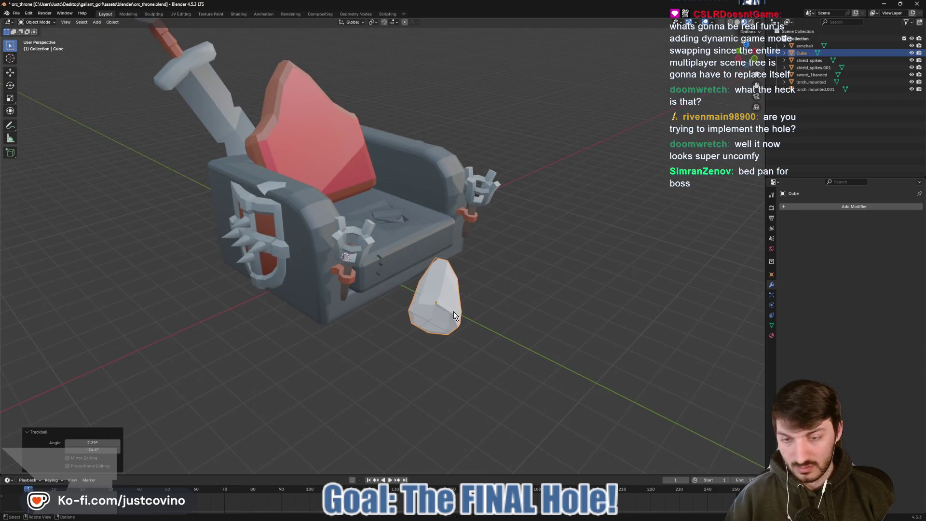
key(g)
key(y)
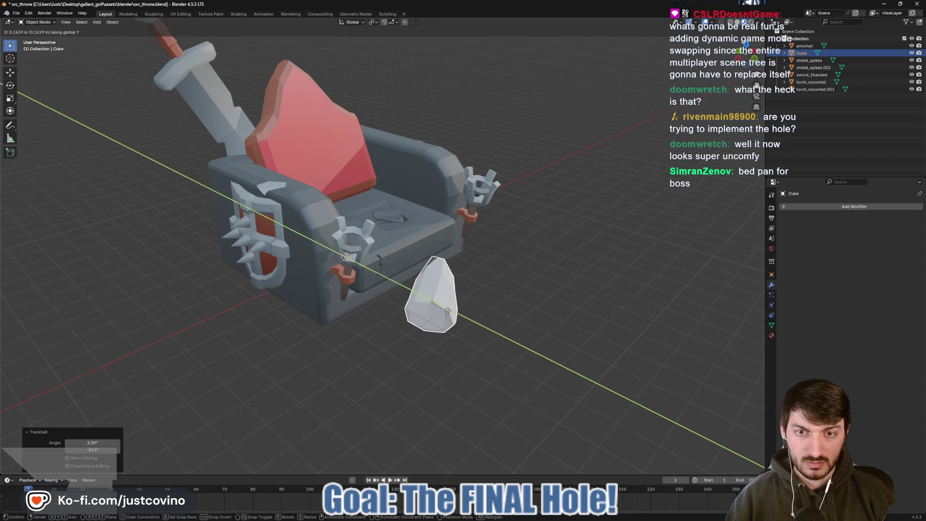
click(446, 310)
drag(447, 310, 449, 289)
key(r)
key(r)
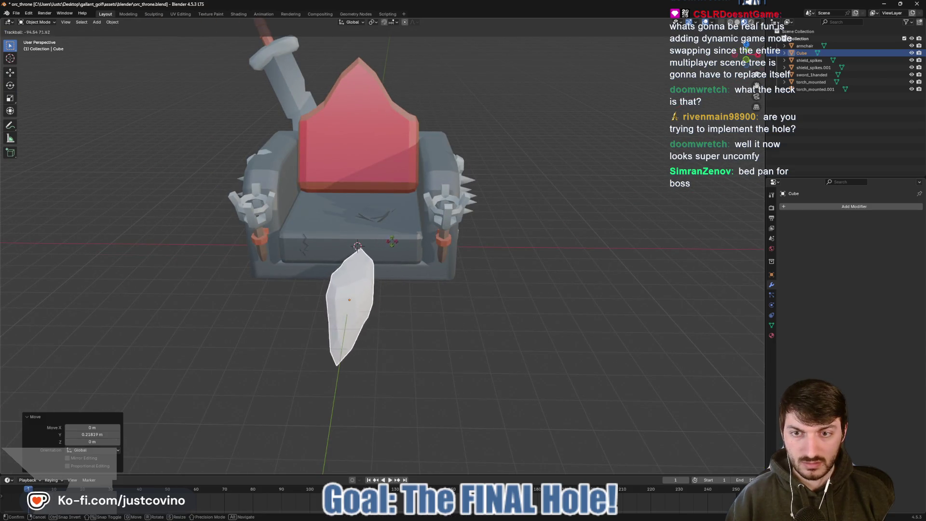
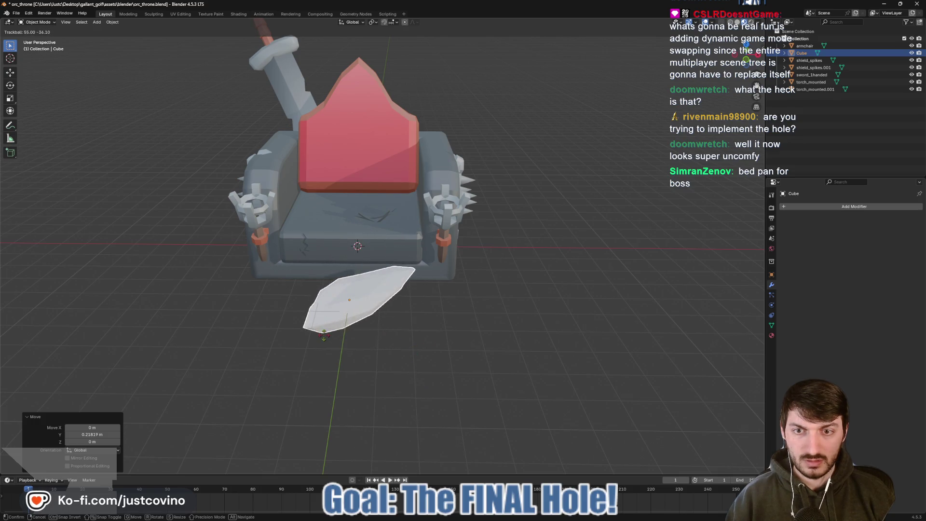
- Confirm the blade's rotation and slide it along the Y axis into the backrest
click(330, 332)
key(g)
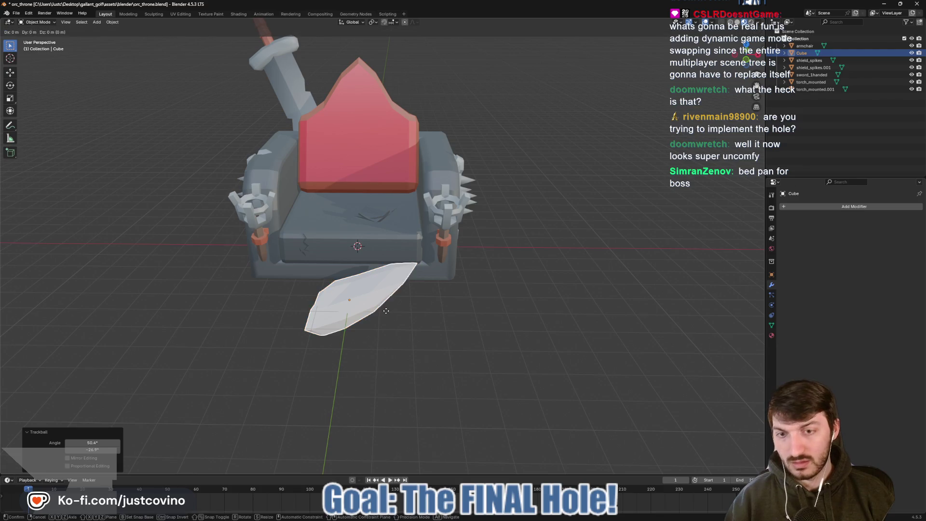
key(y)
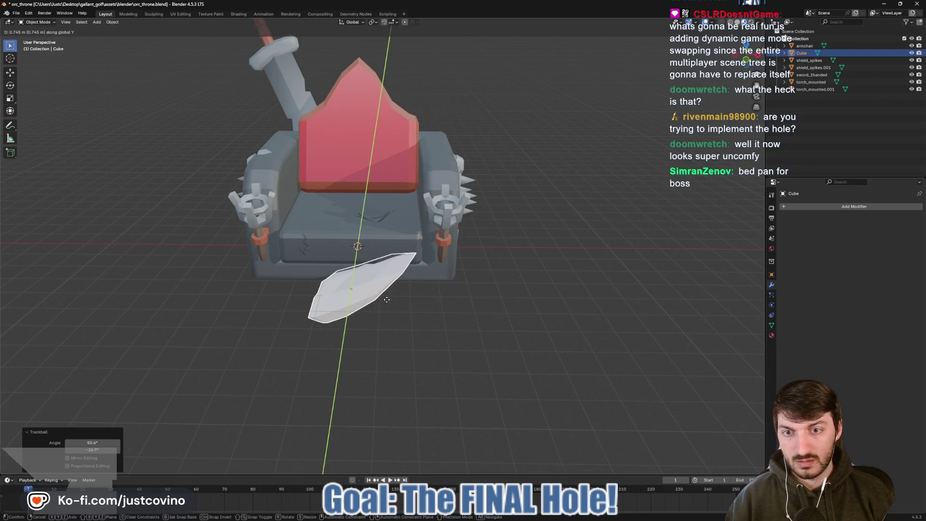
click(387, 300)
- Add a Boolean modifier to the armchair with the Cube as cutter, and apply it
click(397, 222)
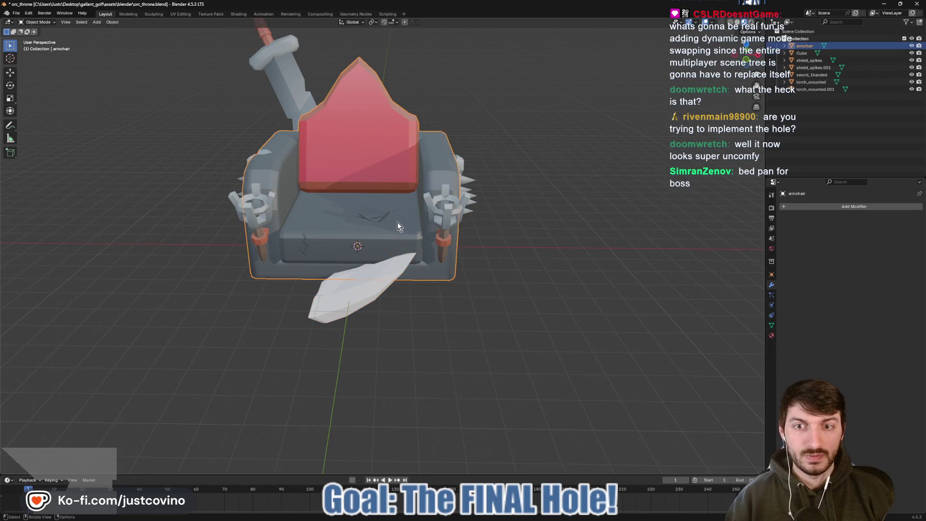
click(811, 206)
mouse_move(810, 208)
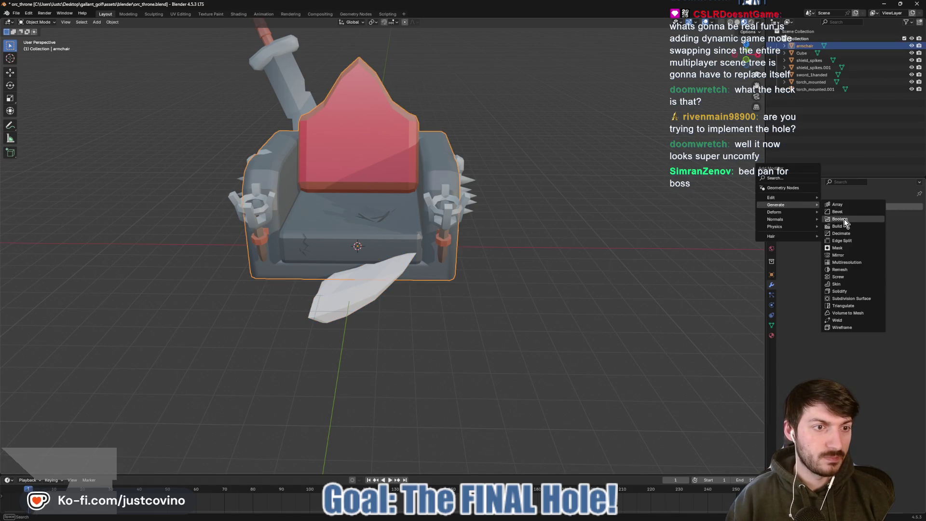
click(840, 219)
click(339, 304)
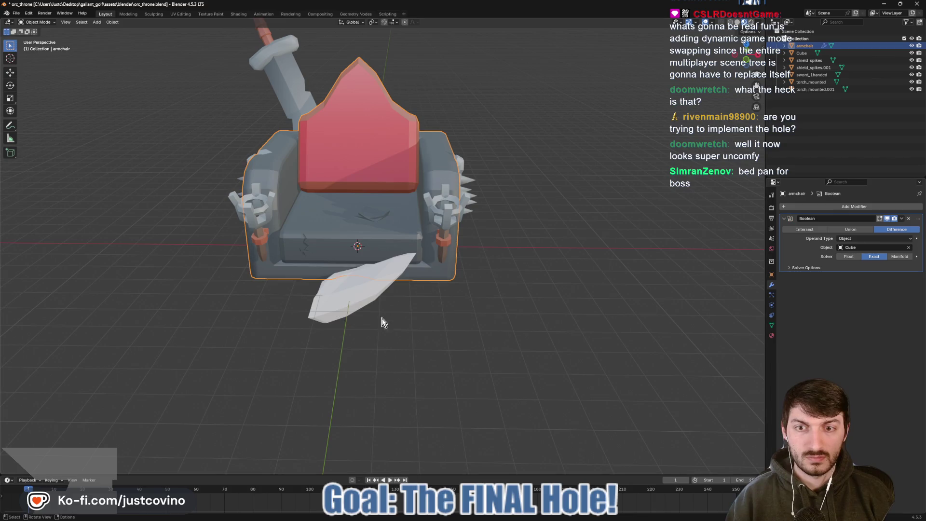
key(ctrl+a)
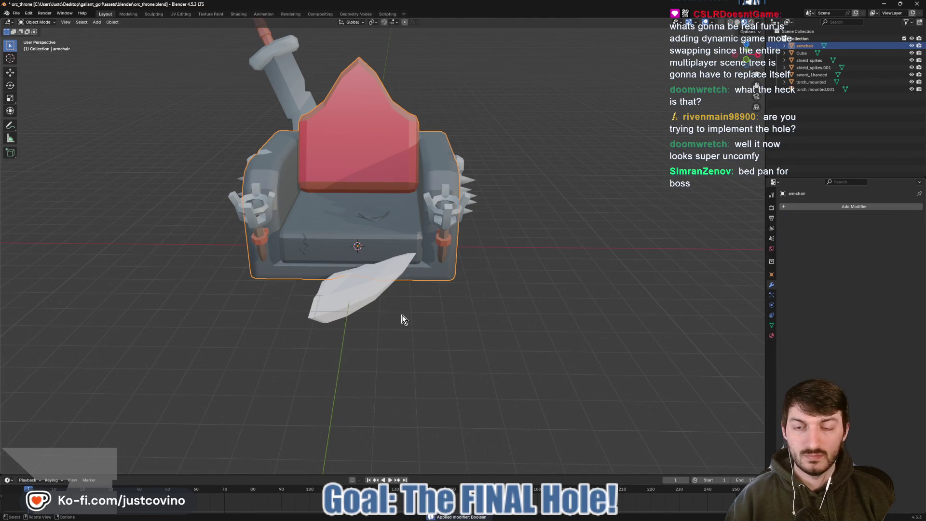
- Slide the Cube blade out along Y and delete it
click(349, 313)
key(g)
key(y)
click(366, 398)
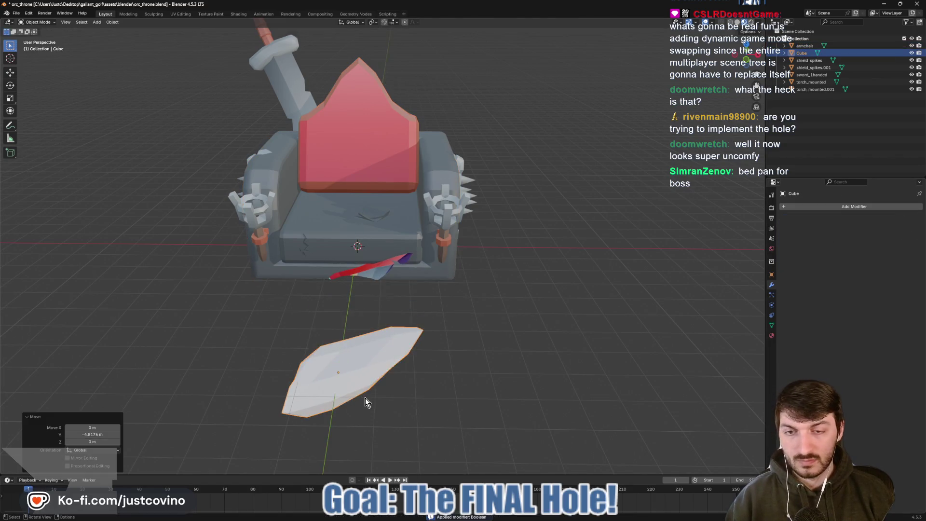
drag(366, 398, 468, 323)
key(Delete)
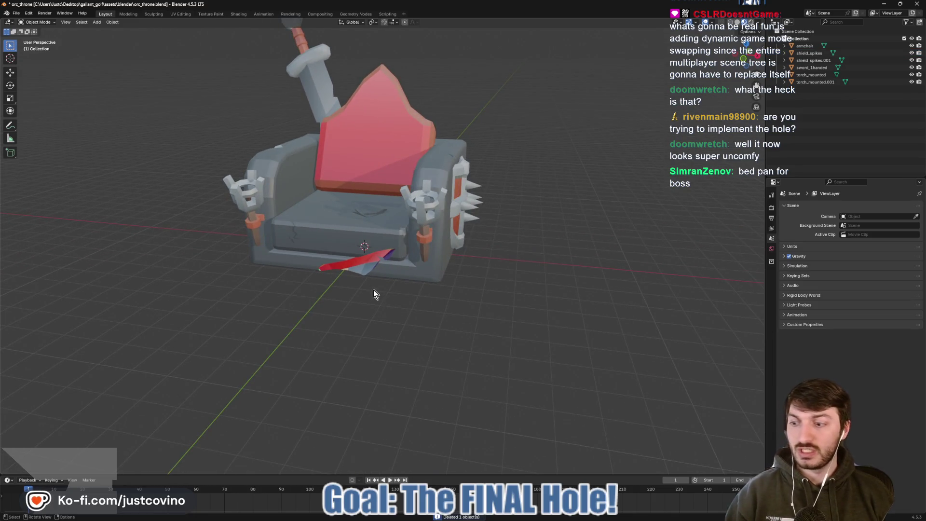
drag(374, 289, 386, 274)
- Edit the armchair mesh in face select mode and reveal the hidden backrest faces
click(385, 268)
key(Tab)
key(a)
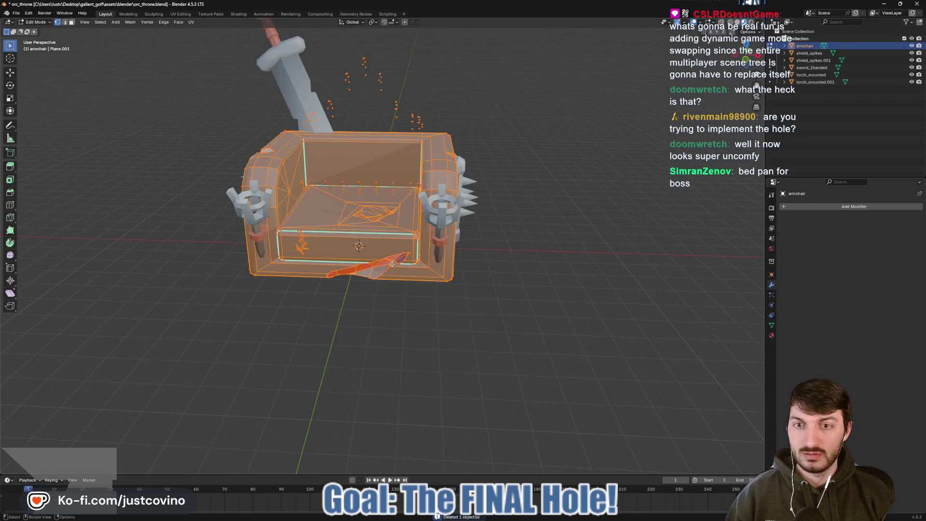
key(Tab)
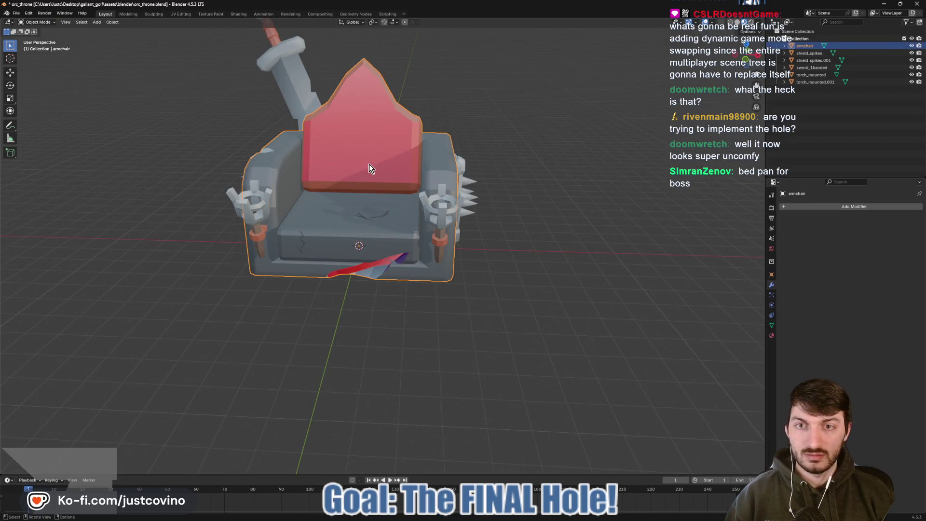
key(Tab)
drag(387, 232, 402, 237)
key(3)
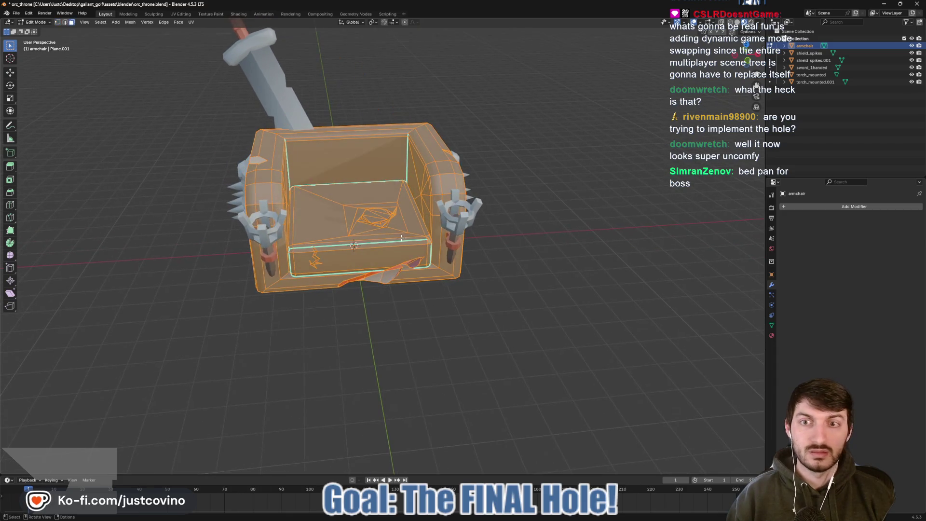
key(alt+h)
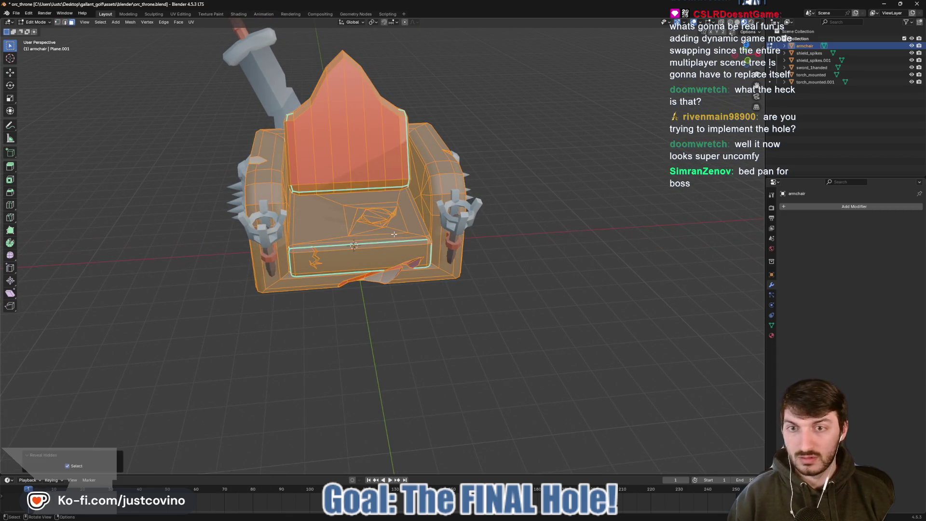
- Select only the seat and base islands, leaving the backrest unselected
drag(423, 260, 528, 268)
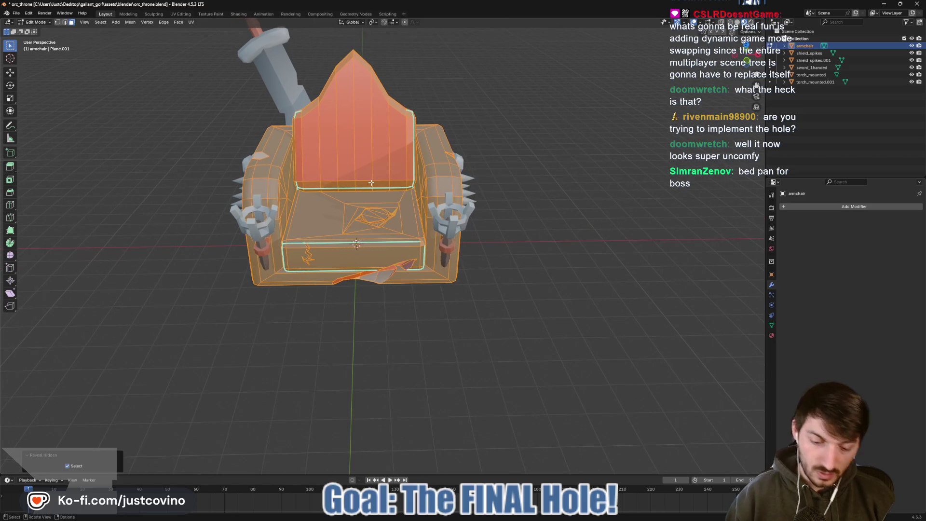
key(l)
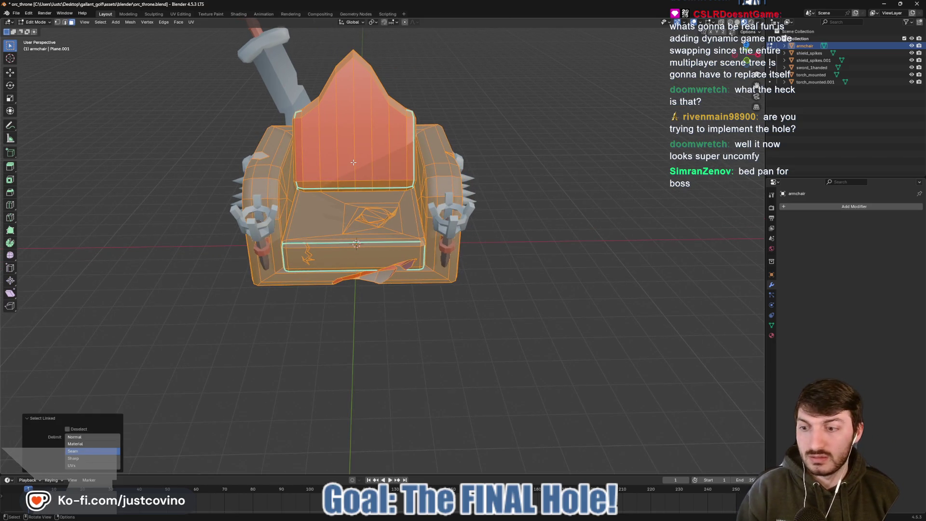
right_click(509, 201)
click(490, 200)
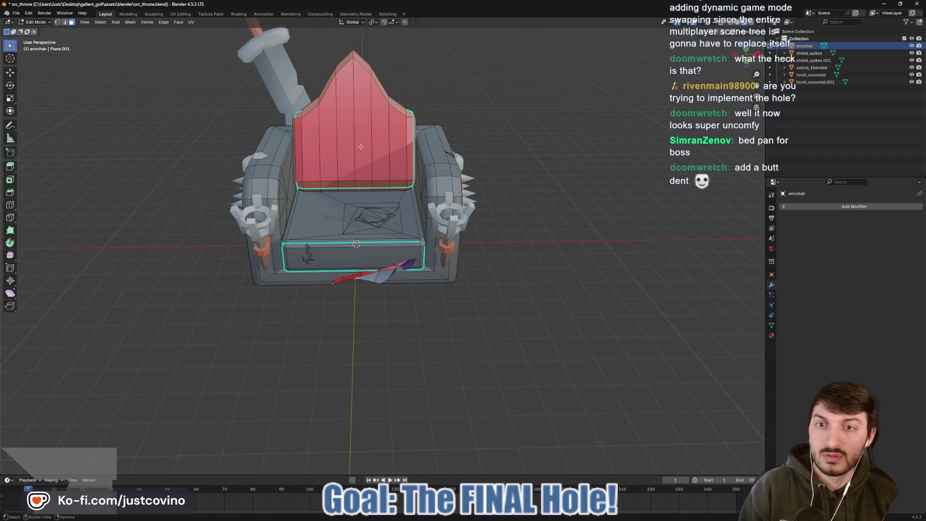
key(l)
key(l)
key(alt+a)
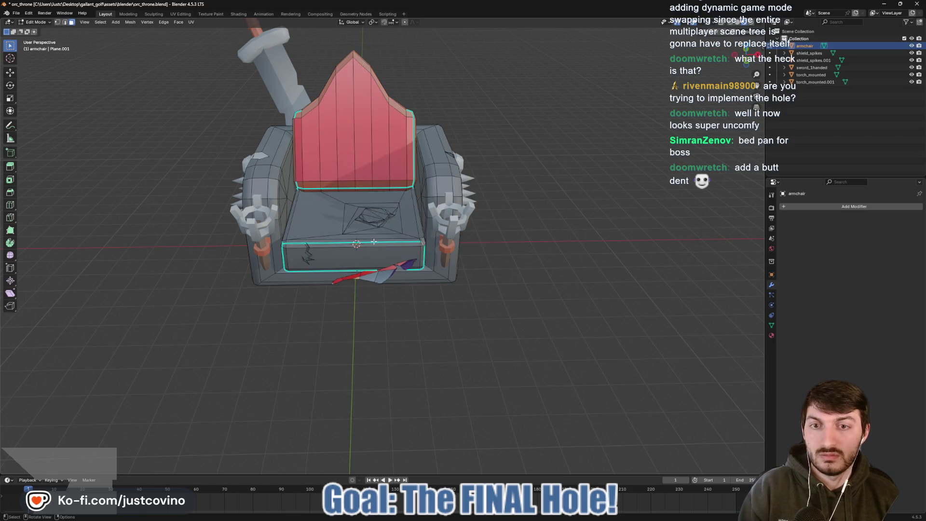
key(l)
key(l)
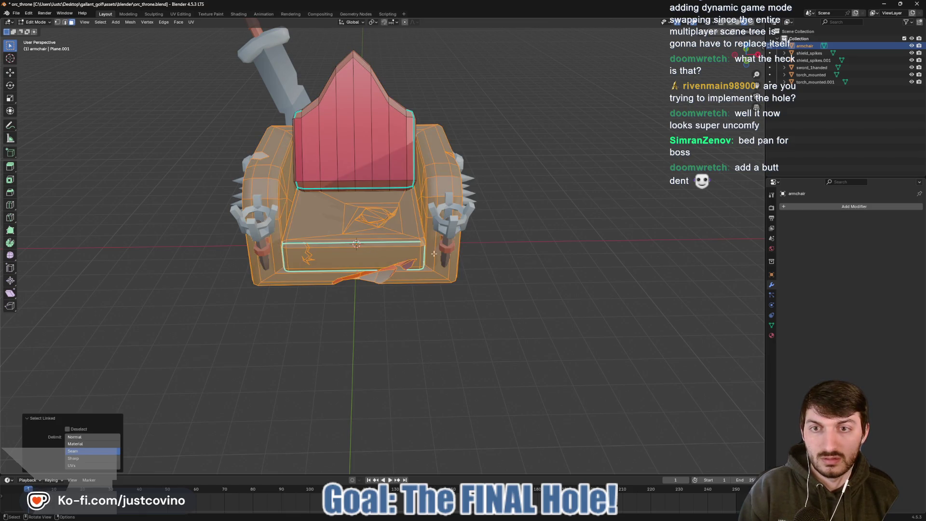
drag(434, 254, 464, 213)
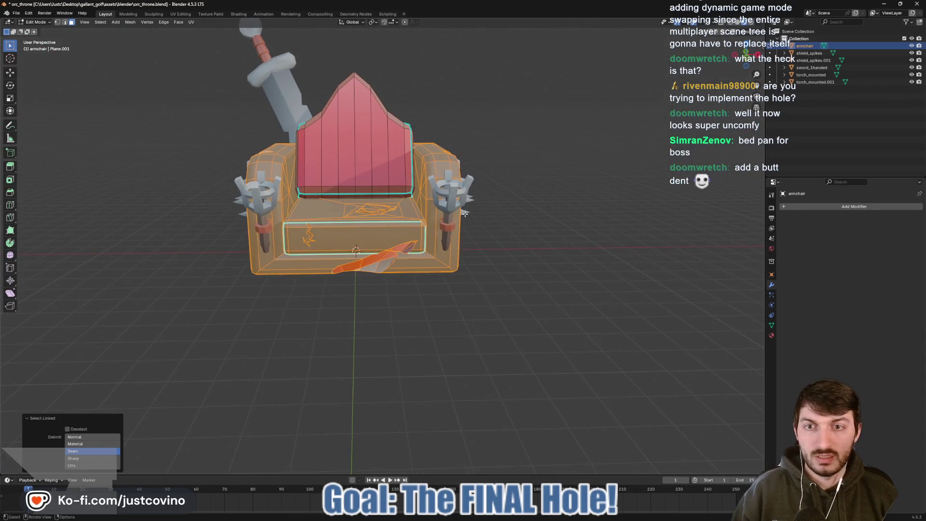
- Project the selected faces' UVs with Project from View in Front Ortho
click(749, 63)
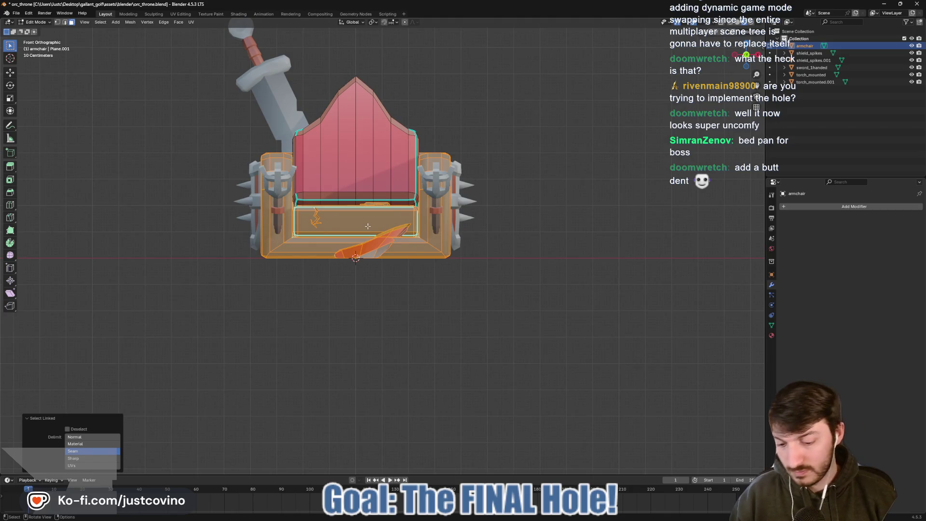
key(u)
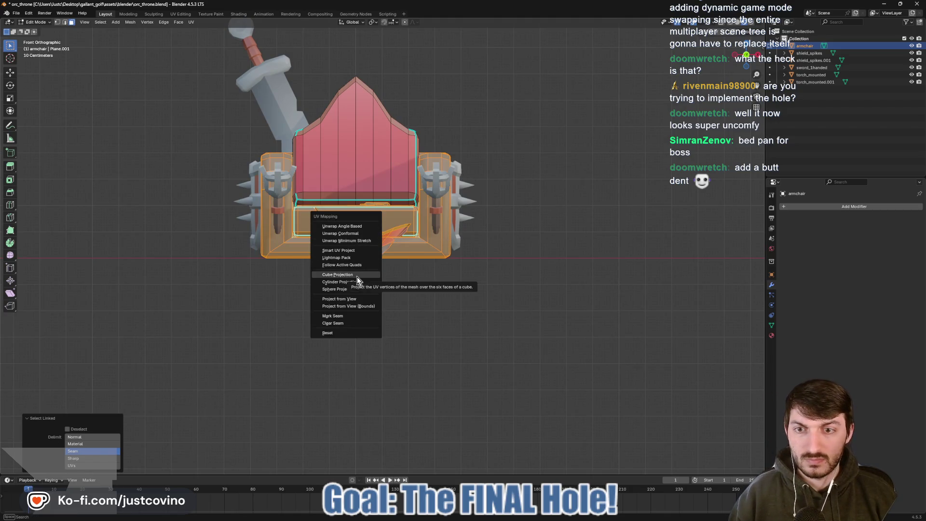
click(357, 299)
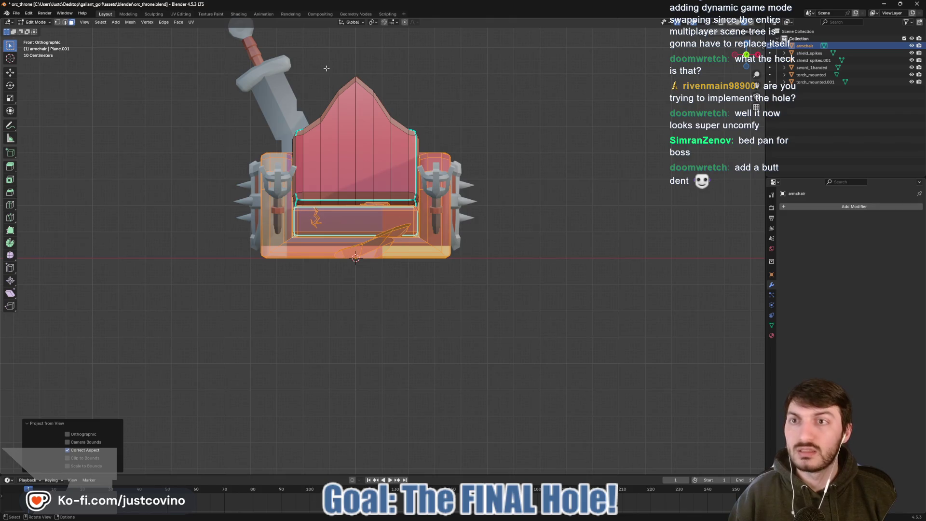
- Narrow the seat-and-base UV island on X, place it on the top-left grey swatch, then stretch it on Y
click(180, 14)
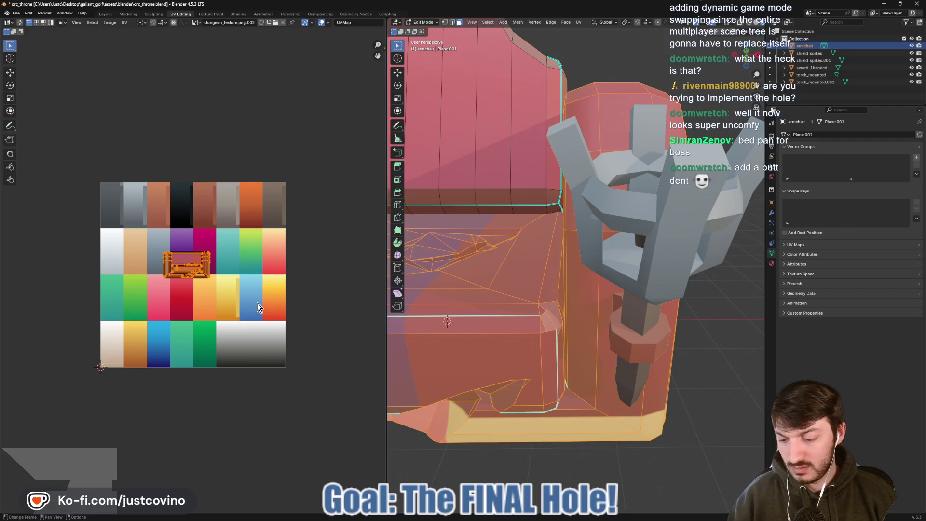
key(s)
key(x)
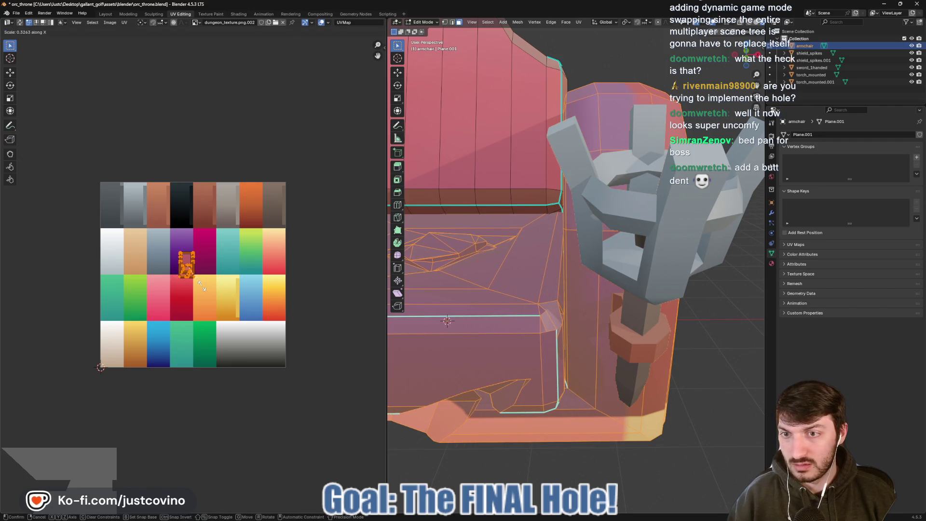
click(201, 286)
key(g)
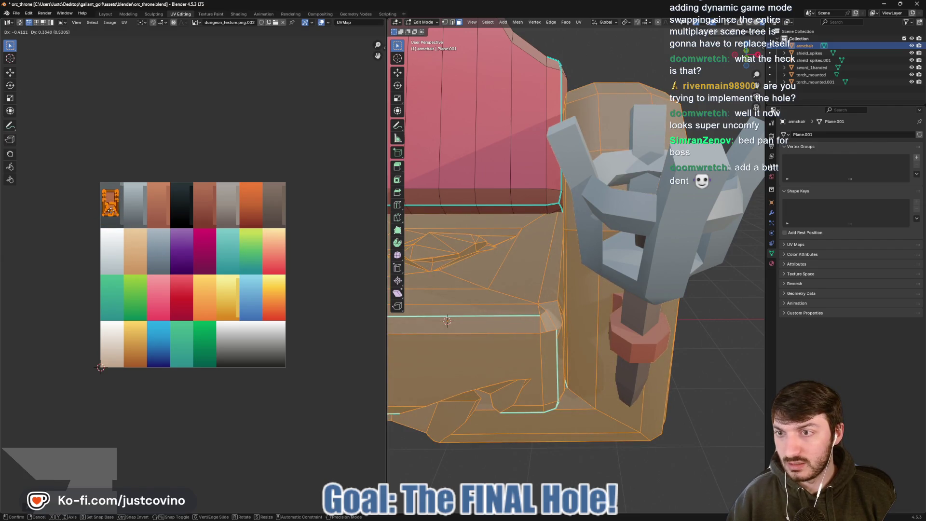
click(112, 213)
key(s)
key(y)
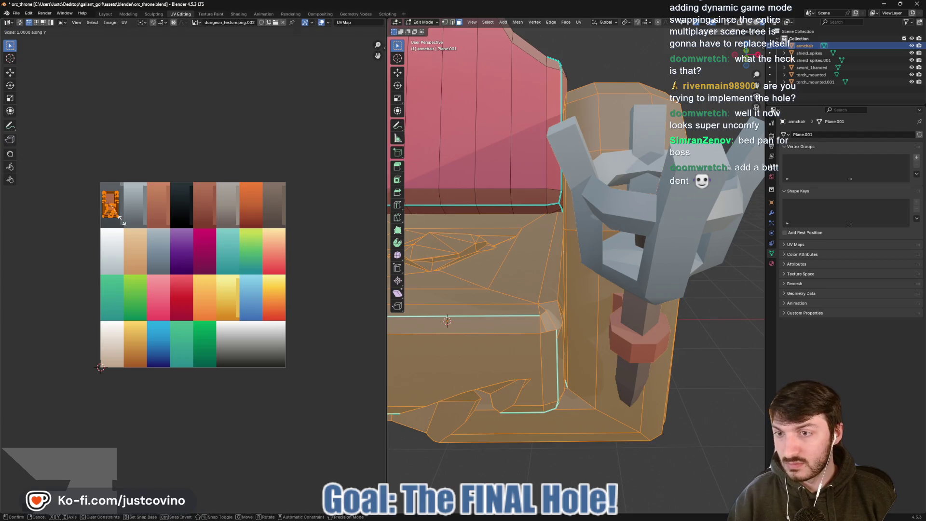
click(125, 228)
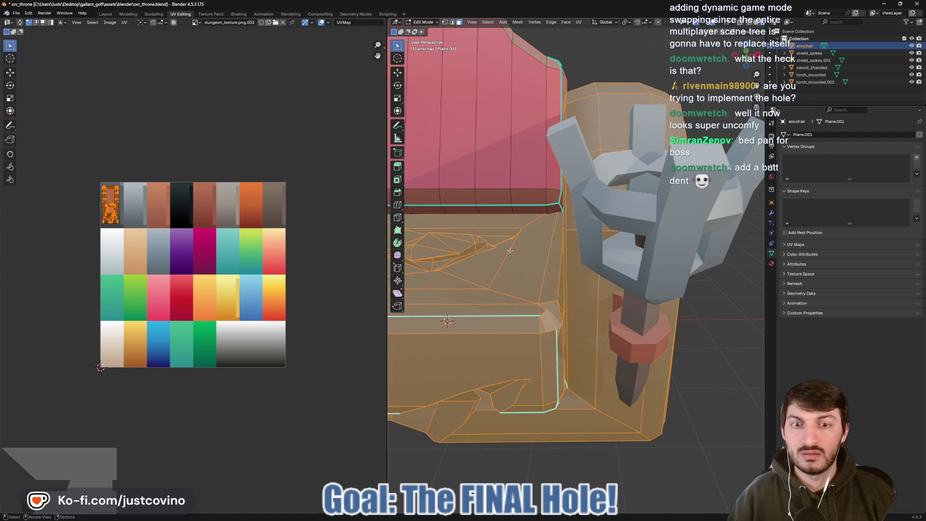
key(Tab)
scroll(down, 3)
drag(520, 257, 612, 328)
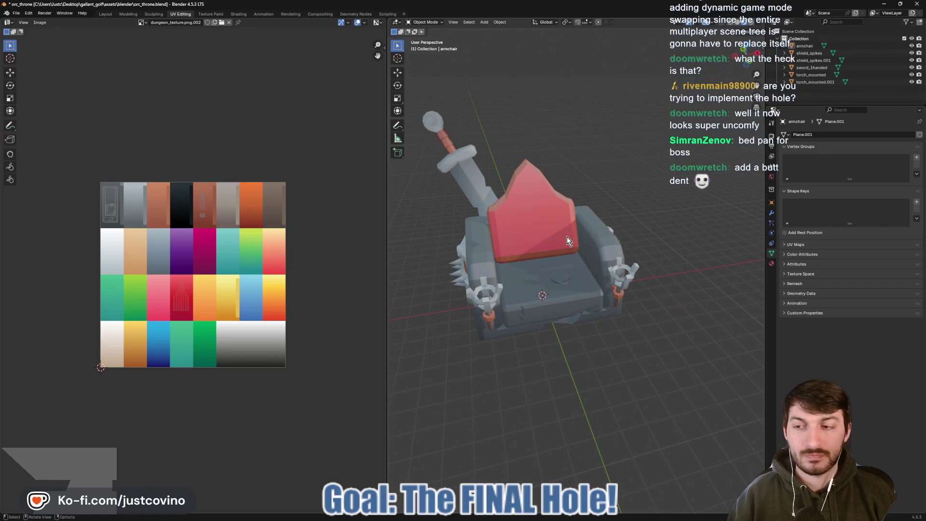
- In Layout, edit the armchair mesh and select the right backrest side strip
click(106, 14)
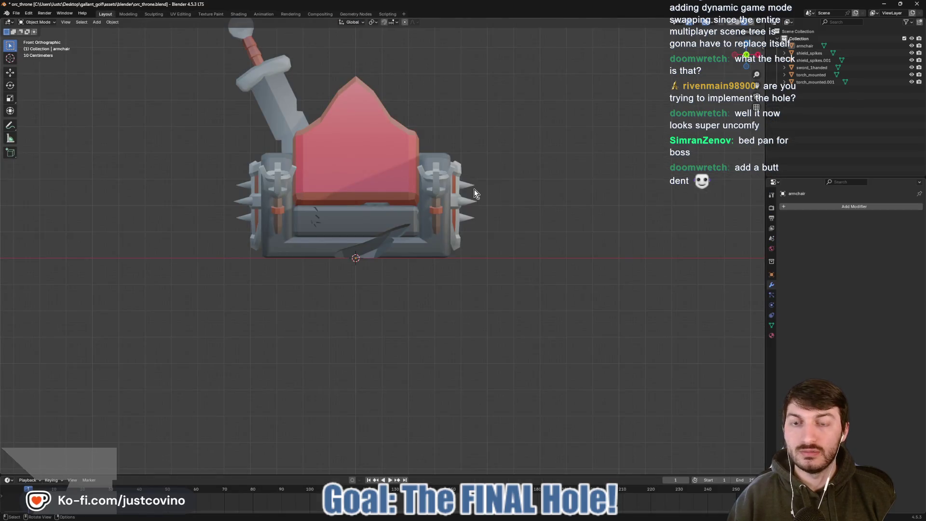
drag(474, 189, 505, 213)
click(416, 185)
key(Tab)
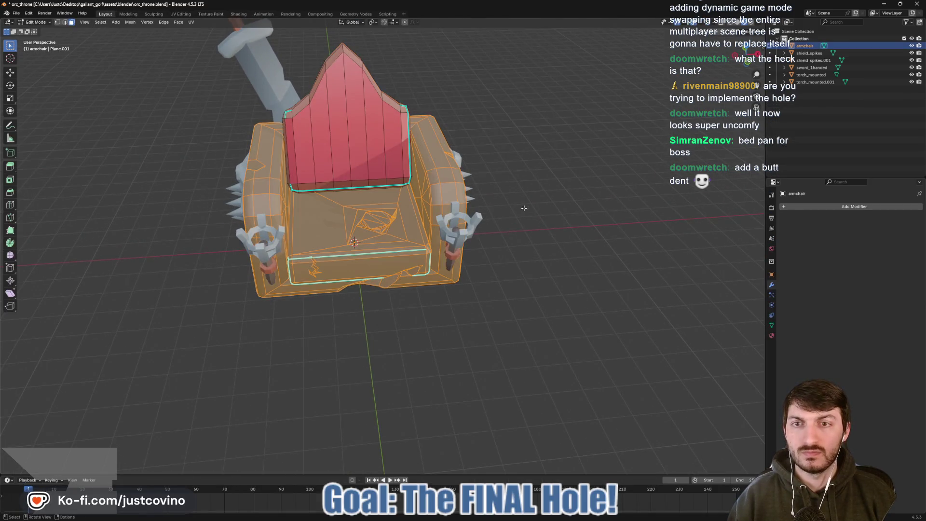
drag(415, 185, 375, 203)
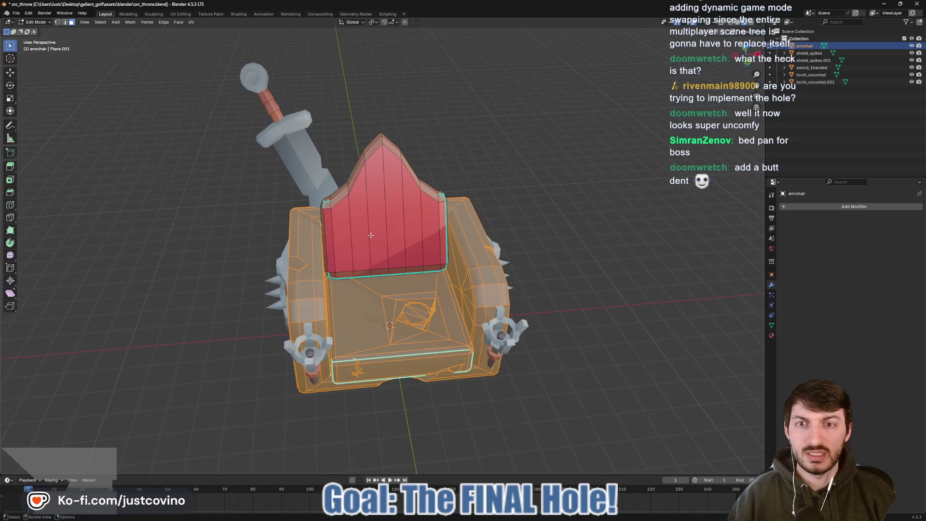
key(alt+a)
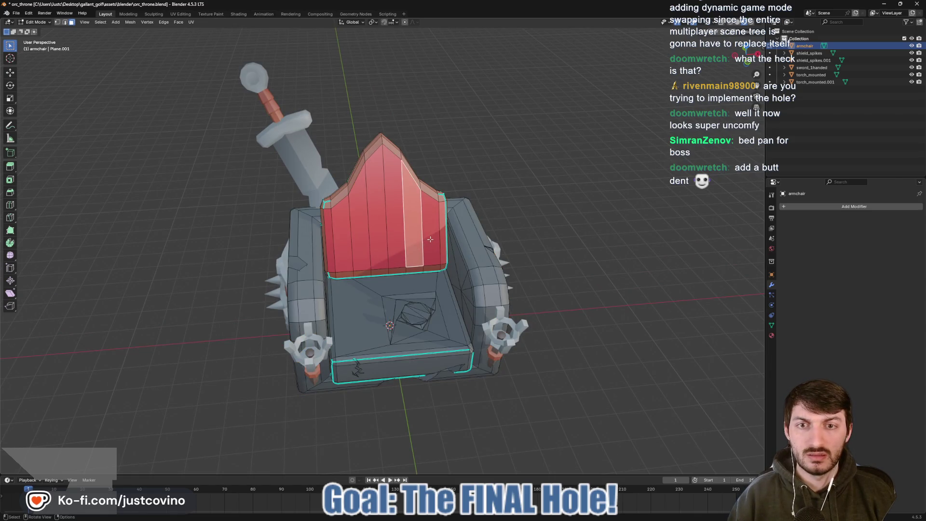
drag(426, 244, 369, 236)
click(329, 223)
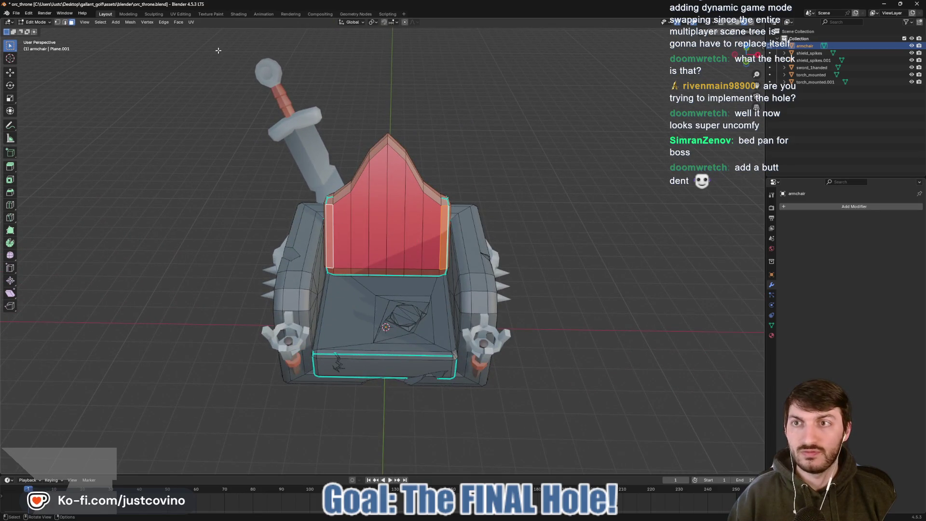
- Move the right strip's UVs onto the orange palette cell and check the colour
click(180, 14)
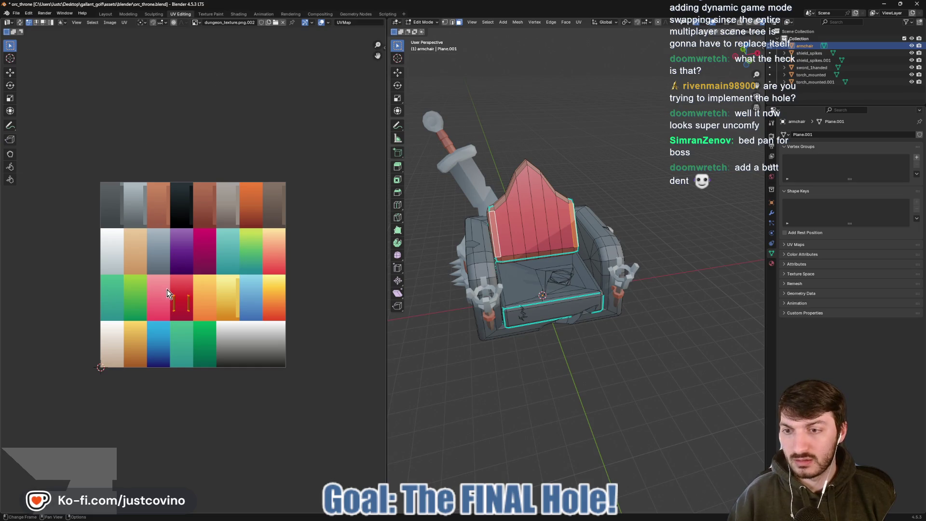
key(g)
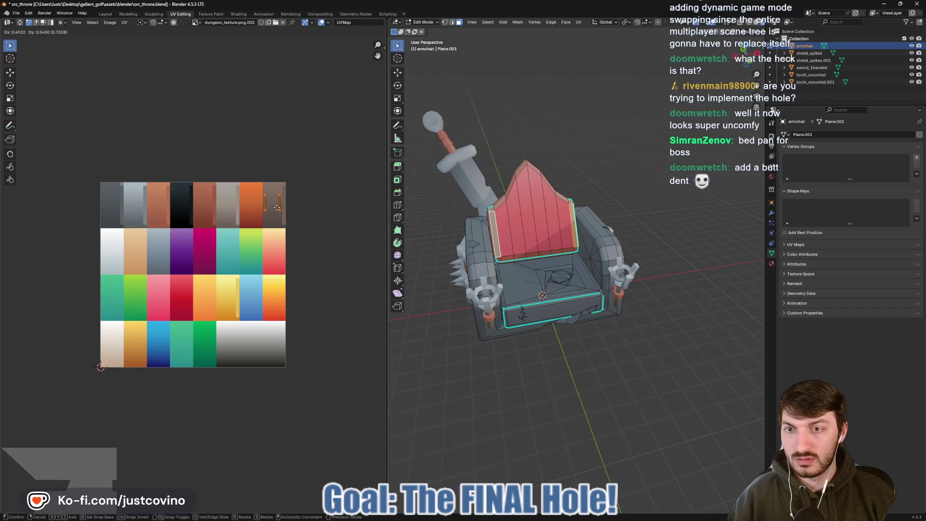
click(277, 208)
key(Tab)
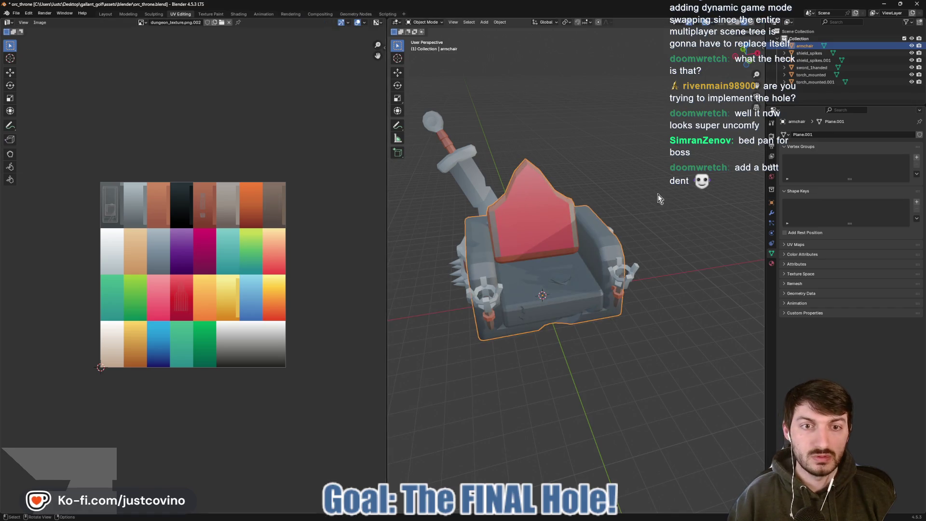
drag(660, 198, 662, 213)
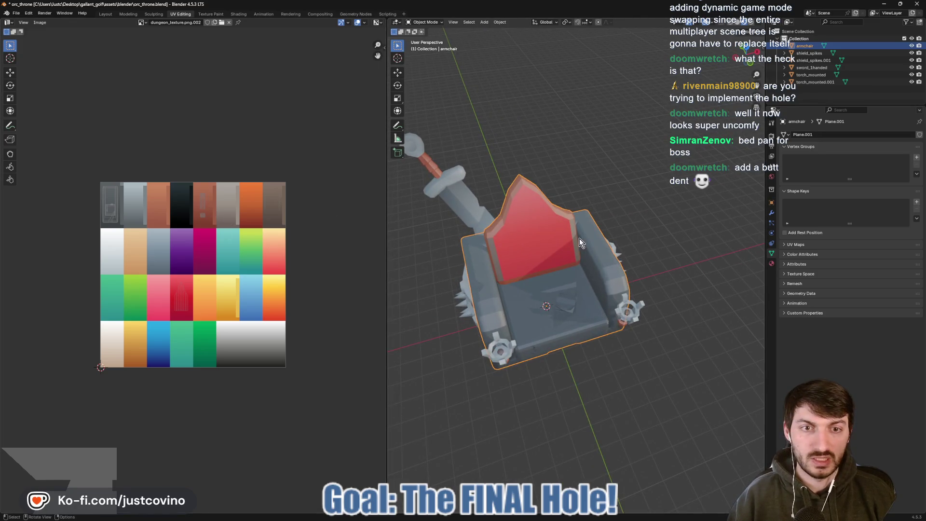
- Recolour the left backrest strip orange the same way and save the throne file
key(Tab)
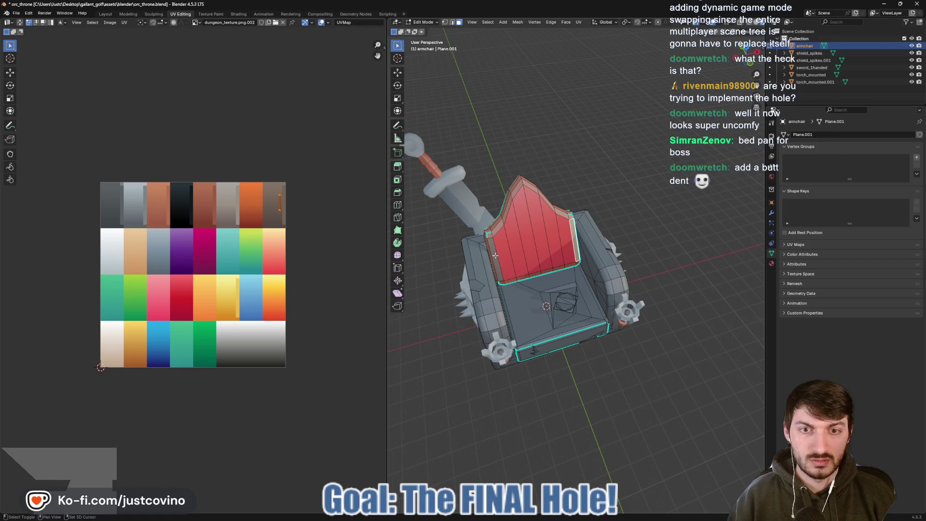
click(495, 255)
key(g)
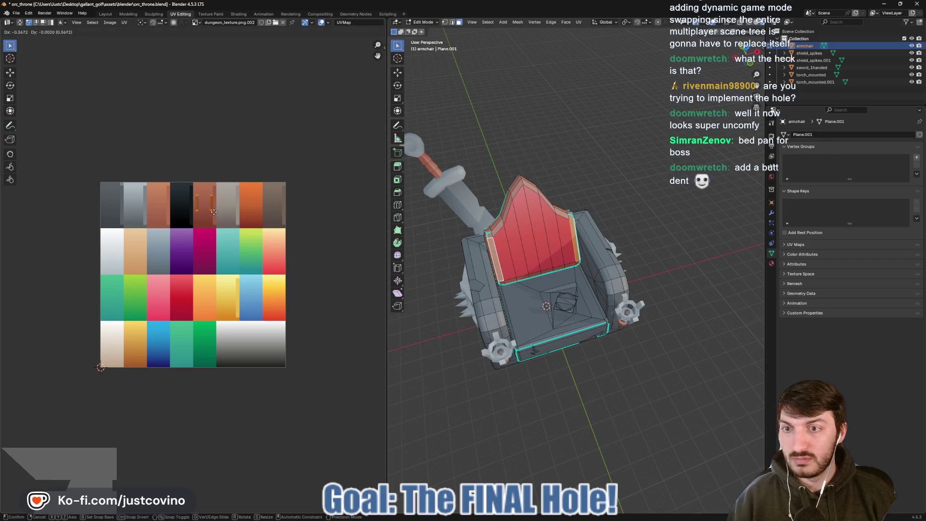
click(215, 219)
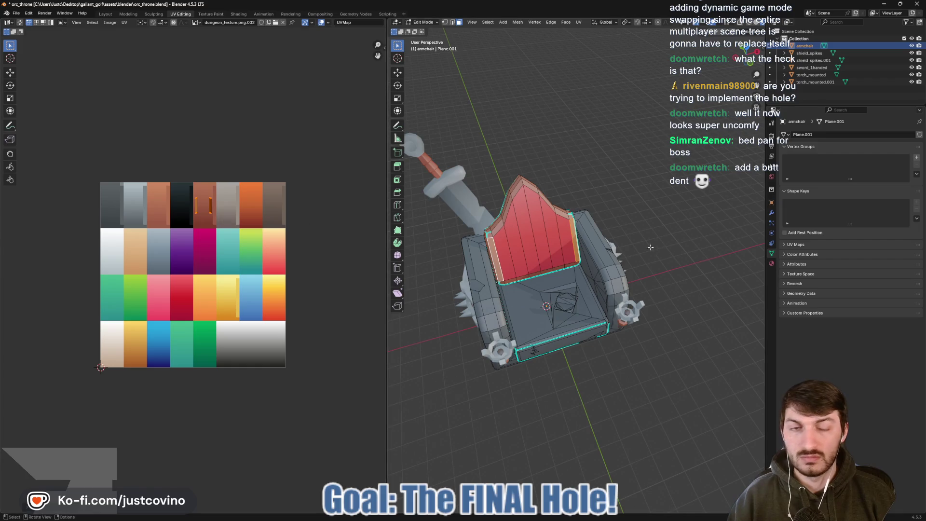
key(Tab)
drag(661, 244, 664, 226)
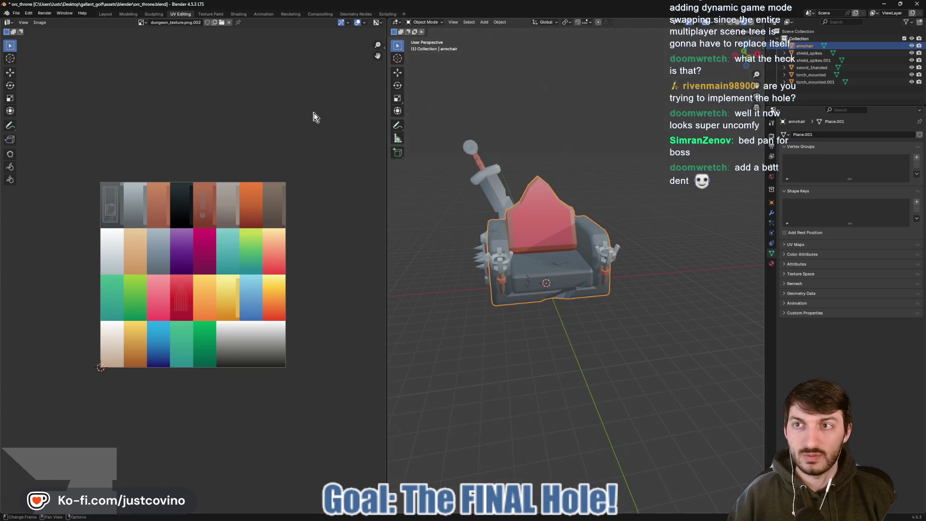
key(ctrl+s)
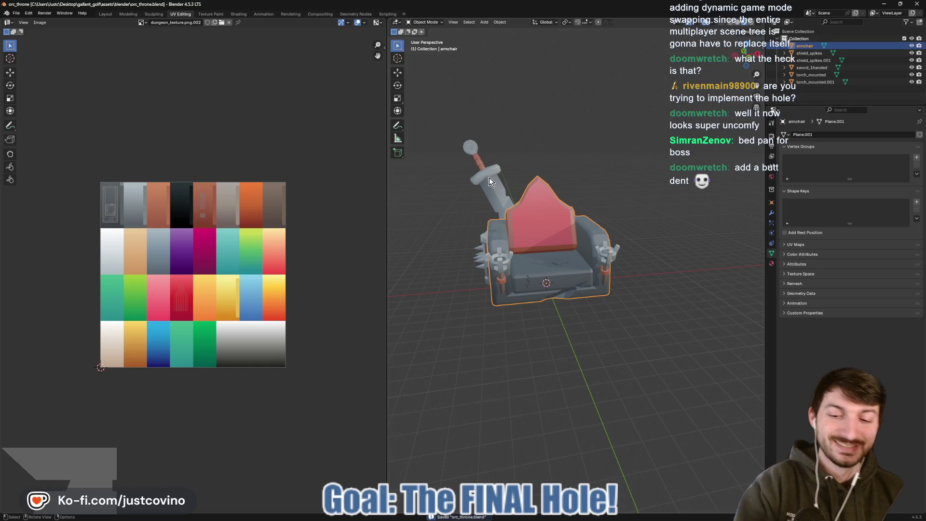
click(105, 13)
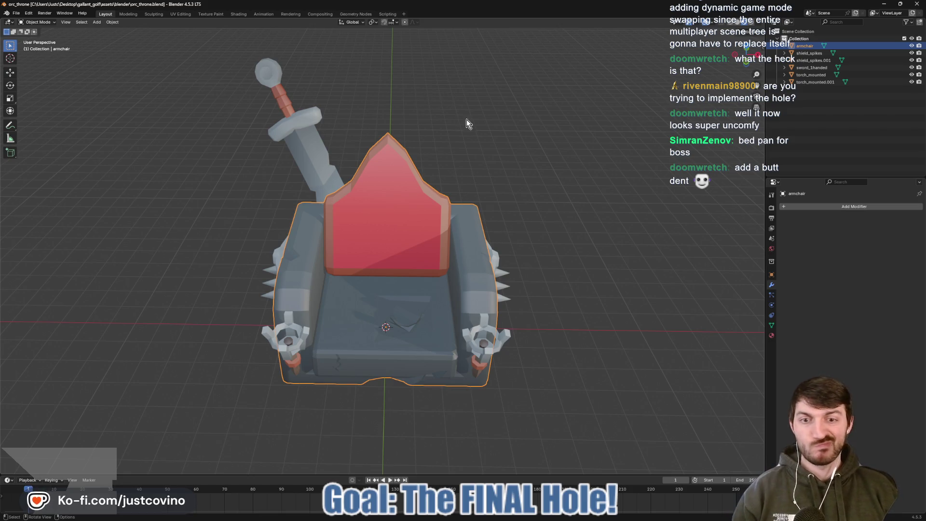
drag(535, 143, 574, 180)
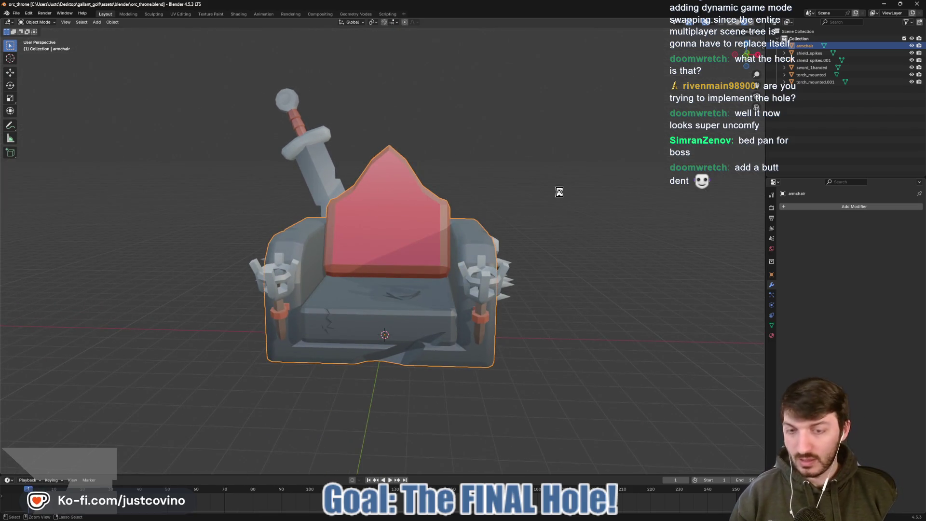
mouse_move(507, 517)
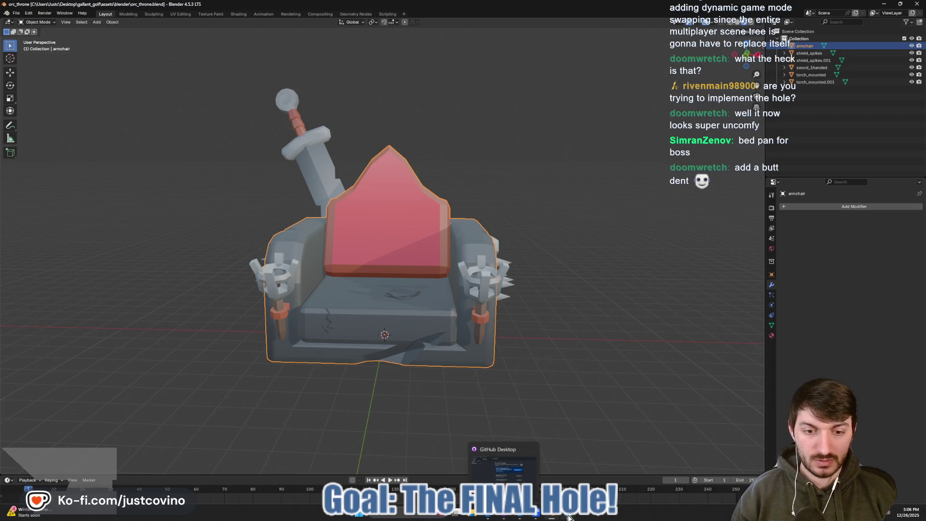
click(569, 518)
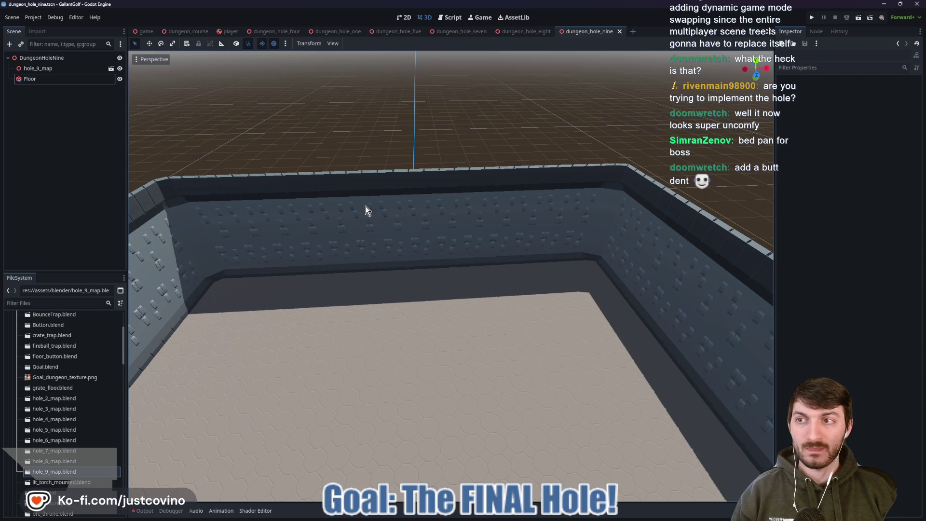
click(552, 517)
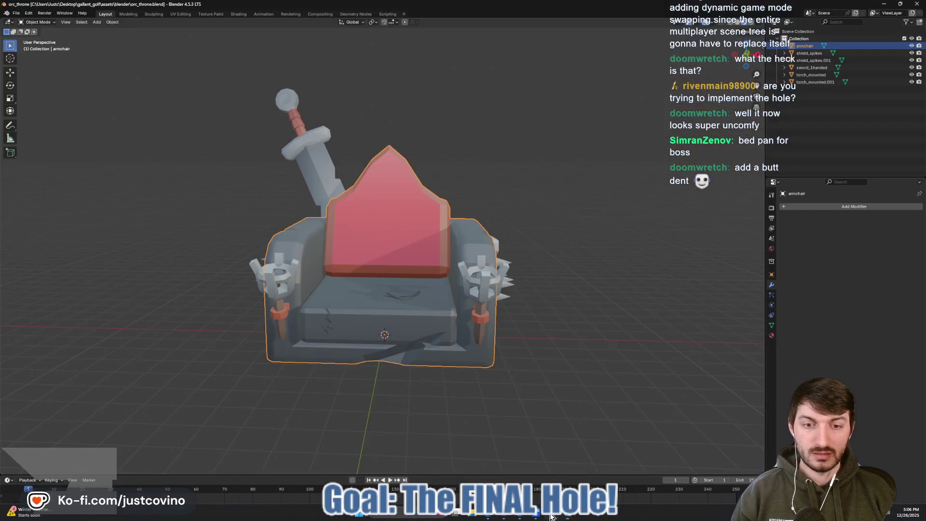
drag(420, 161, 421, 181)
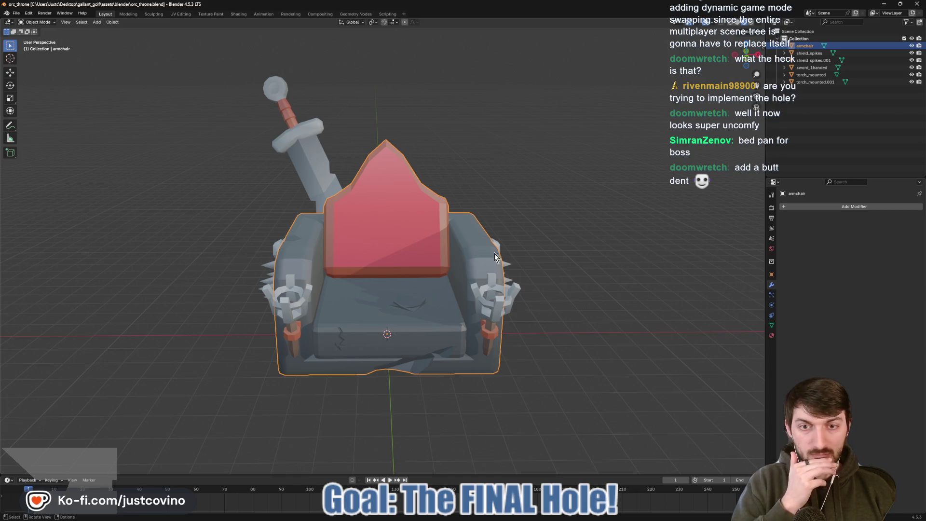
drag(494, 254, 583, 248)
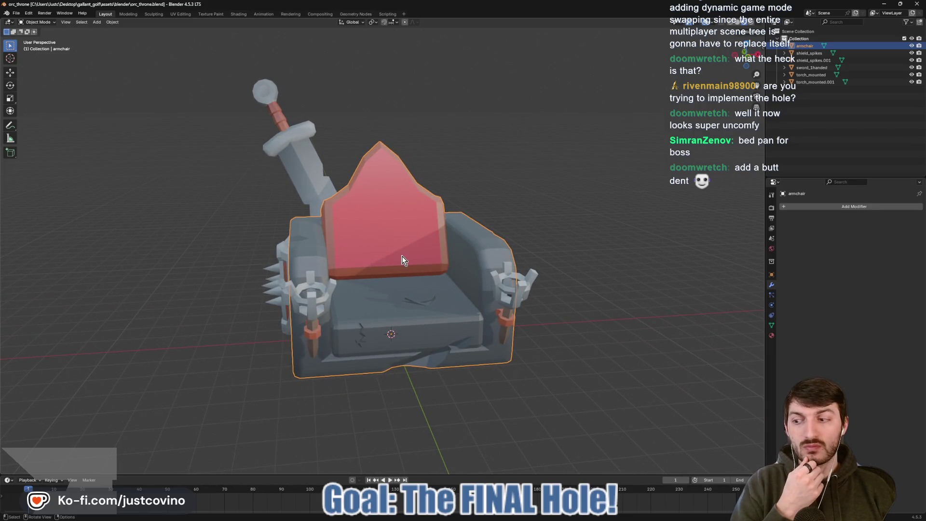
drag(339, 275, 361, 277)
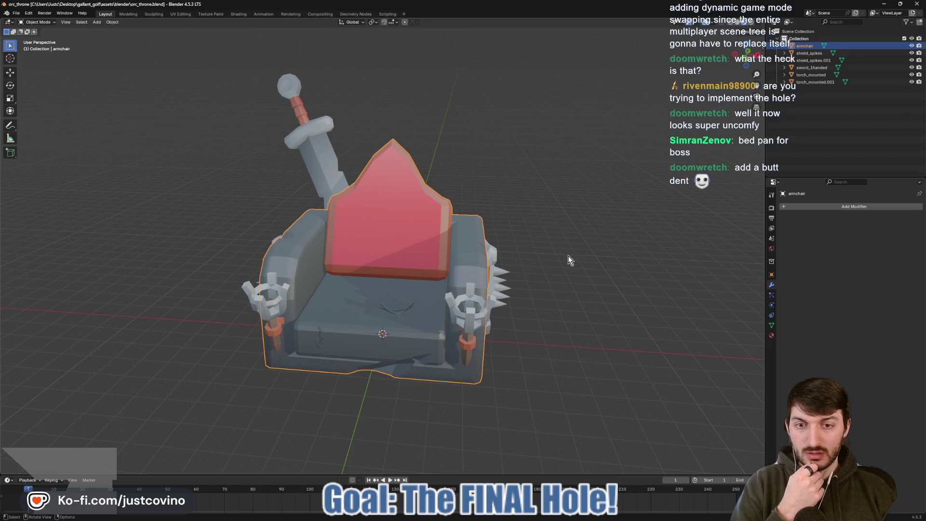
drag(568, 257, 560, 253)
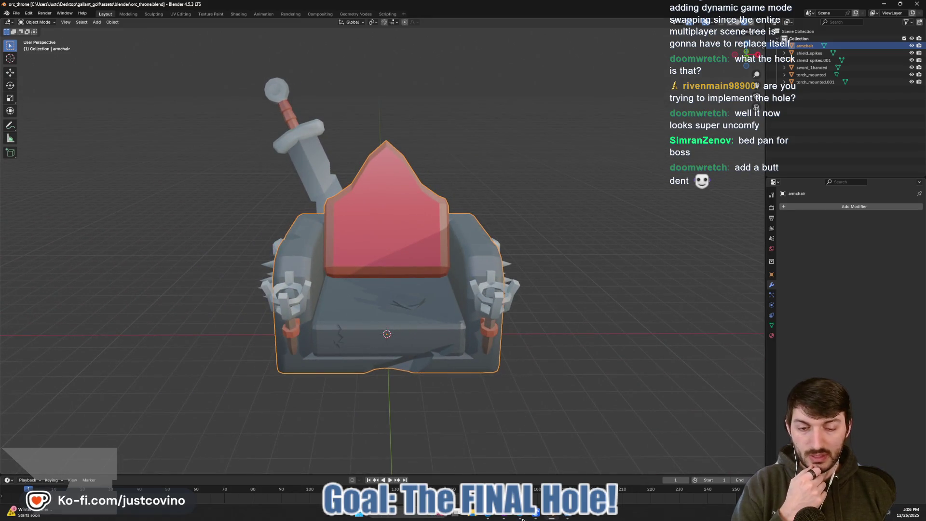
key(alt+Tab)
- Instance the orc_throne scene under DungeonHoleNine and slide it back into the room
click(42, 58)
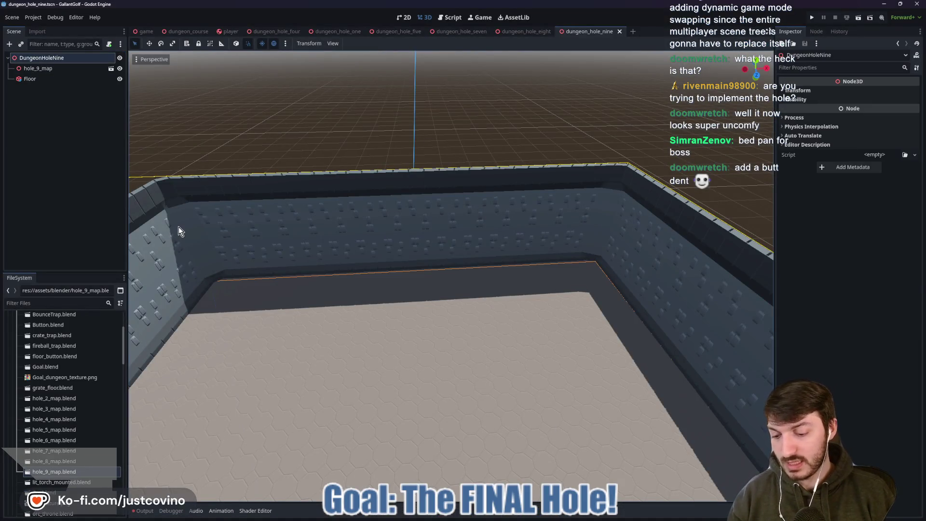
key(ctrl+shift+a)
text(orc)
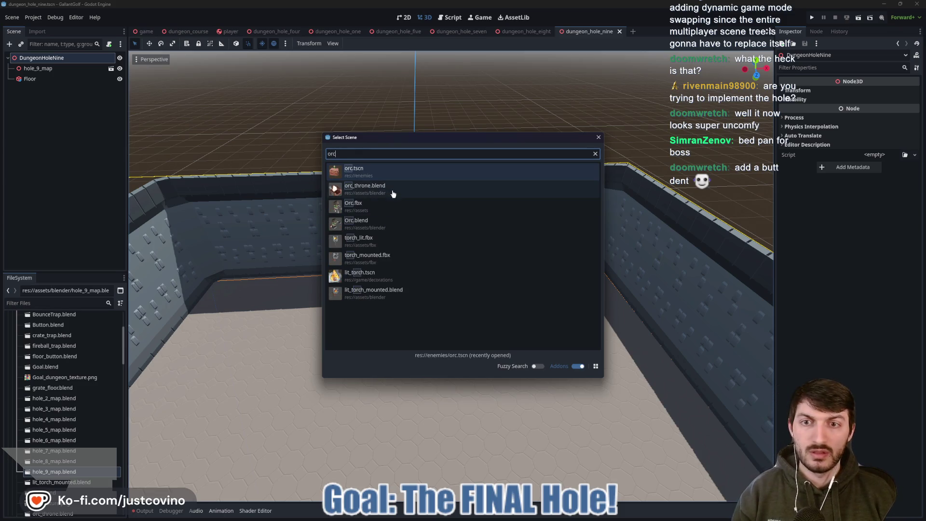
double_click(392, 189)
scroll(down, 3)
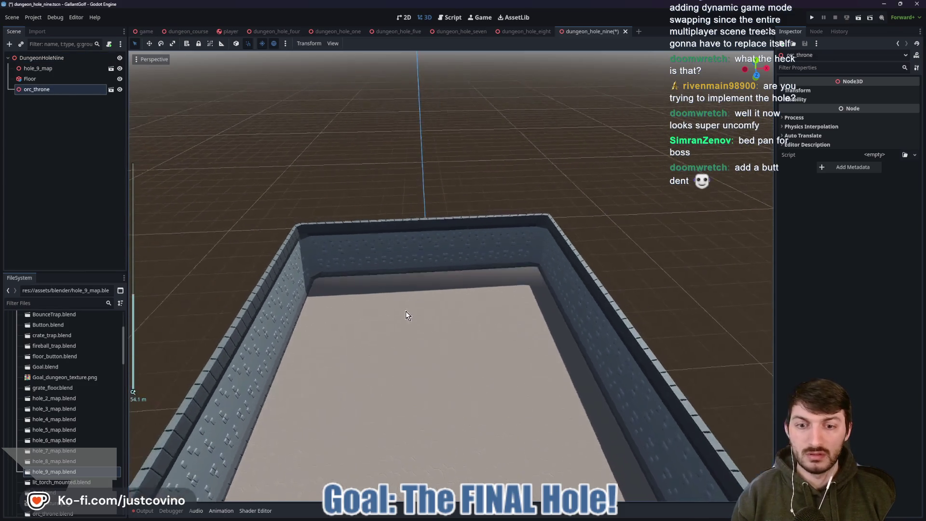
drag(457, 307, 438, 186)
scroll(up, 3)
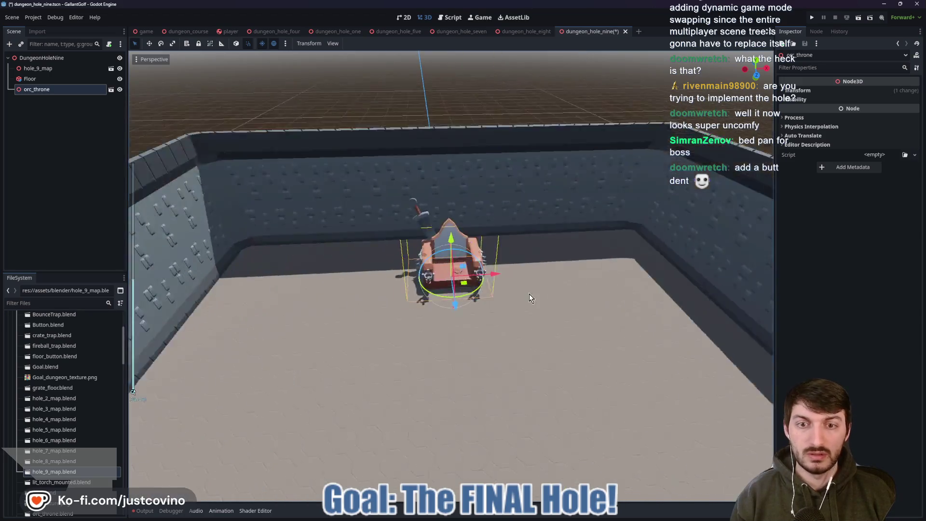
drag(521, 325, 223, 350)
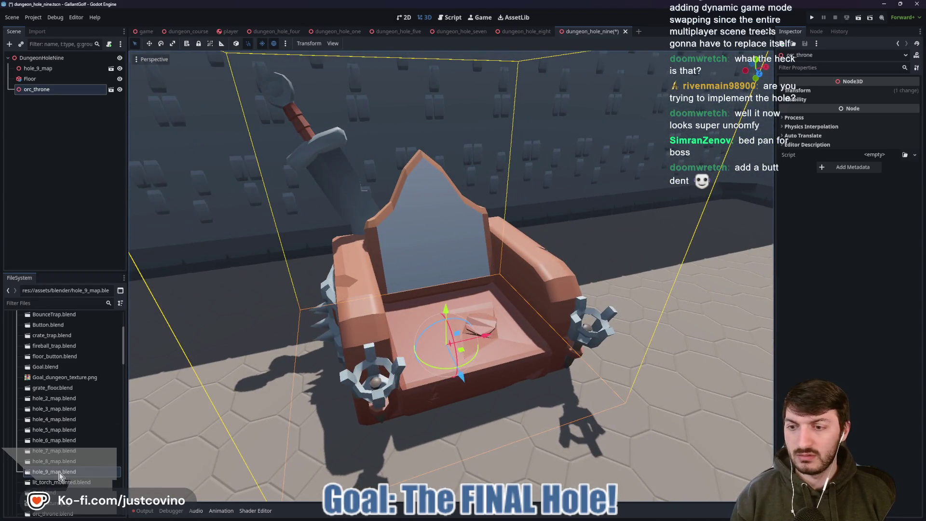
- View and close the import settings of hole_9_map.blend and orc_throne.blend
double_click(59, 473)
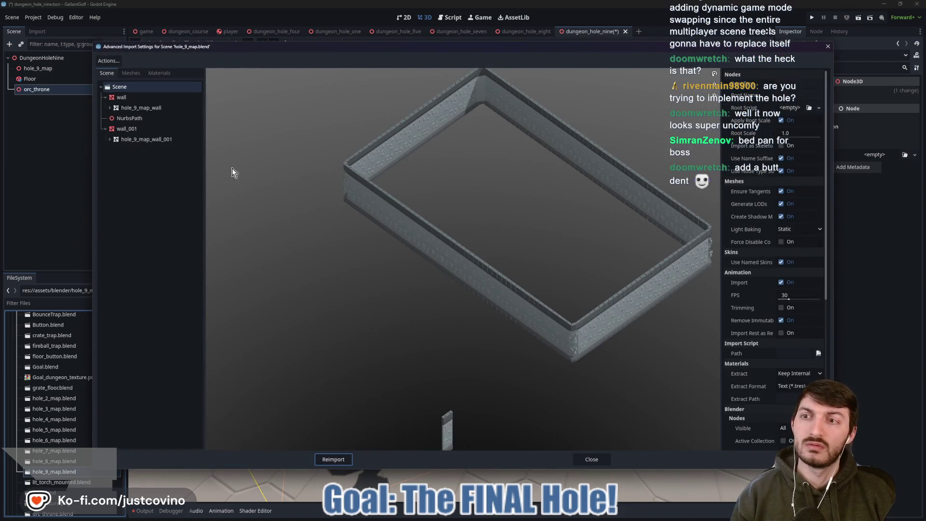
click(589, 460)
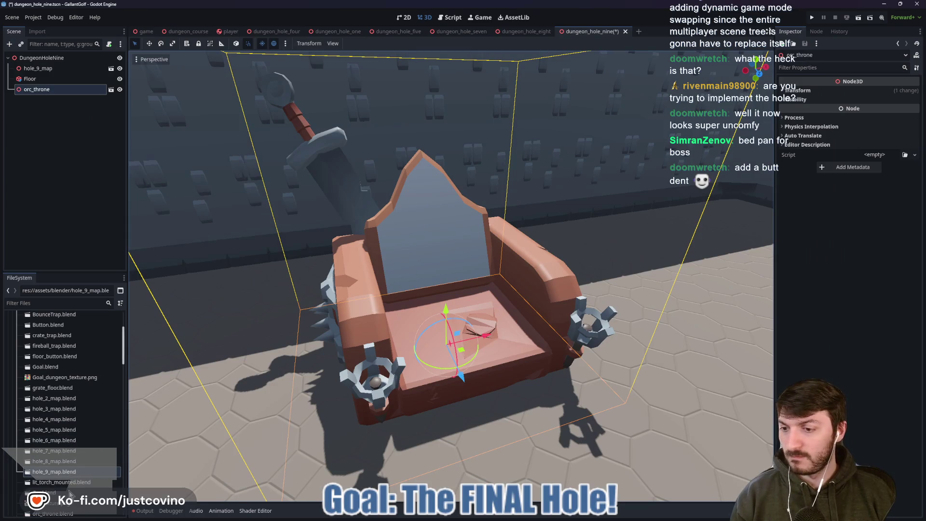
scroll(down, 3)
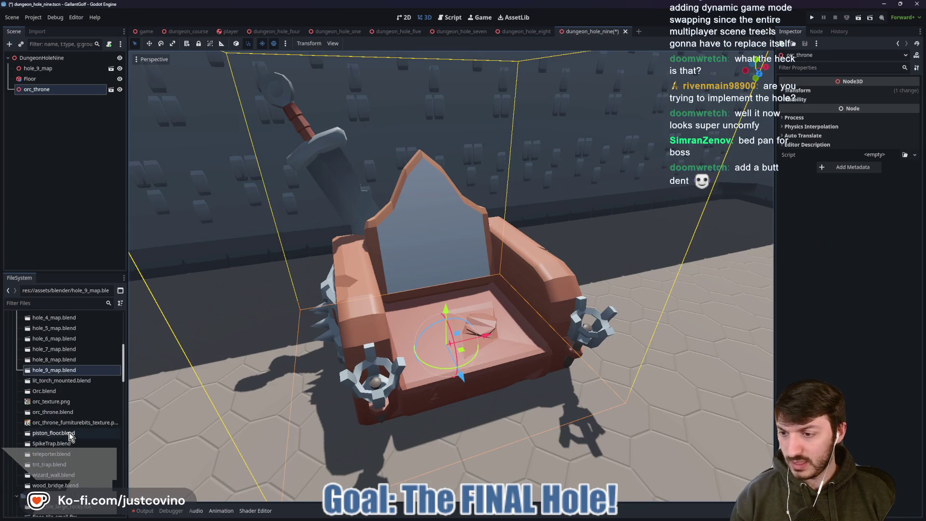
scroll(up, 3)
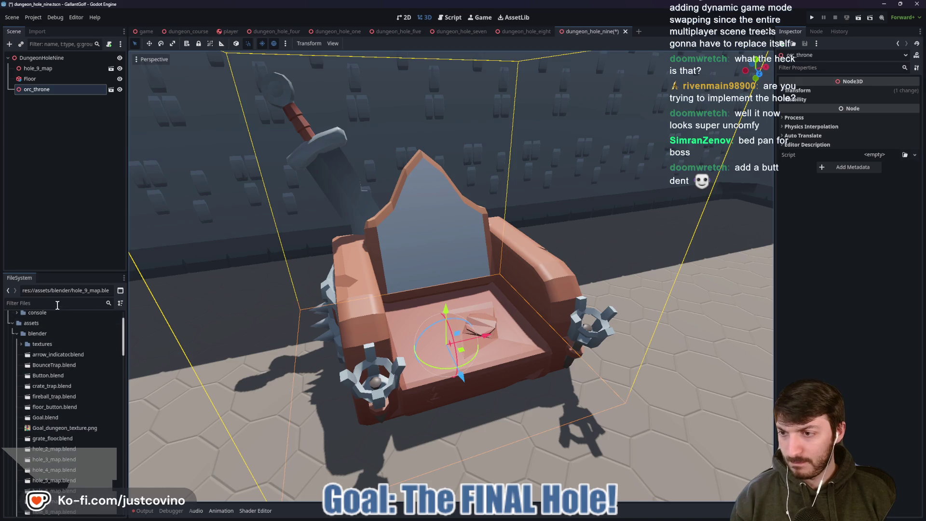
click(57, 304)
text(orc)
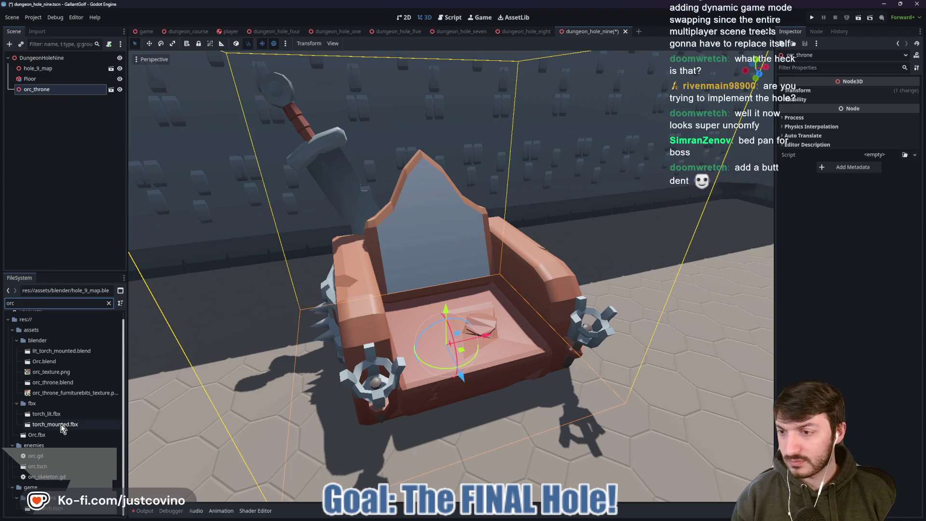
double_click(53, 382)
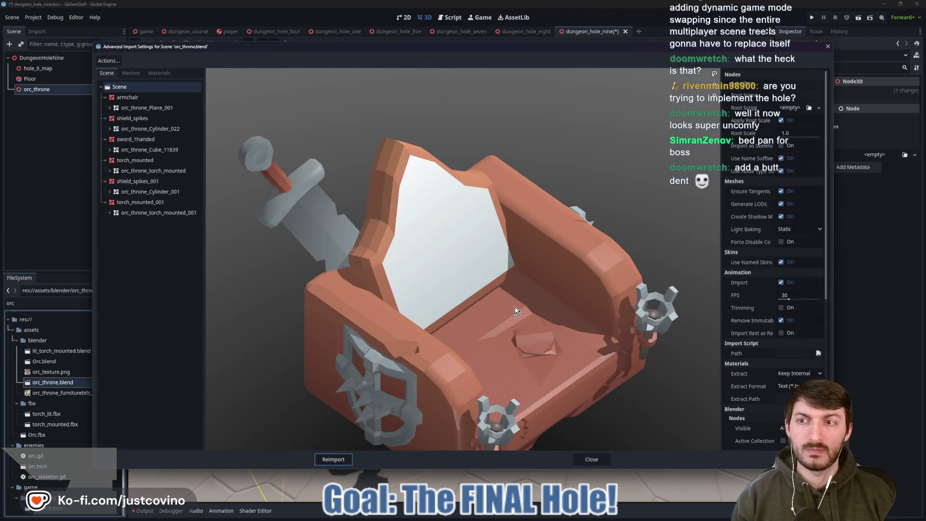
click(593, 460)
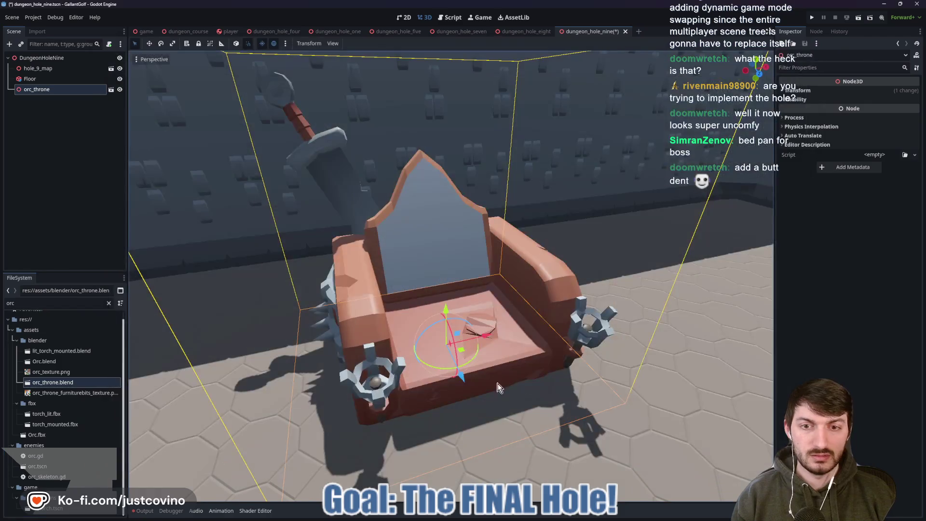
- Back in Blender, inspect the throne from several angles and save orc_throne.blend
click(551, 516)
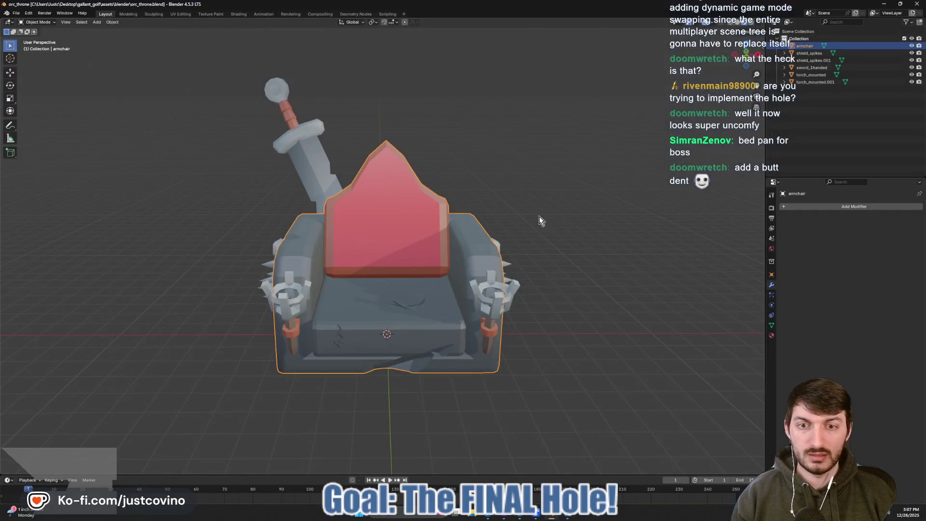
drag(620, 202, 581, 226)
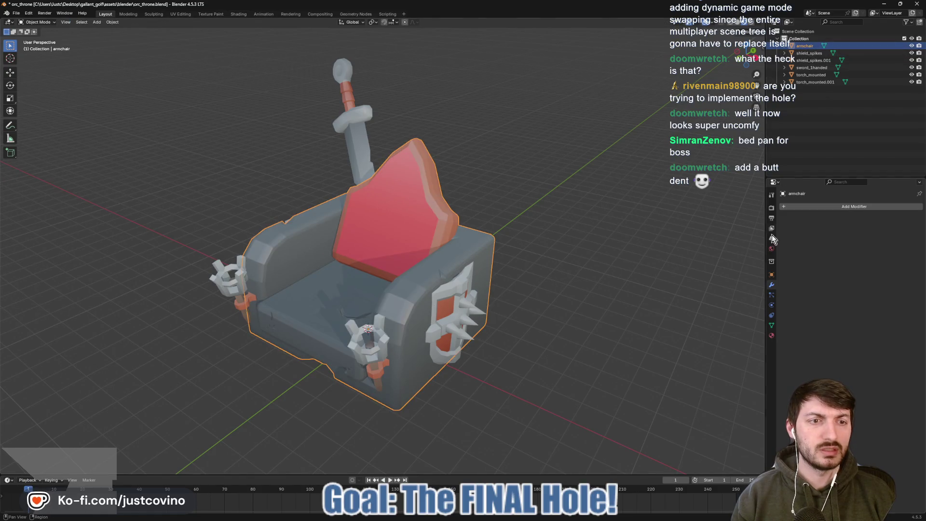
drag(544, 305, 587, 299)
key(ctrl+s)
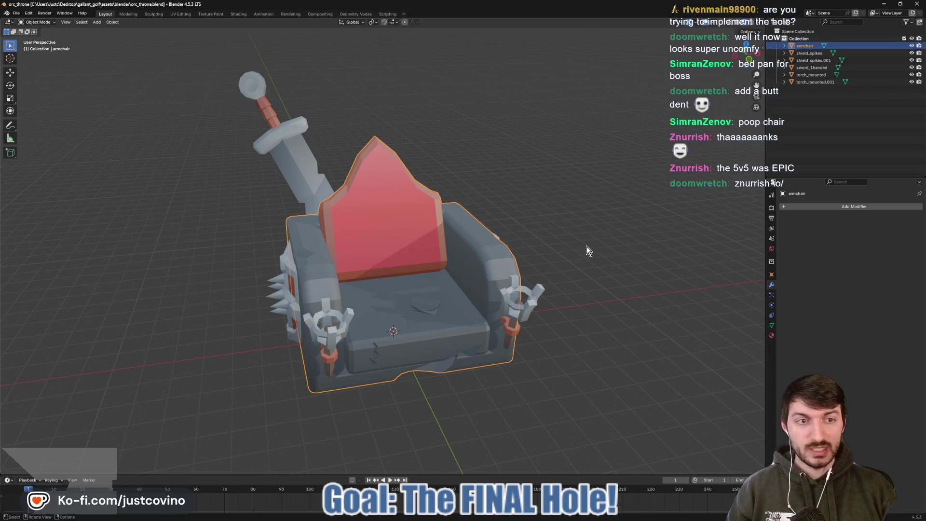
drag(593, 246, 528, 270)
key(ctrl+s)
- Open the armchair mesh in UV Editing with all its geometry selected
key(Tab)
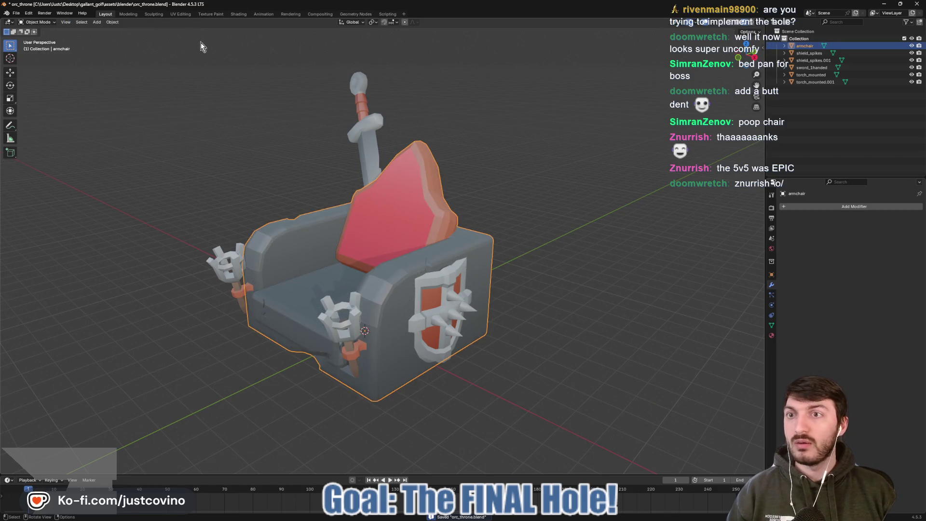
click(181, 14)
key(a)
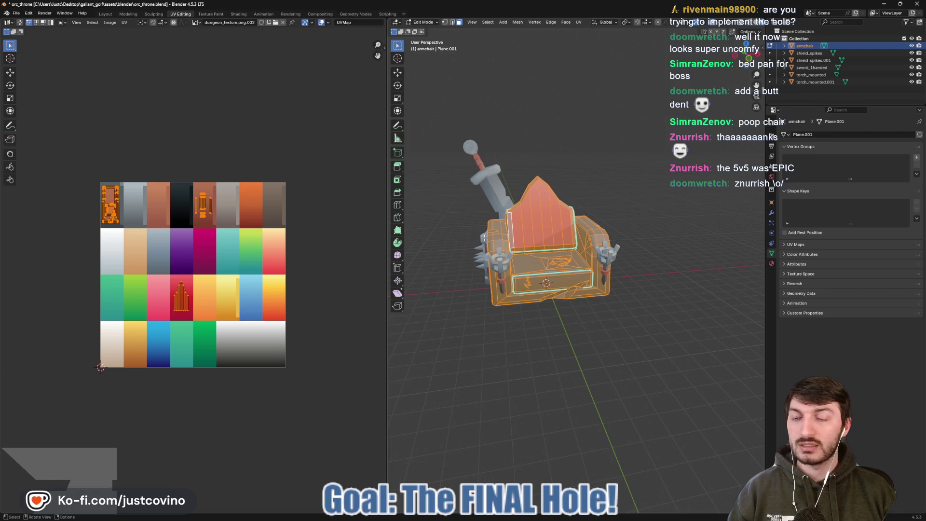
- Check the armchair's material list without changes, return to Object Mode, and save orc_throne.blend
key(ctrl+s)
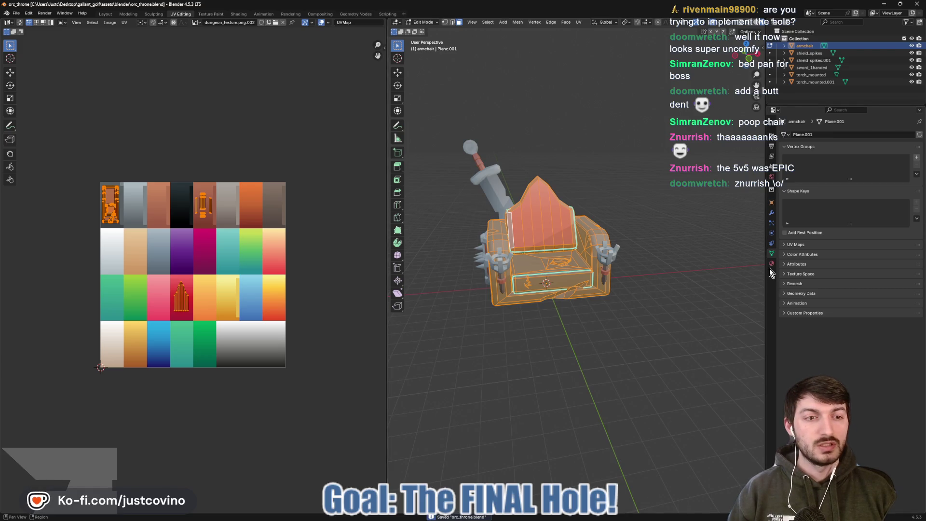
click(771, 263)
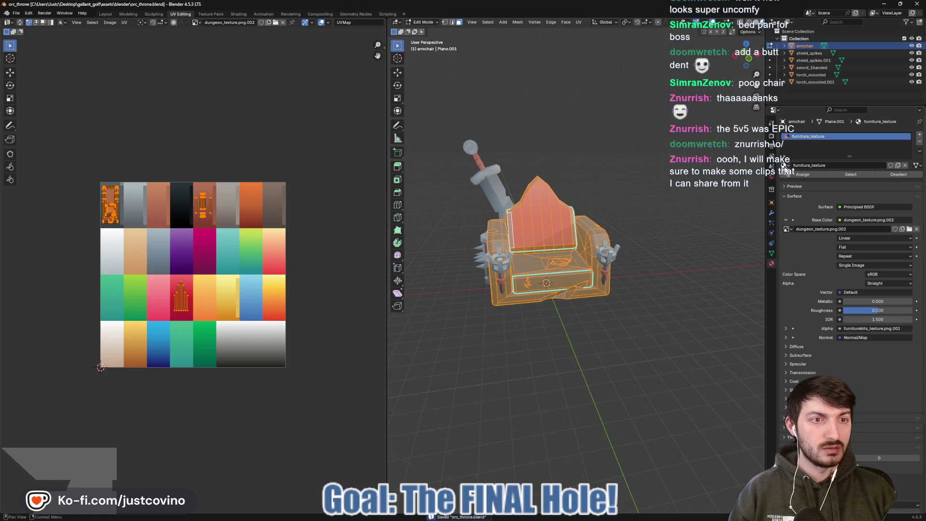
click(785, 166)
key(Escape)
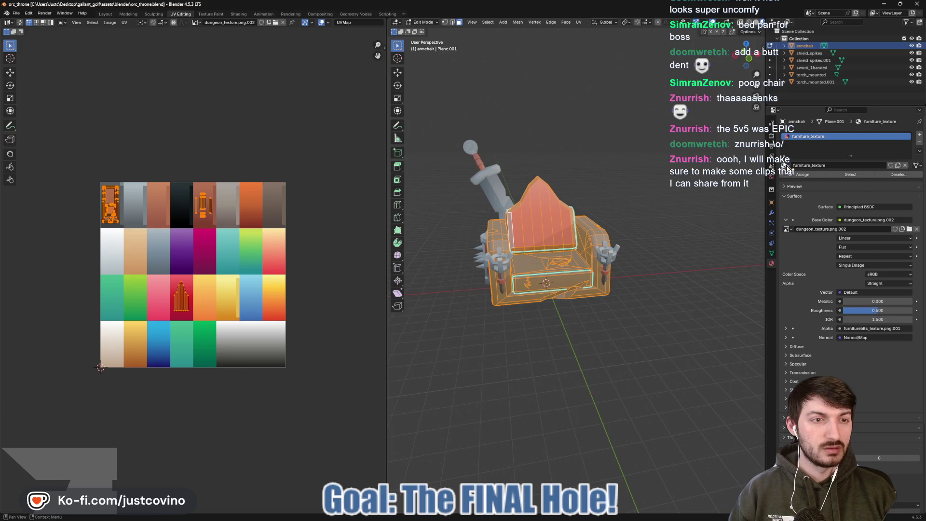
key(Tab)
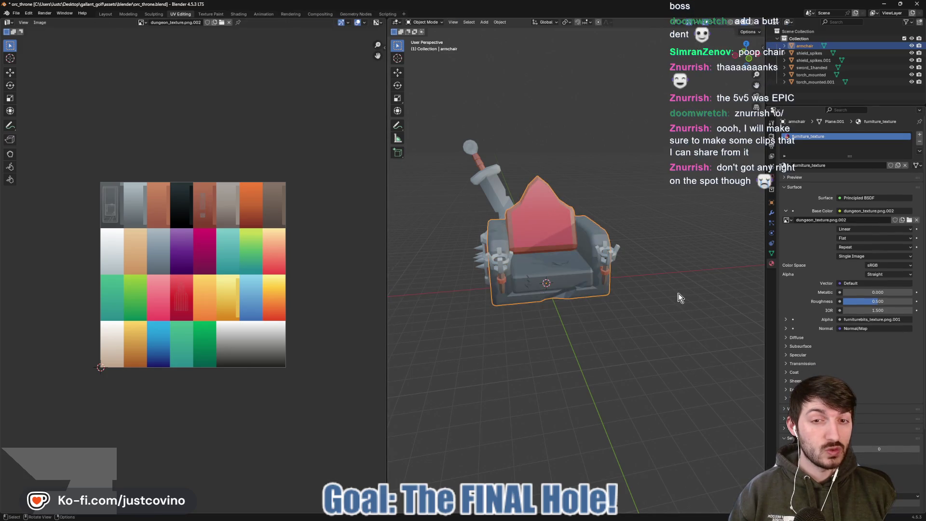
key(ctrl+s)
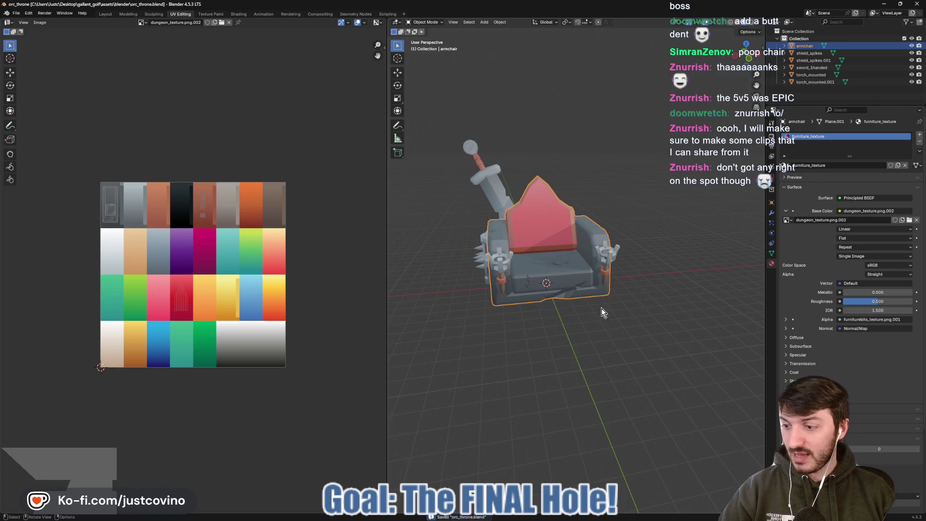
mouse_move(542, 517)
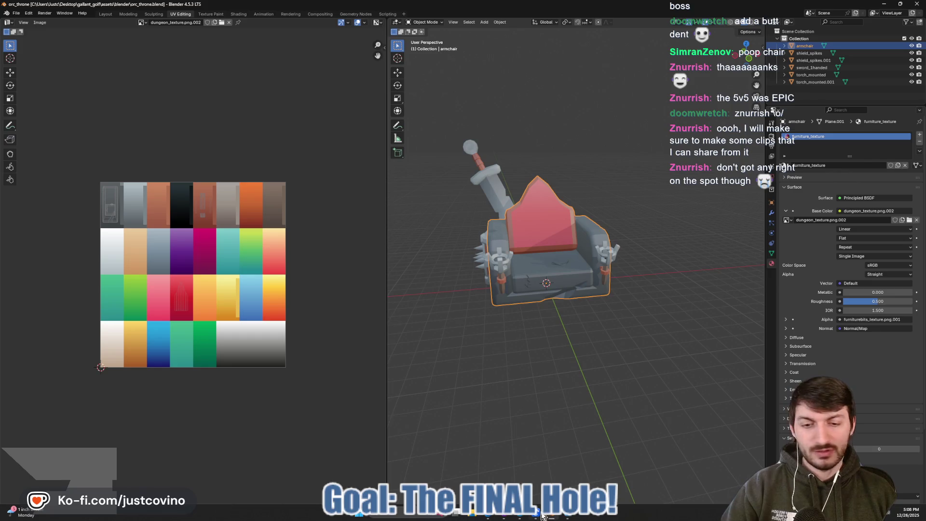
click(574, 518)
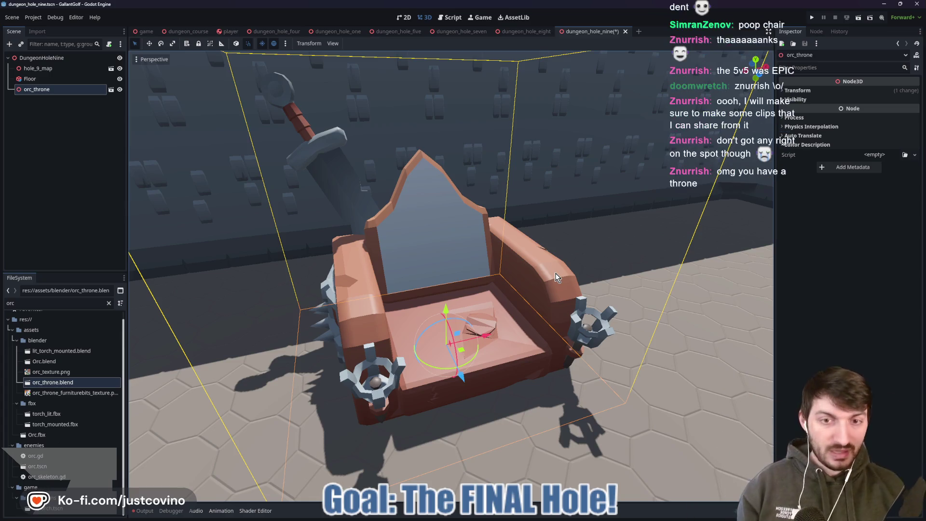
- Inspect the throne's placement in the room from overhead, sketching then clearing red reference marks
scroll(down, 3)
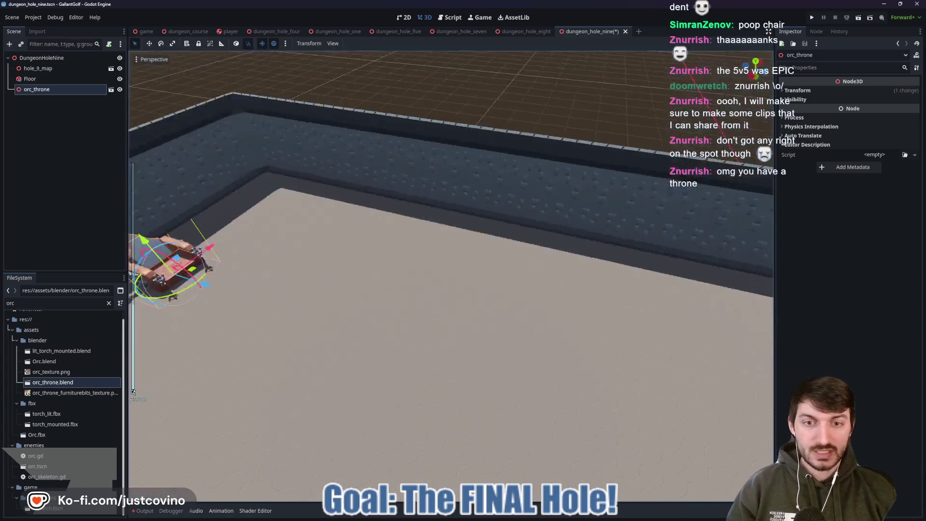
scroll(down, 3)
drag(547, 267, 464, 256)
scroll(up, 3)
scroll(up, 3)
scroll(up, 3)
scroll(down, 3)
key(f)
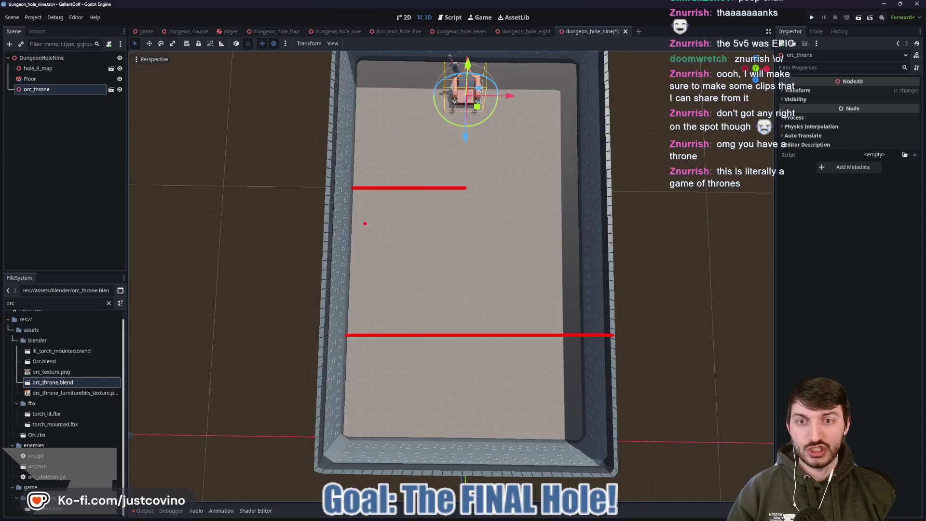
drag(461, 170, 477, 224)
drag(475, 189, 594, 190)
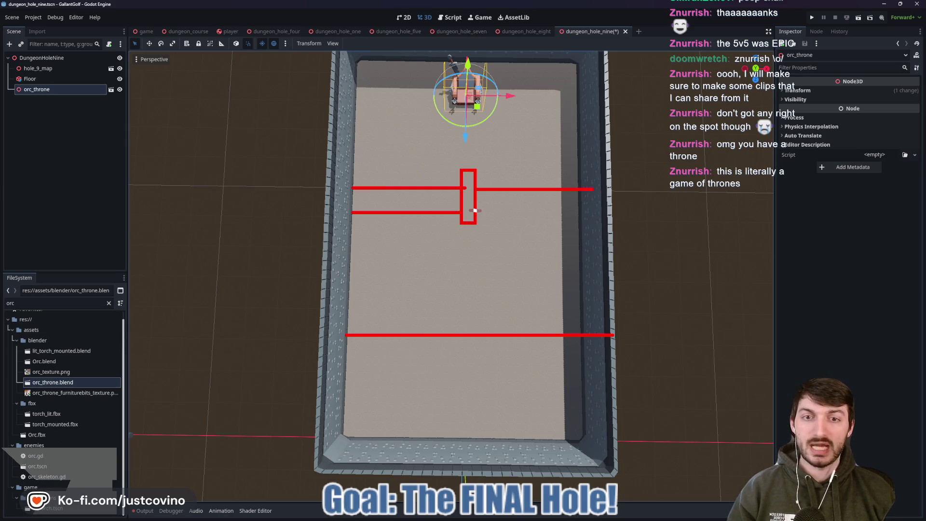
drag(475, 210, 619, 209)
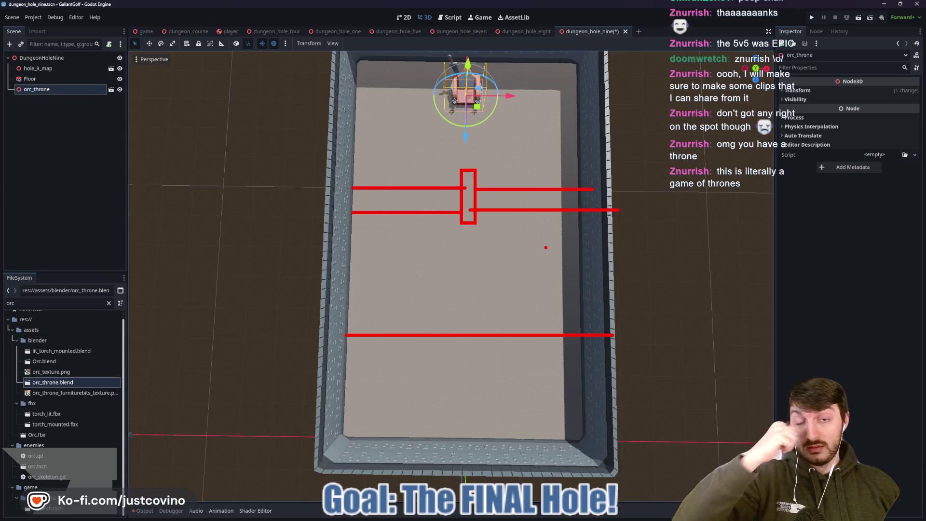
key(Escape)
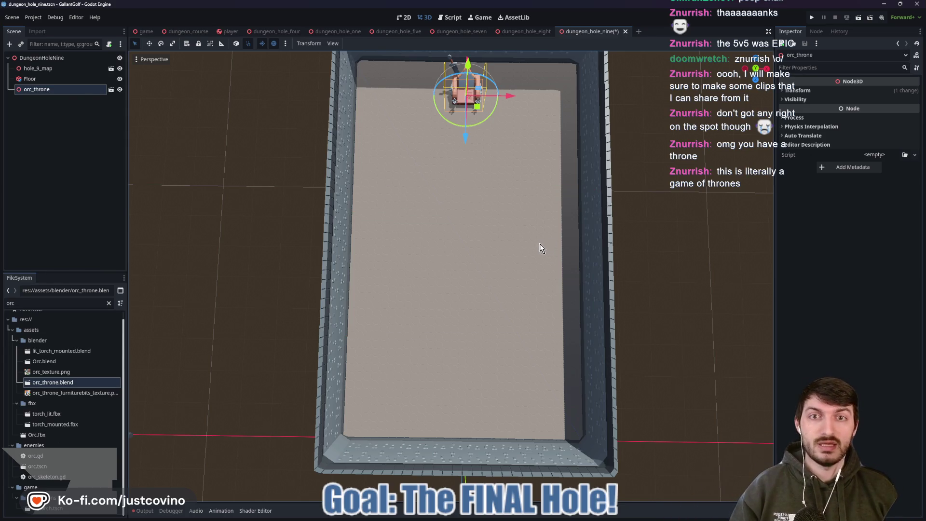
- Save the dungeon_hole_nine scene and return to Blender's Layout workspace
key(ctrl+s)
drag(498, 277, 497, 217)
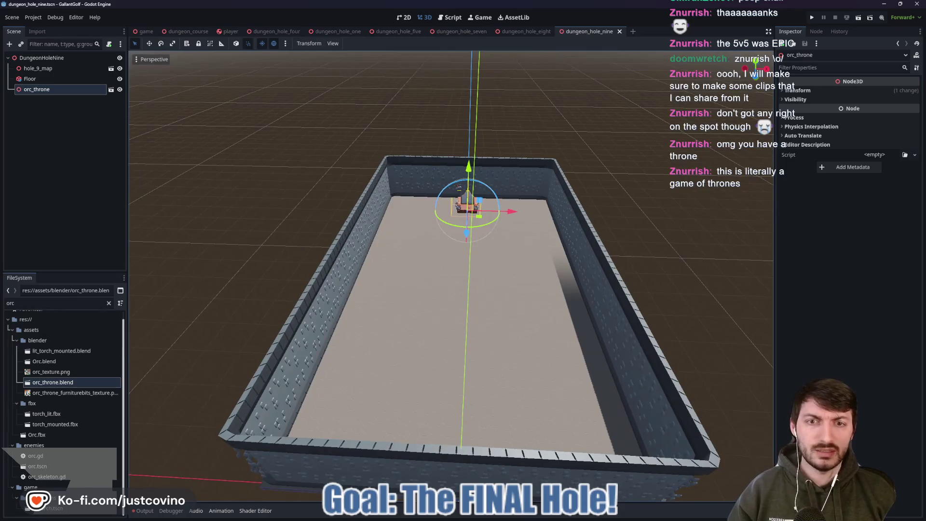
click(552, 517)
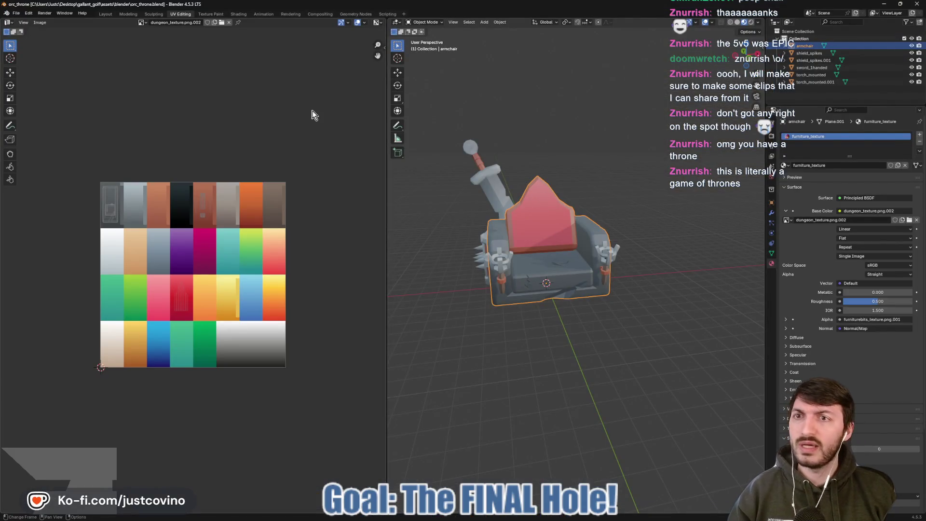
click(104, 14)
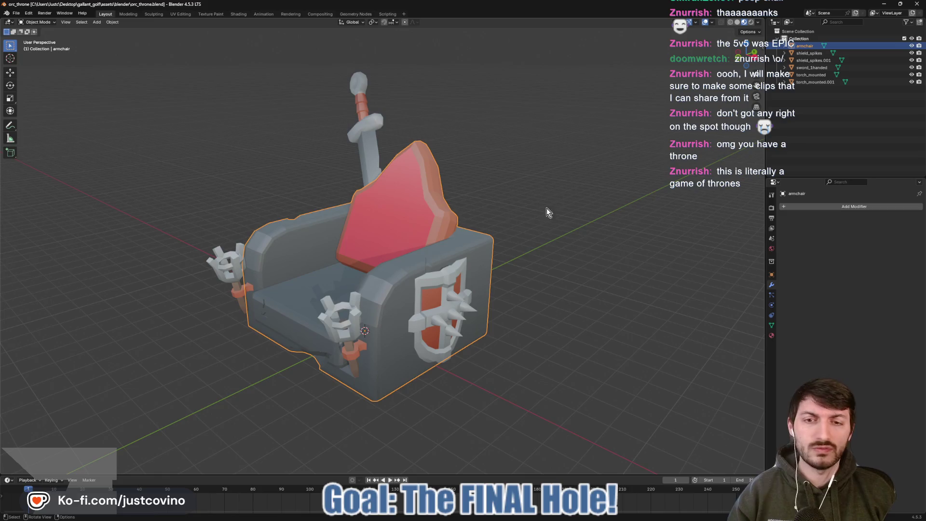
- Select the armchair's connected backrest piece in edit mode and show its material settings
drag(546, 212, 586, 226)
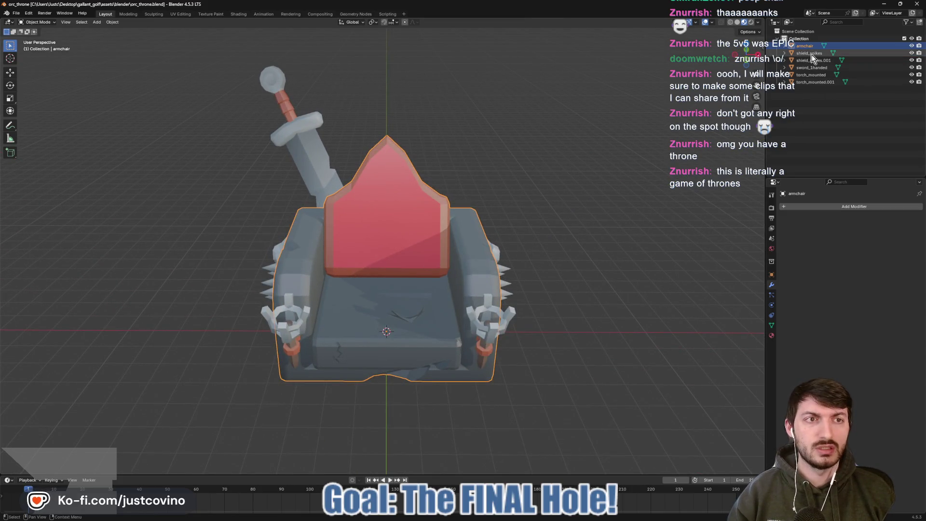
drag(531, 231, 506, 247)
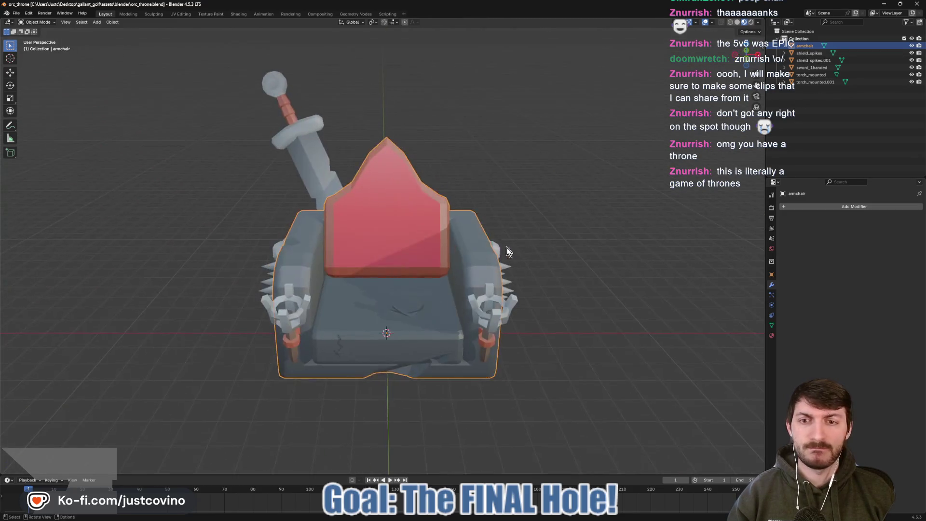
key(Tab)
key(a)
key(alt+a)
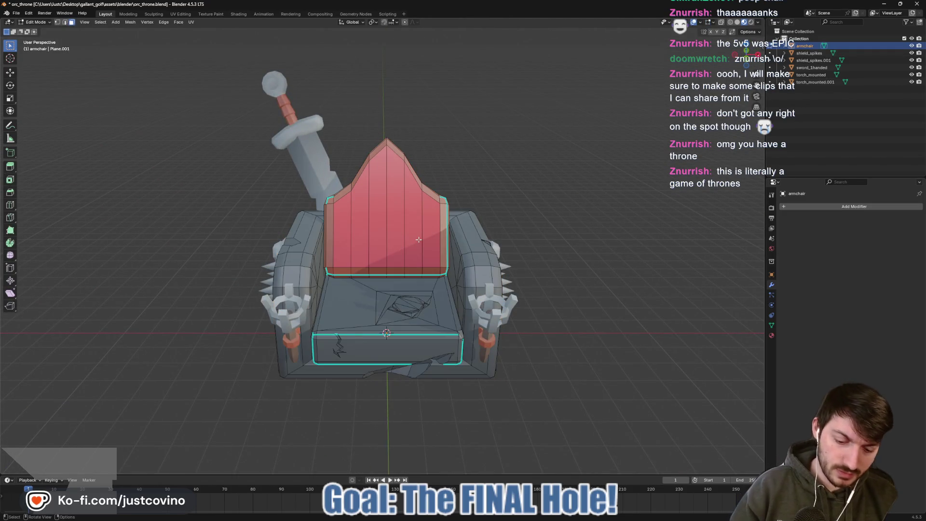
key(l)
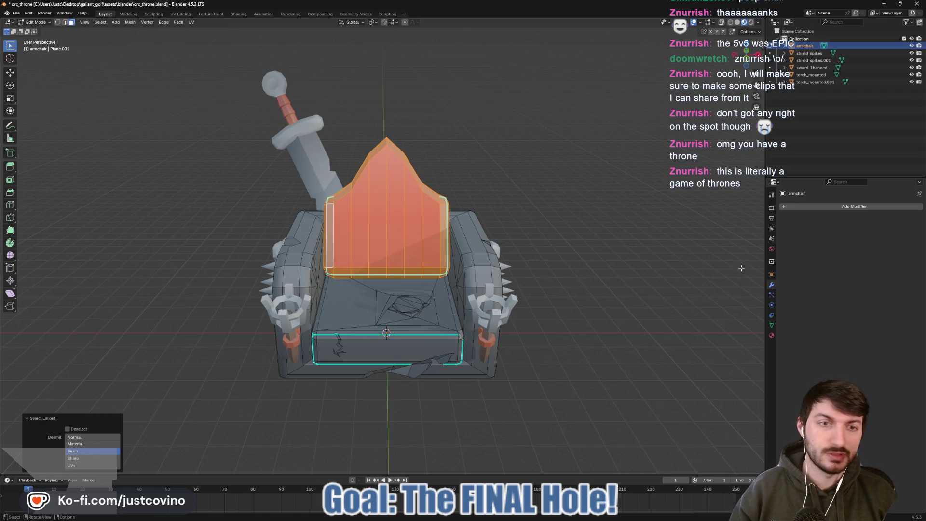
click(772, 335)
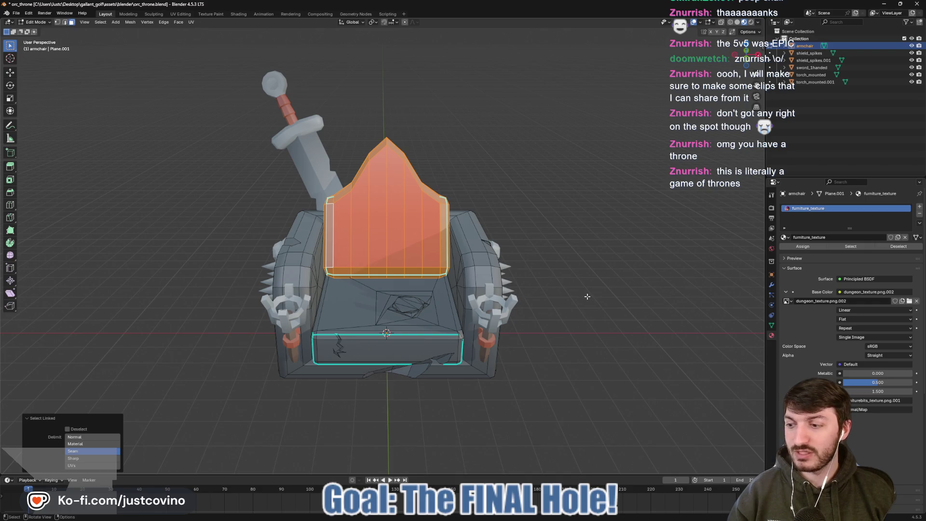
- Select a single vertex in the seat's cut dent and nudge it slightly
drag(588, 297, 472, 339)
key(Tab)
scroll(up, 3)
key(Tab)
key(1)
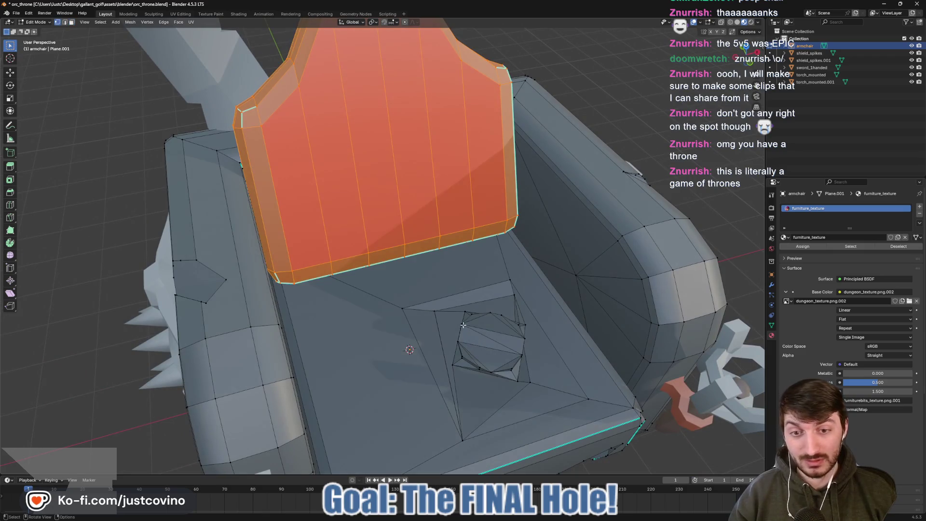
click(462, 326)
key(g)
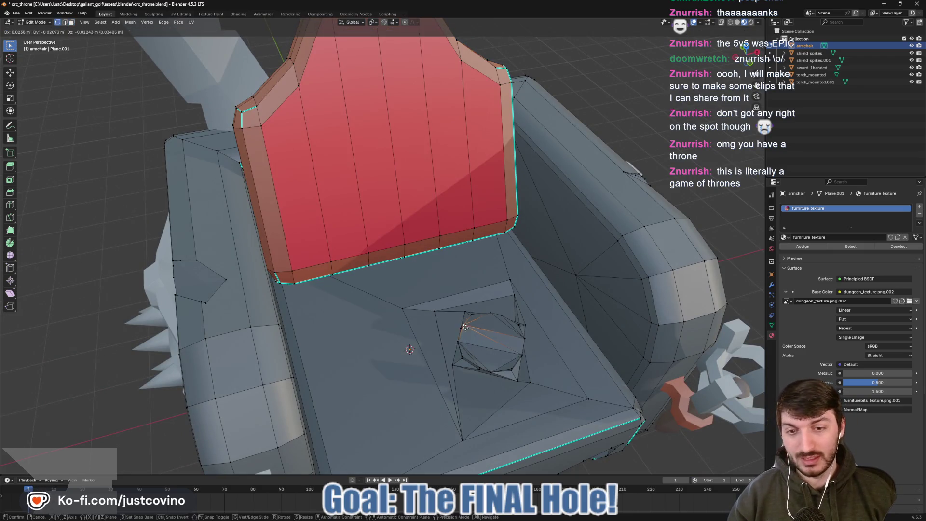
click(472, 332)
- Check the seat, nudge the dent vertex once more and return to object mode
key(Tab)
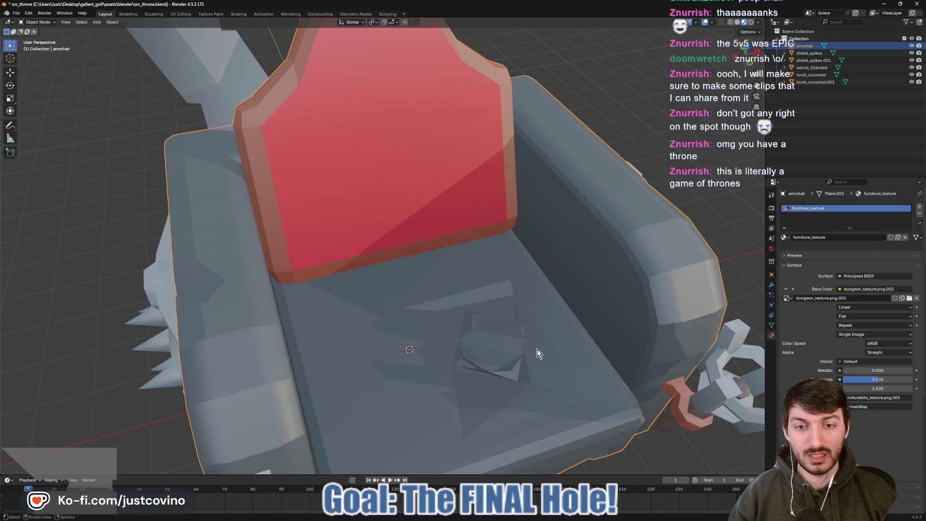
drag(537, 349, 523, 344)
key(Tab)
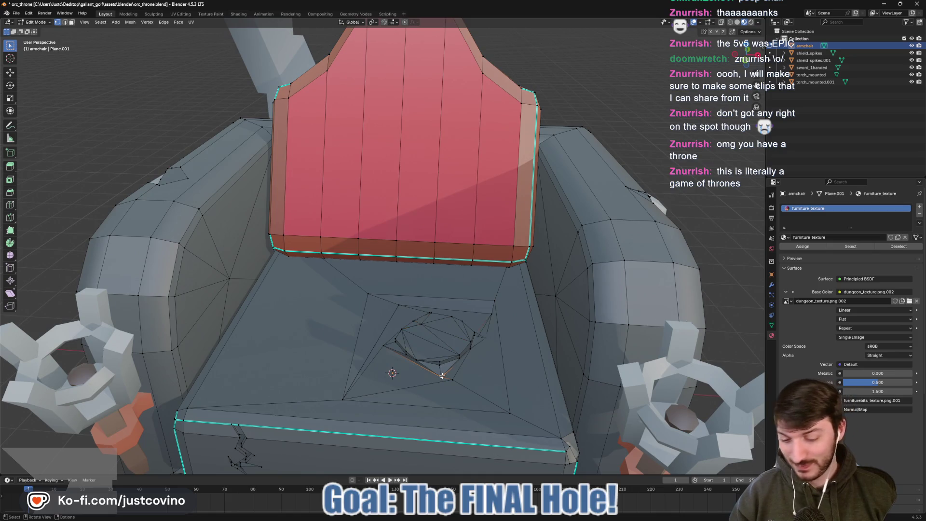
key(g)
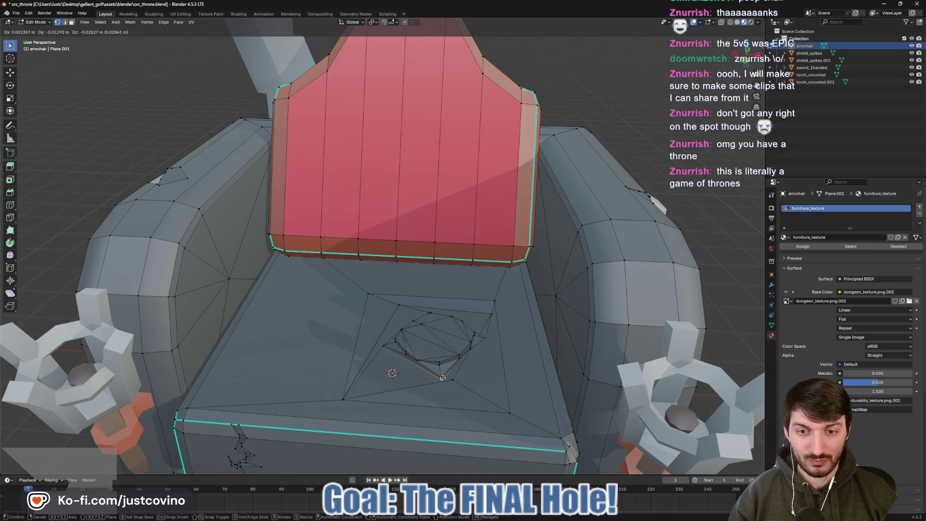
click(442, 378)
key(Tab)
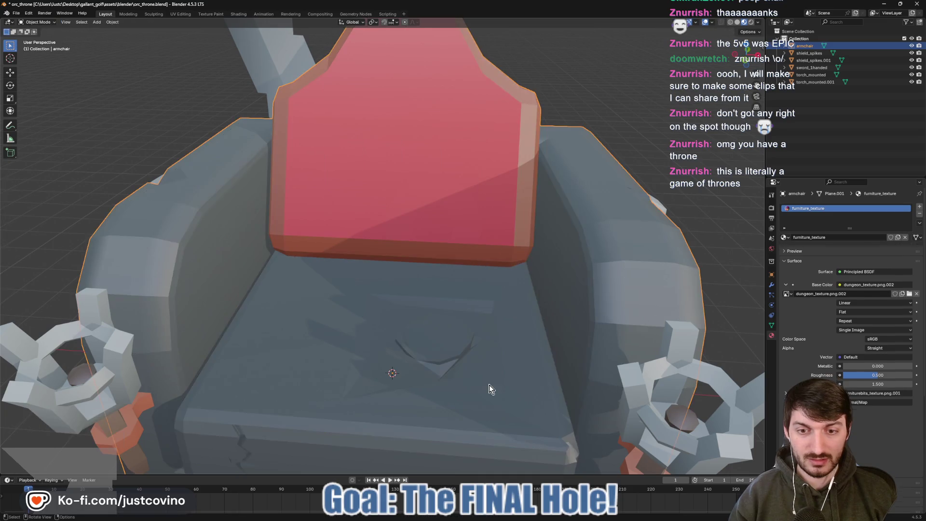
drag(490, 389, 489, 361)
scroll(down, 3)
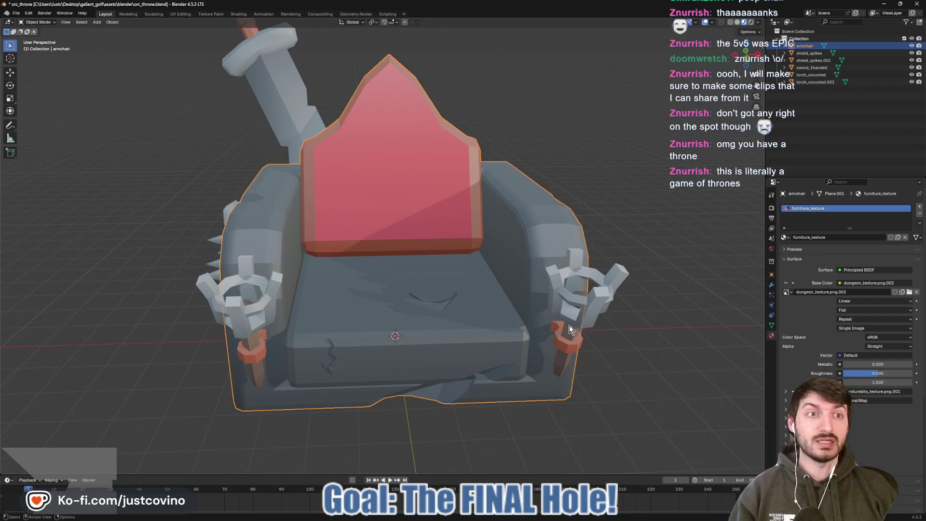
- Join the sword, torches and shields into the armchair and save orc_throne.blend
key(a)
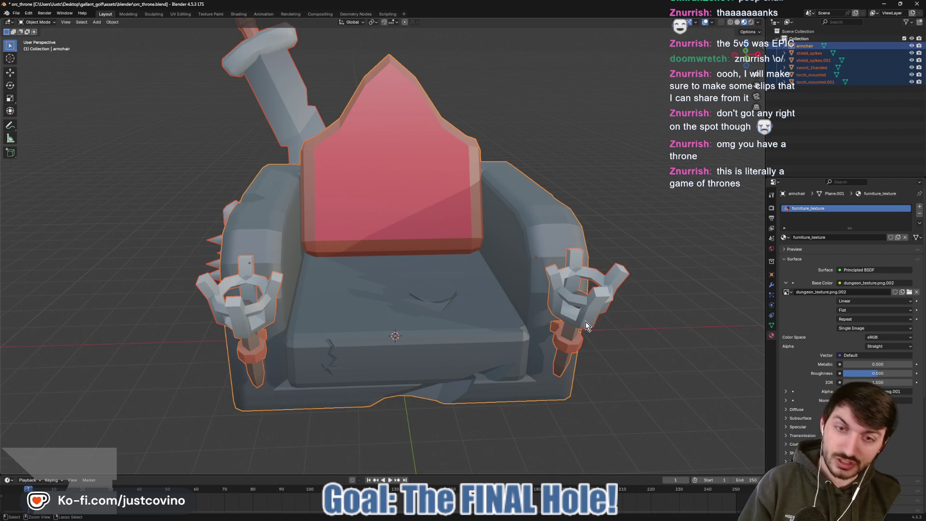
key(ctrl+j)
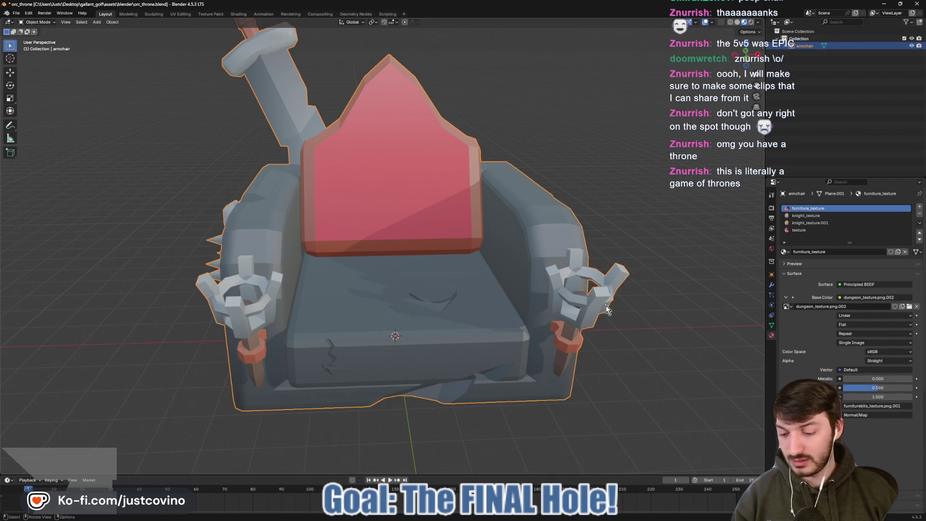
key(ctrl+s)
- From the front view, scale the armchair by 2 and save again
click(750, 65)
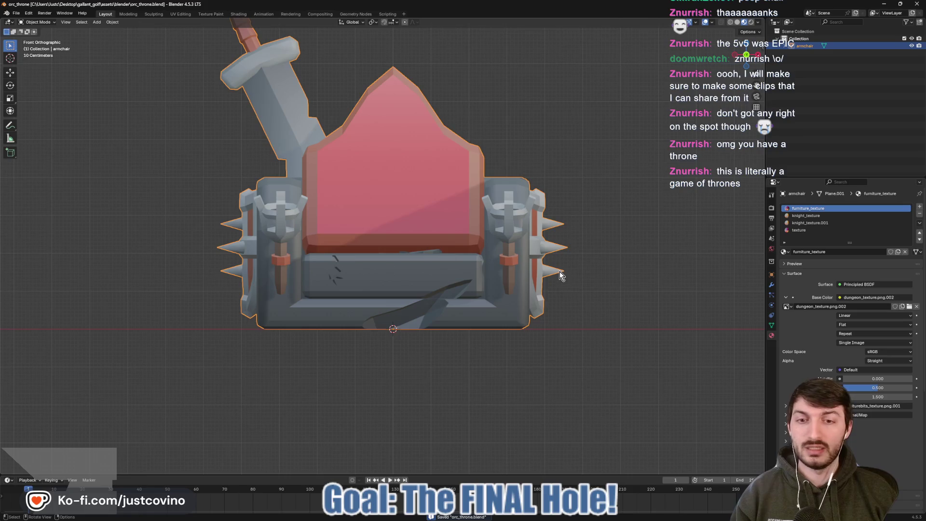
key(s)
key(2)
key(Return)
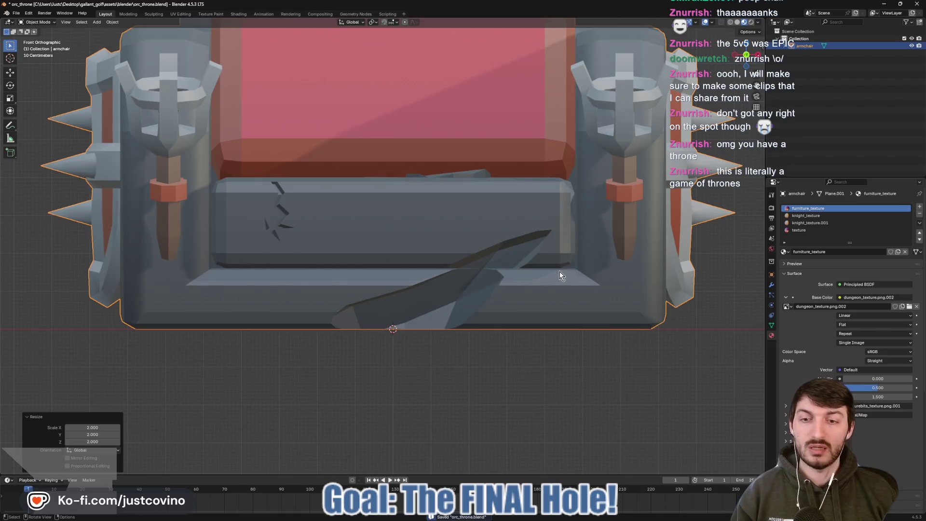
scroll(down, 3)
key(ctrl+s)
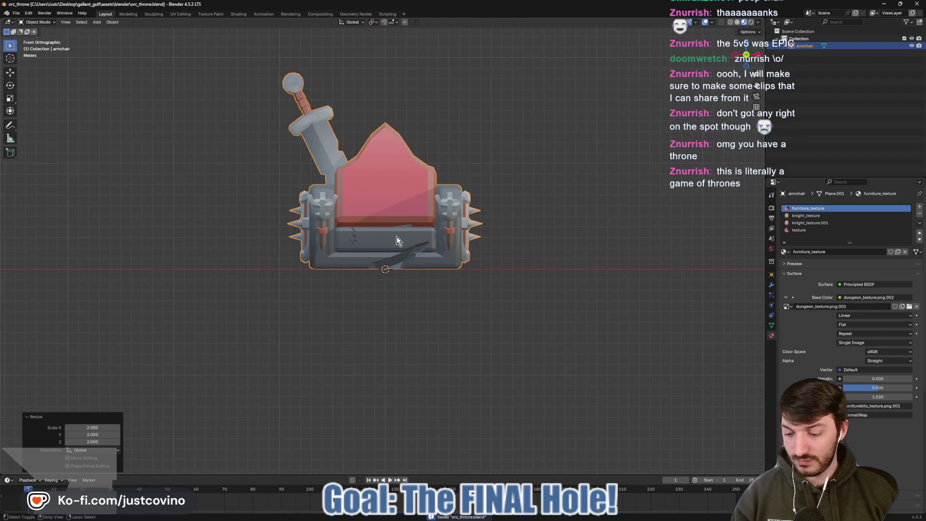
- Apply all transforms to the armchair and toggle edit mode in and out
key(ctrl+a)
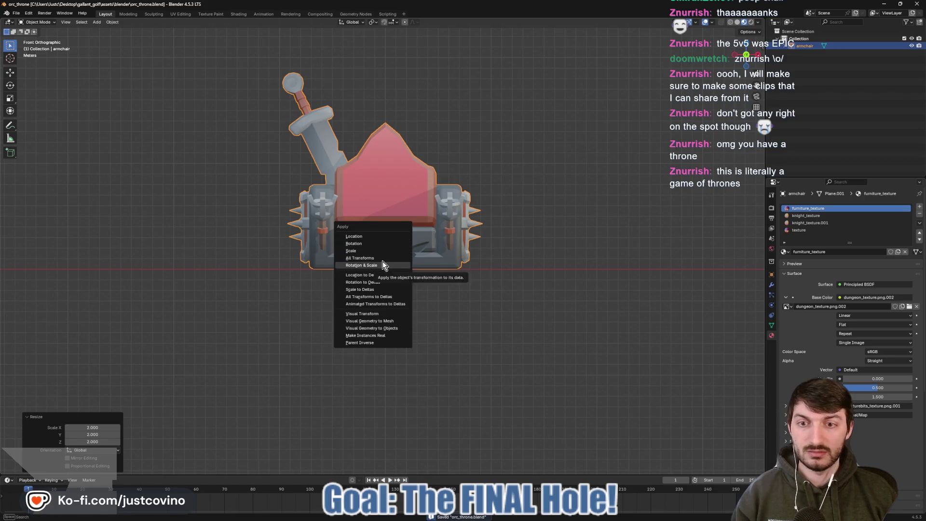
click(383, 262)
drag(465, 260, 517, 264)
key(Tab)
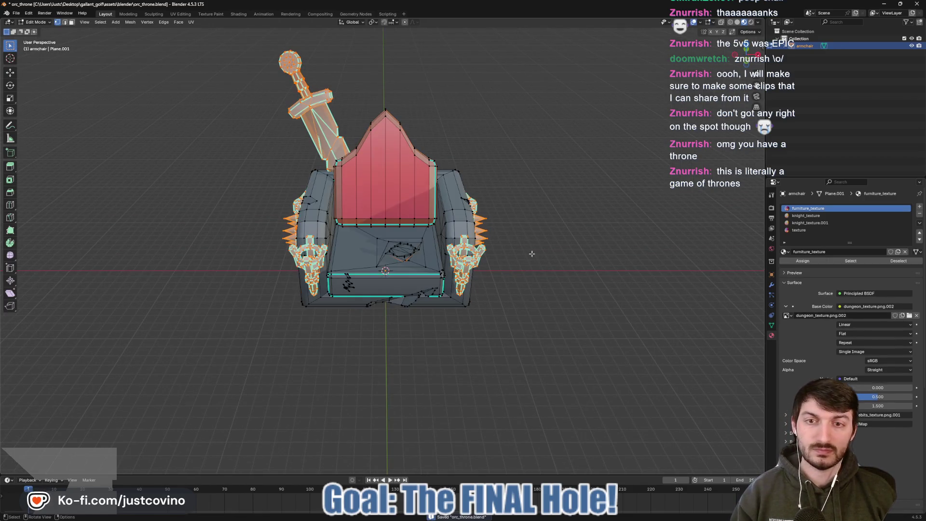
key(Tab)
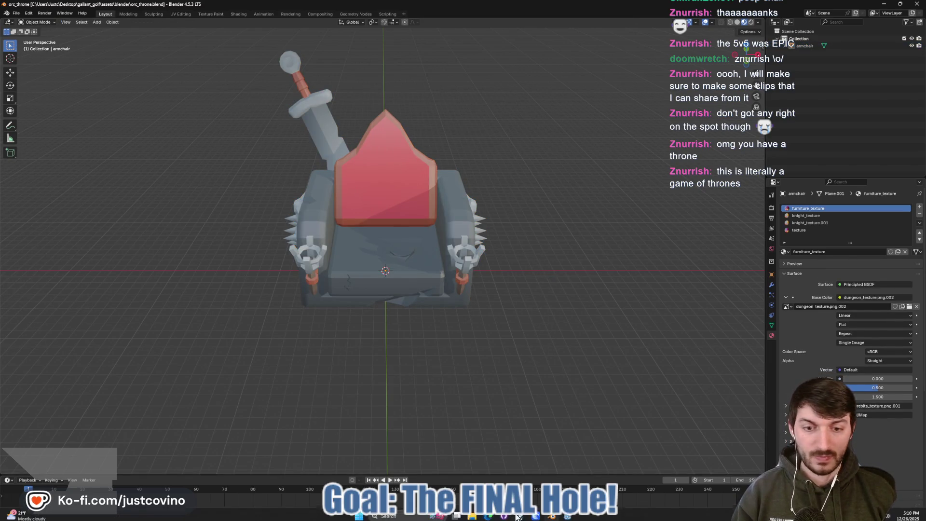
click(564, 518)
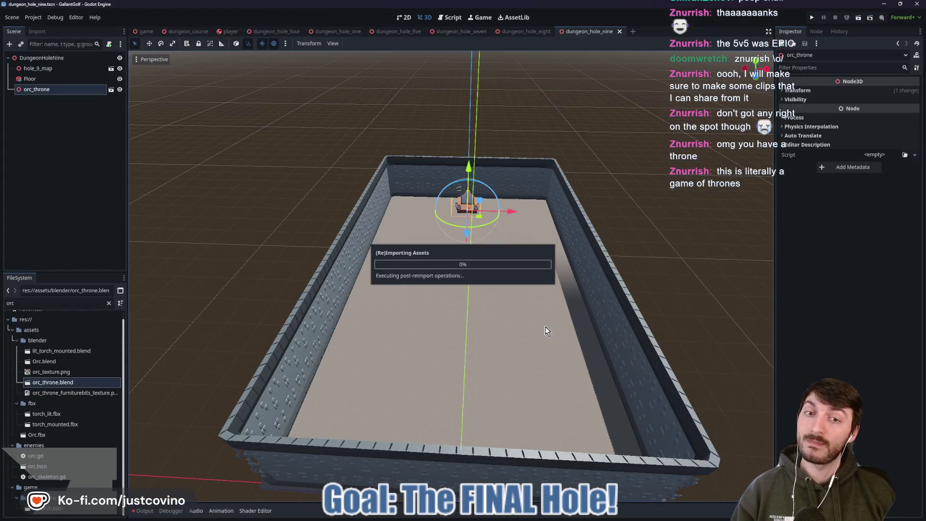
- Frame and orbit around the doubled-size orc throne in hole nine's room, then return to Blender
scroll(up, 3)
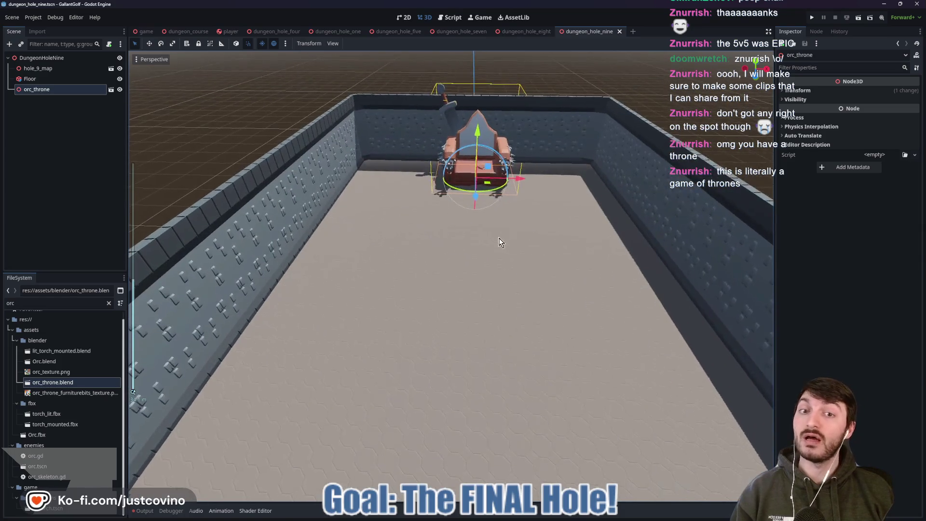
drag(470, 355, 360, 401)
key(f)
drag(420, 401, 434, 386)
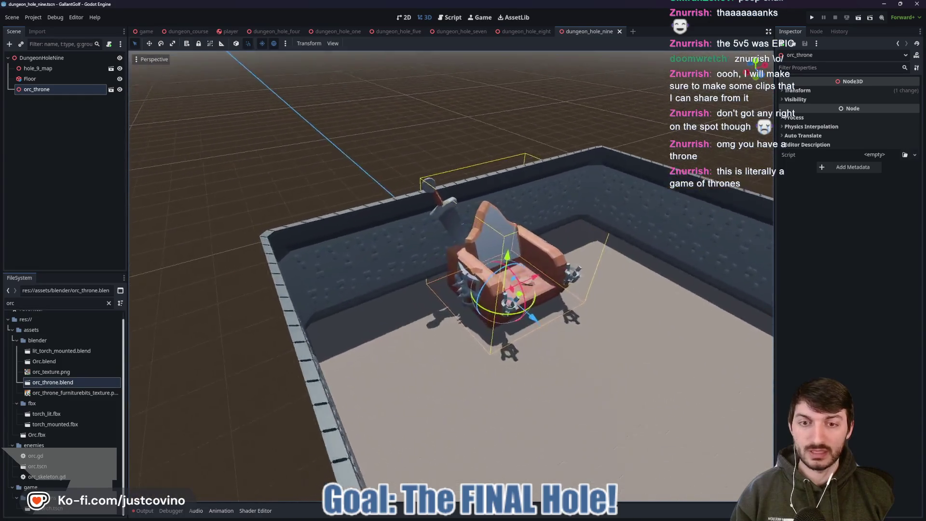
scroll(up, 3)
drag(287, 249, 378, 212)
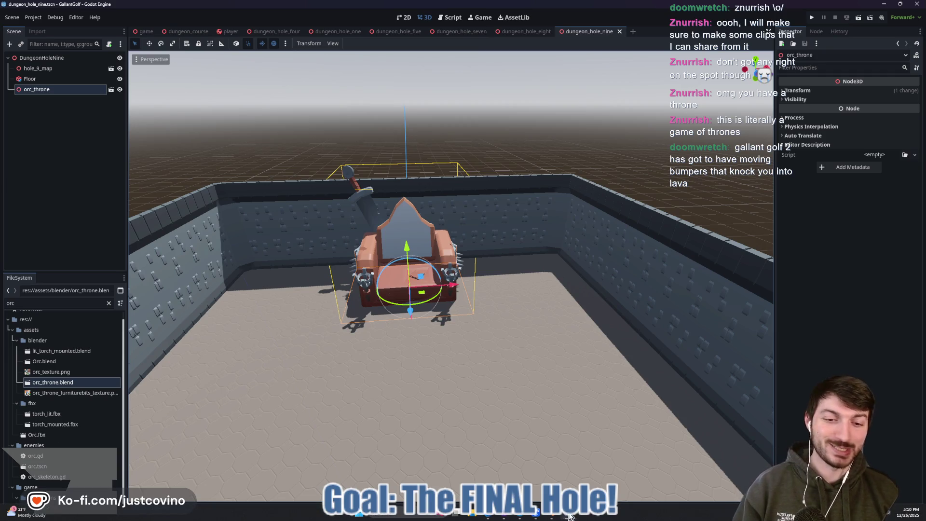
click(570, 516)
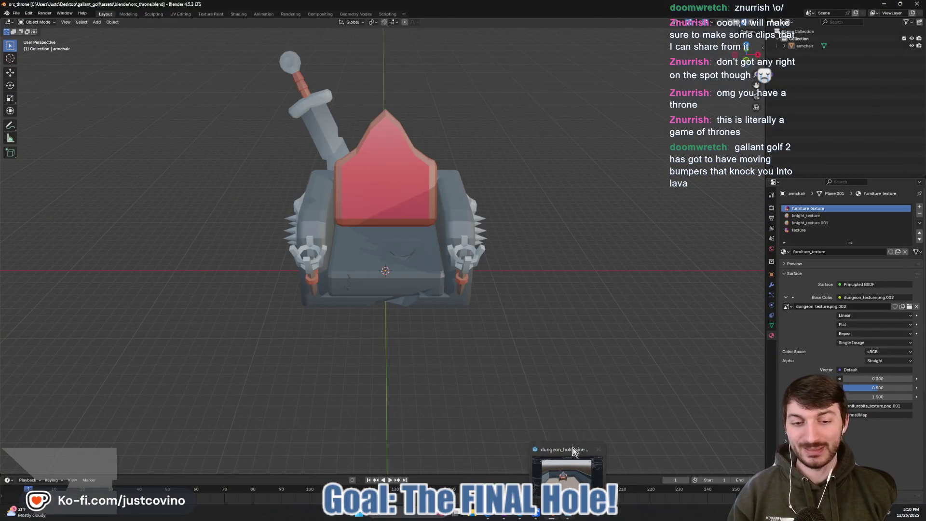
- Rescale the throne by 0.25, then 2, then about 1.7, and let Godot reimport it
drag(607, 281, 598, 277)
key(a)
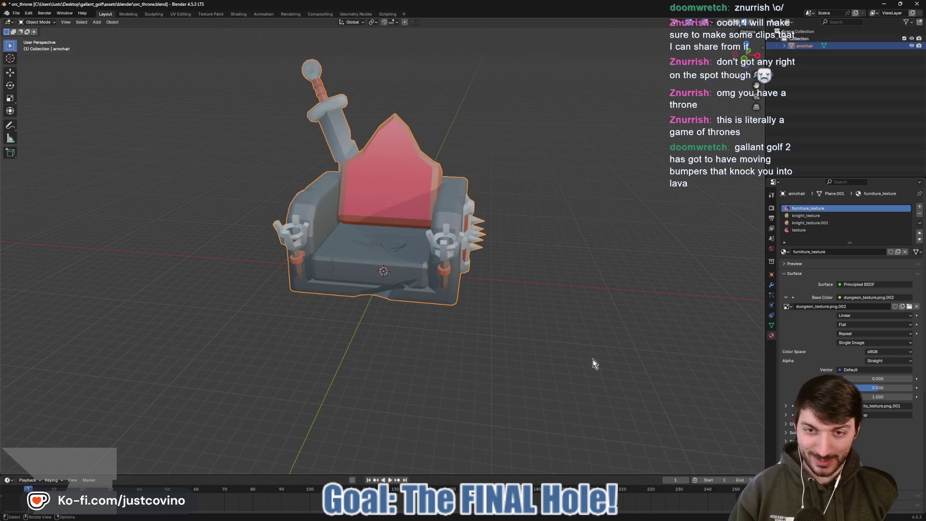
key(s)
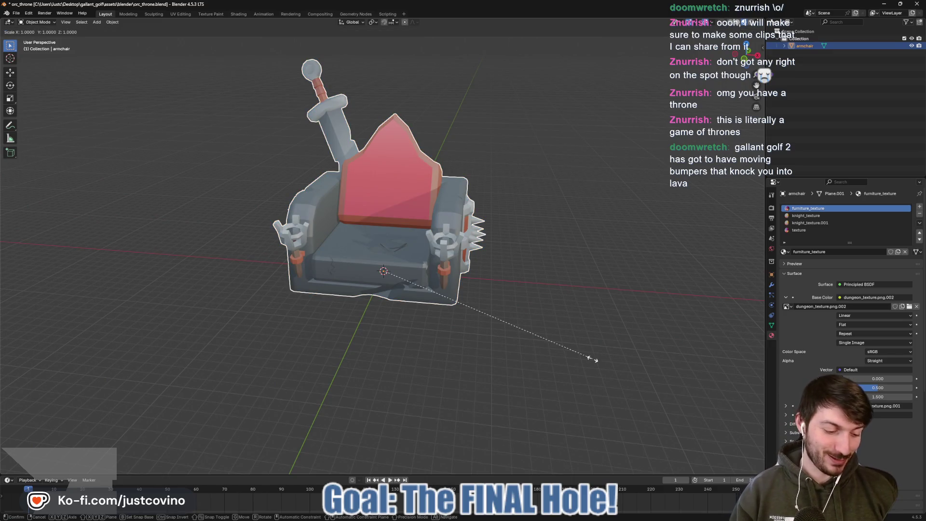
text(0.25)
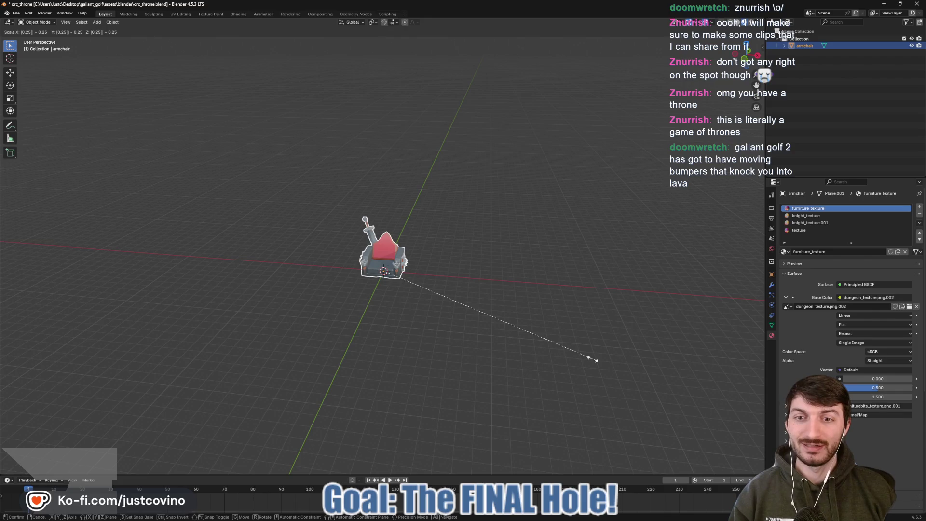
key(Return)
text(s2)
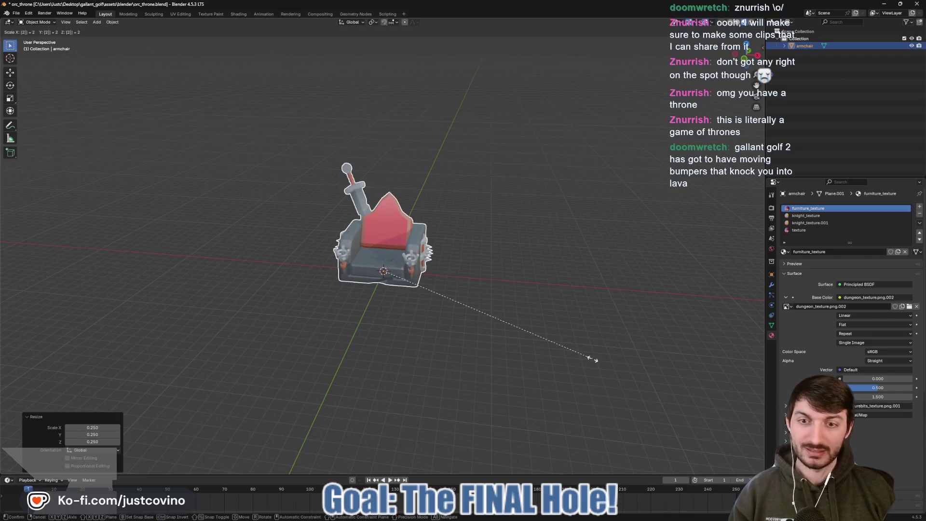
key(Return)
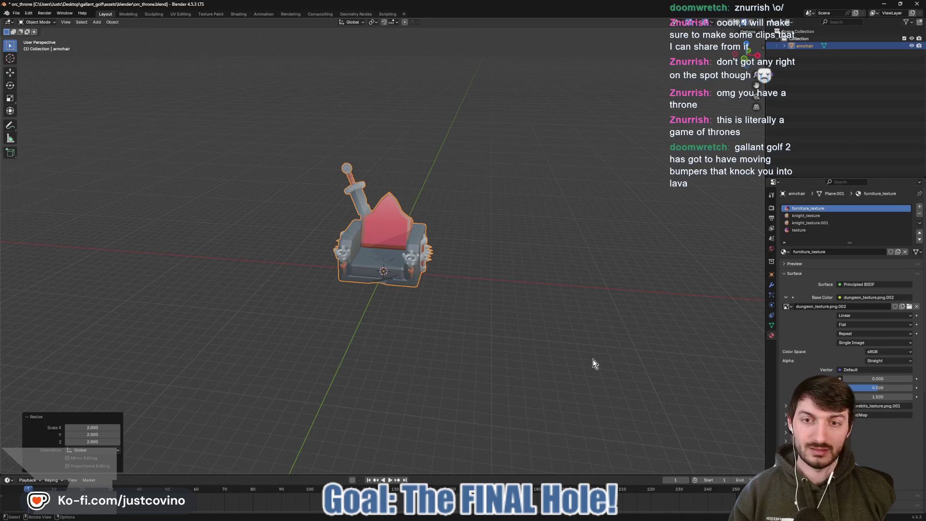
key(s)
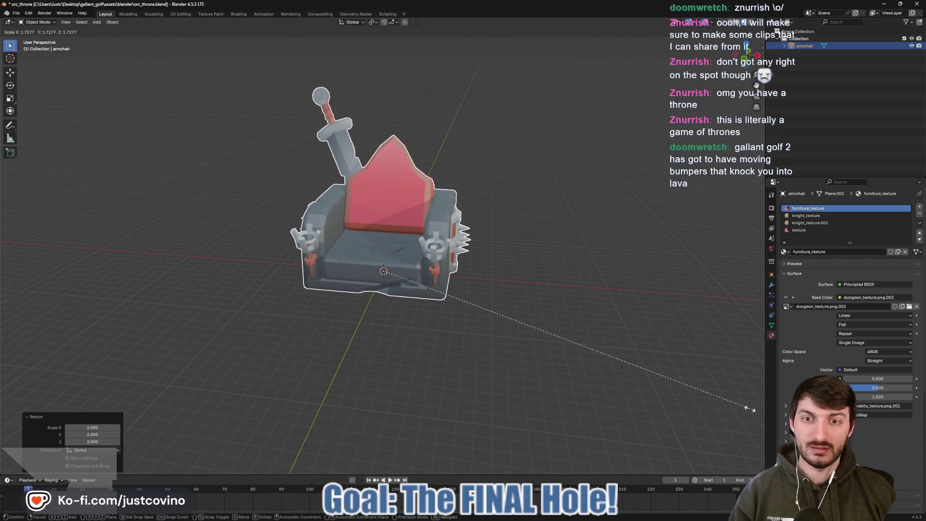
click(747, 407)
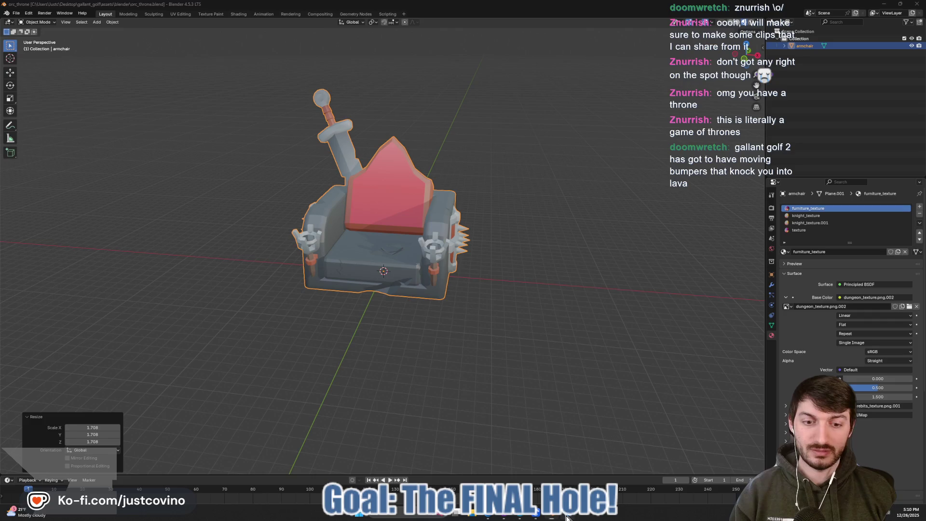
click(567, 517)
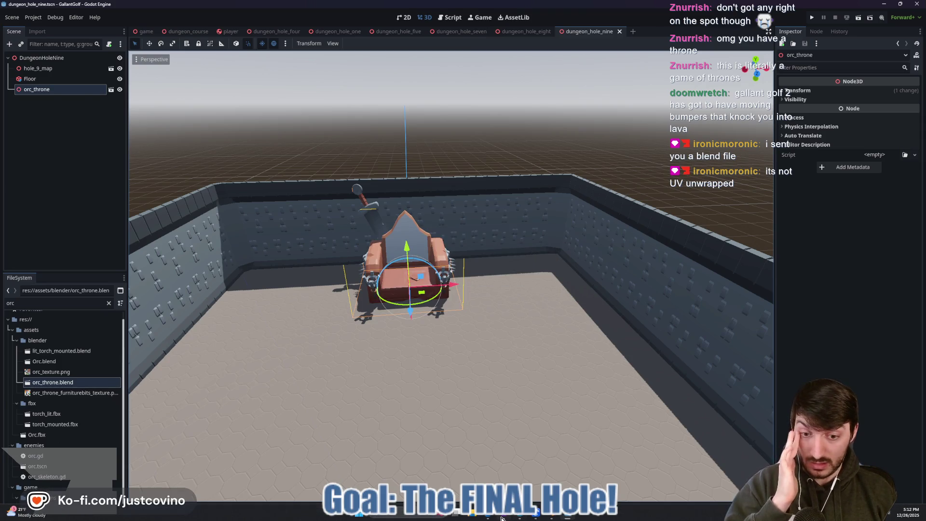
- Open the thhrone blend file from File Explorer's recent items
click(480, 515)
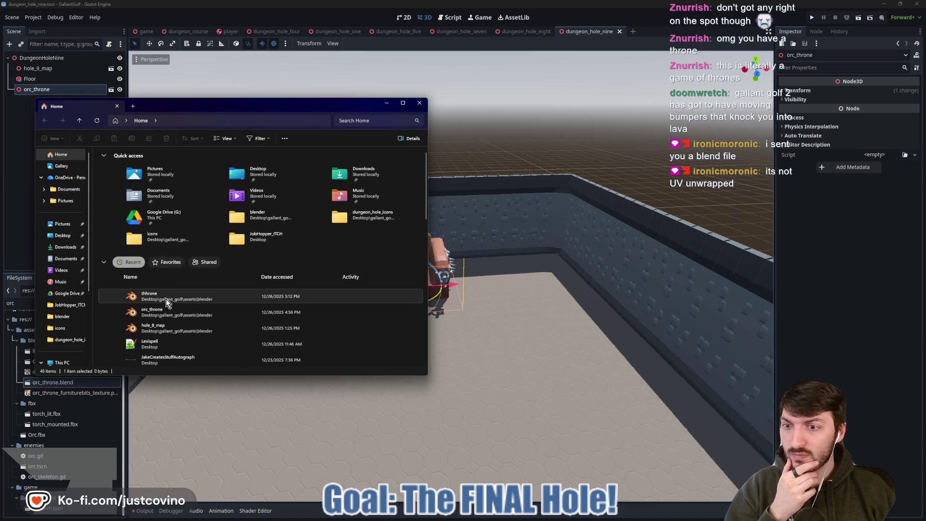
double_click(166, 298)
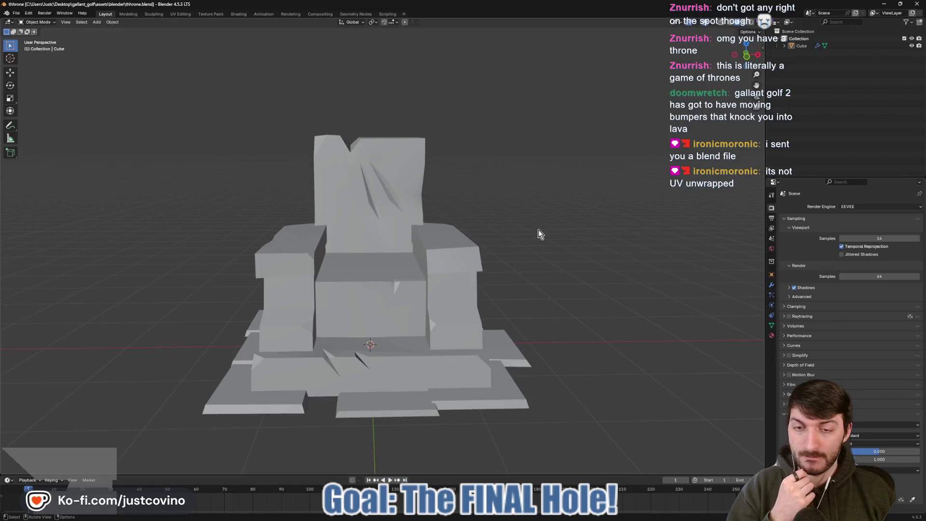
- Preview the grey throne in rendered shading, select its whole mesh and show its material
drag(551, 219, 568, 245)
click(745, 24)
key(Tab)
drag(592, 236, 582, 254)
key(a)
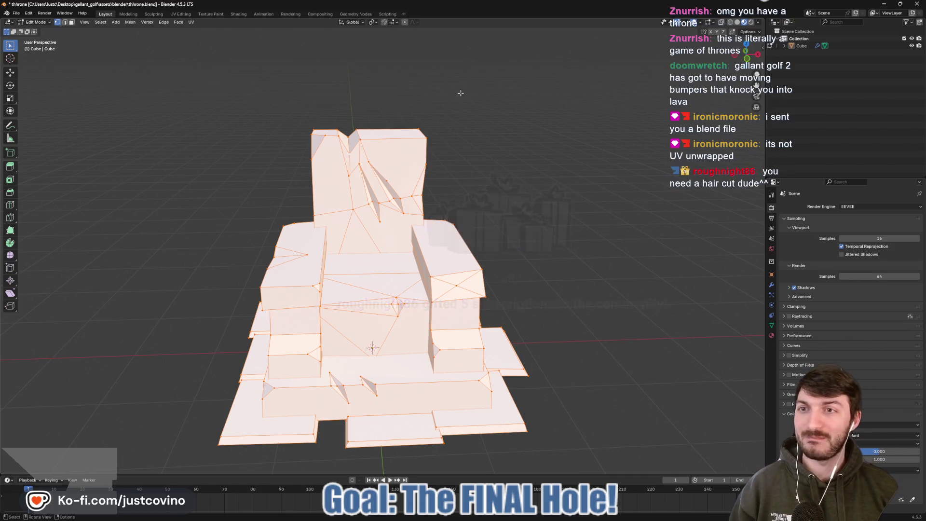
click(772, 335)
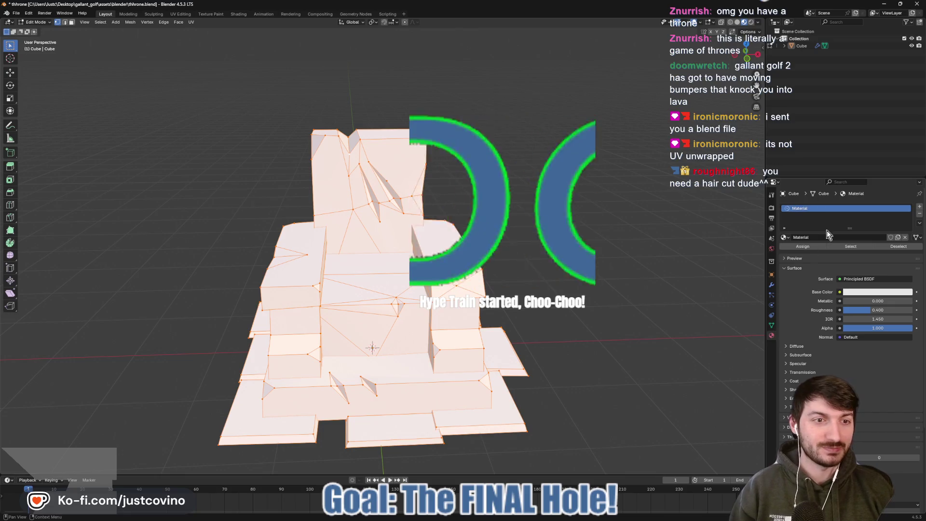
- Drive the base colour with an Image Texture loading assets\textures\dungeon_texture.png
click(840, 292)
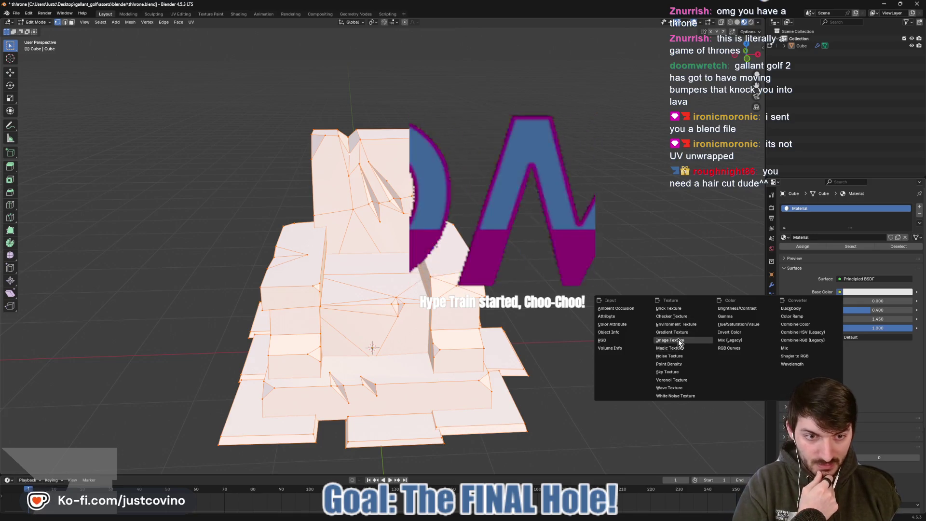
click(671, 340)
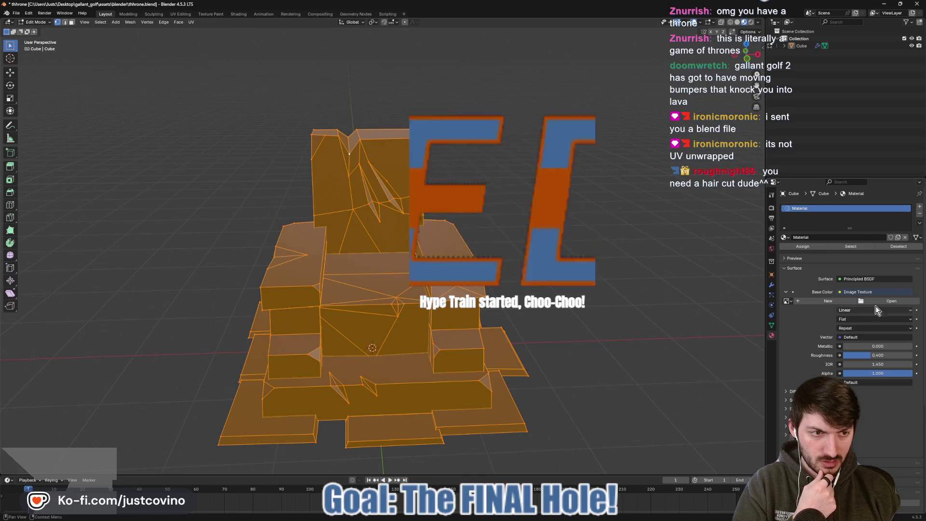
click(892, 301)
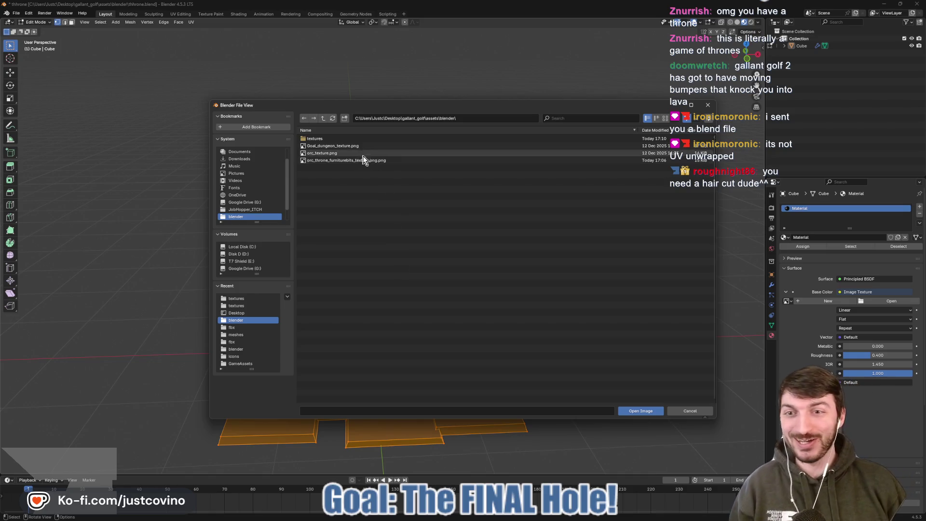
click(323, 118)
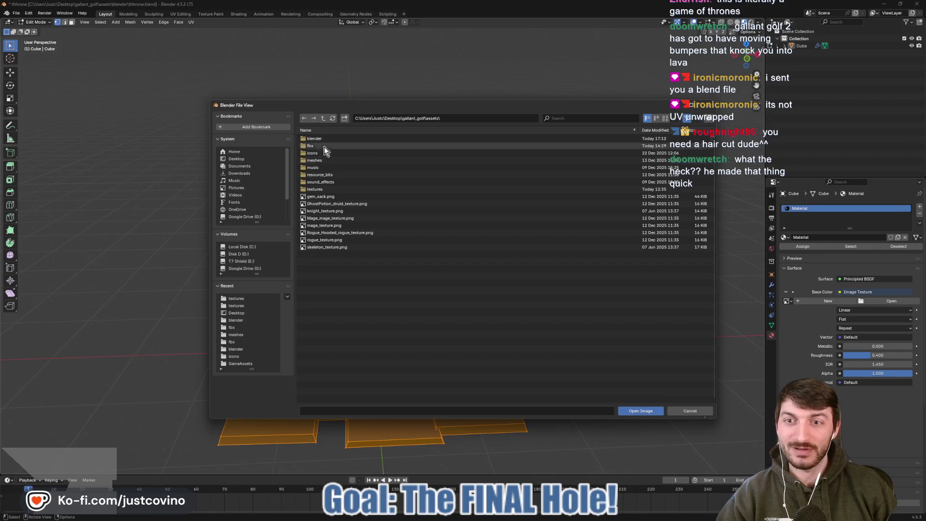
double_click(323, 189)
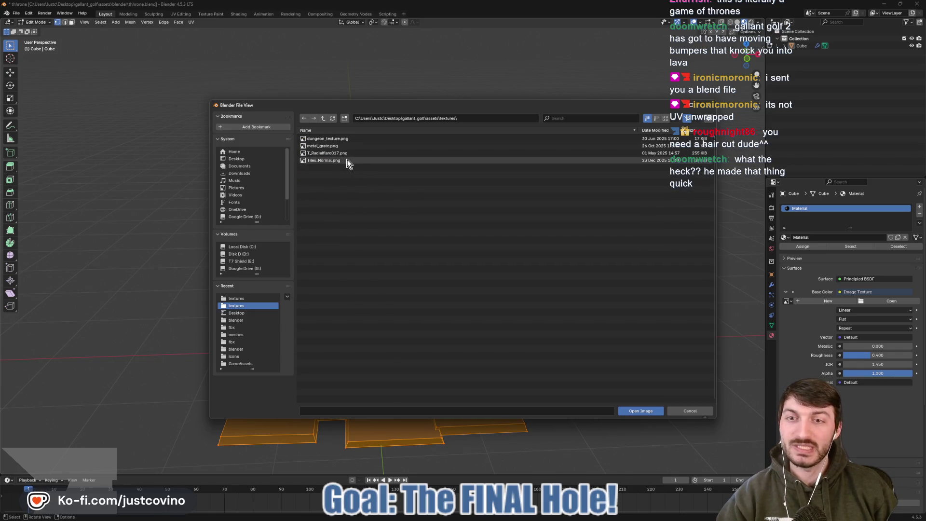
click(358, 141)
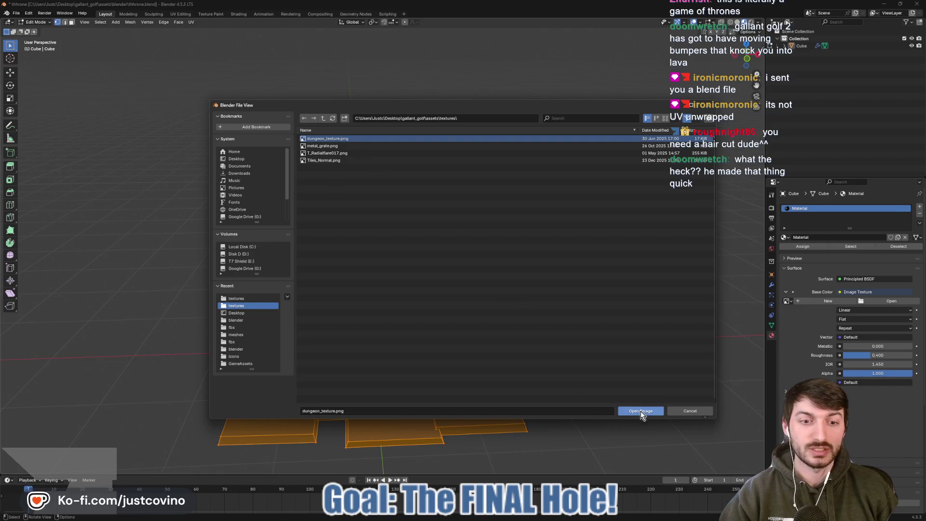
click(641, 412)
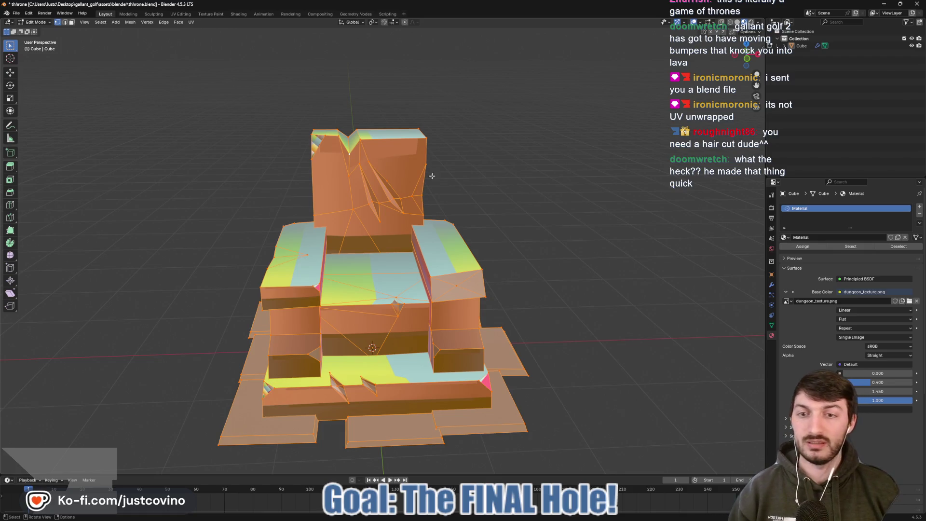
- Project the throne's UVs from the front view and select its islands in UV Editing
click(747, 58)
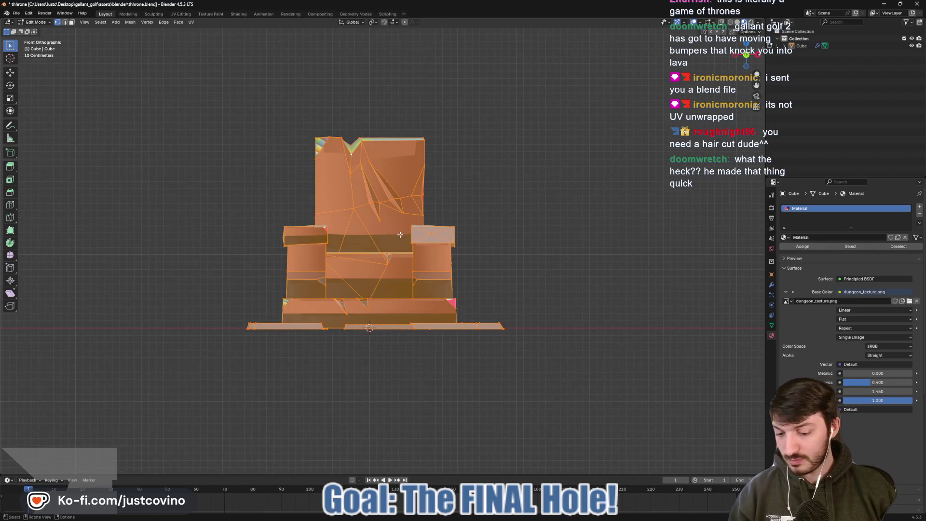
key(u)
click(399, 310)
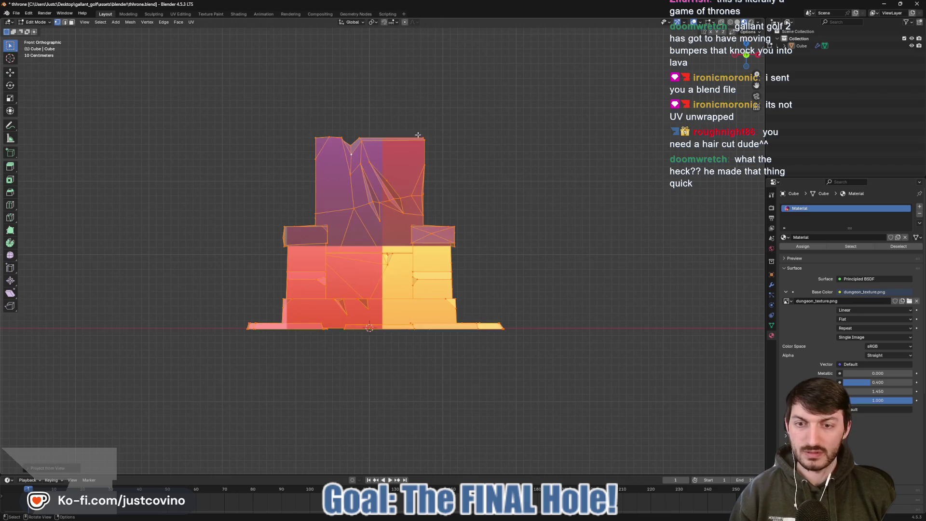
click(180, 13)
scroll(down, 3)
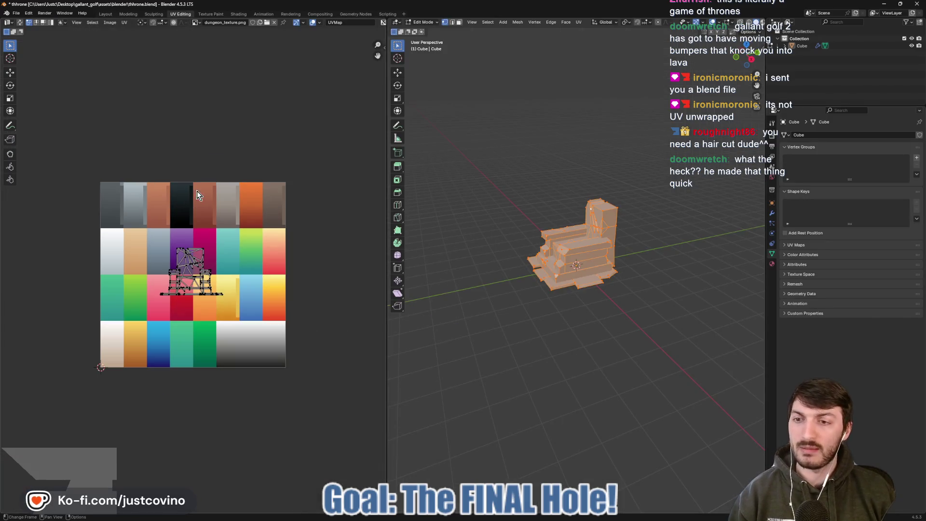
scroll(up, 3)
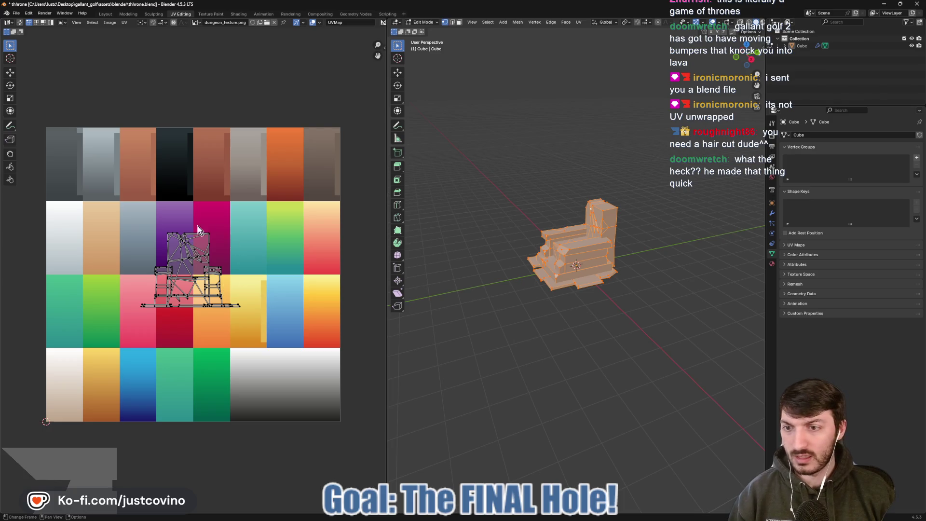
drag(128, 211, 264, 301)
drag(141, 224, 244, 302)
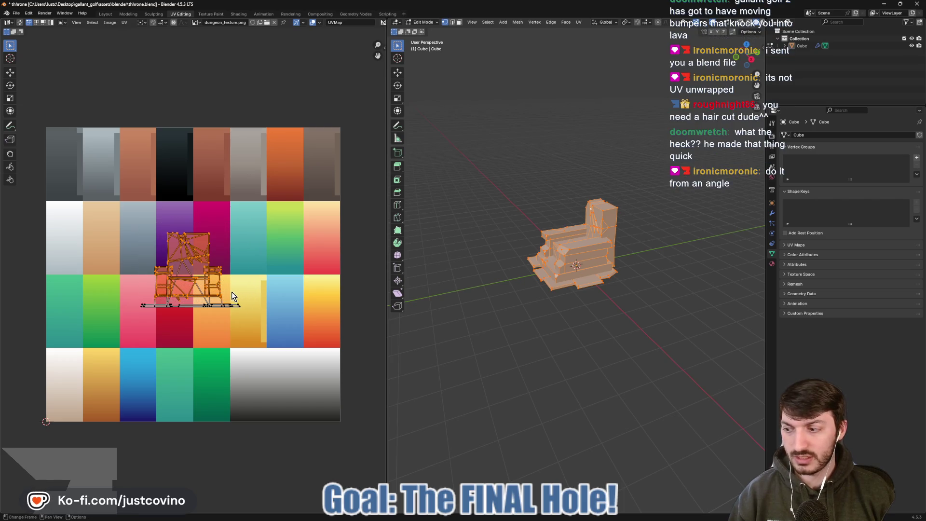
- Select the whole throne mesh and unwrap its UVs
drag(473, 248, 614, 283)
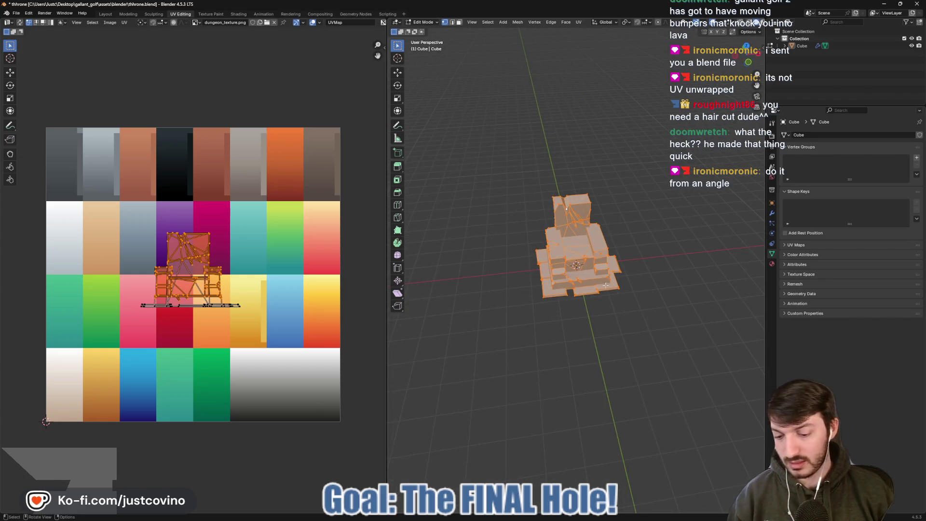
key(alt+a)
key(a)
key(u)
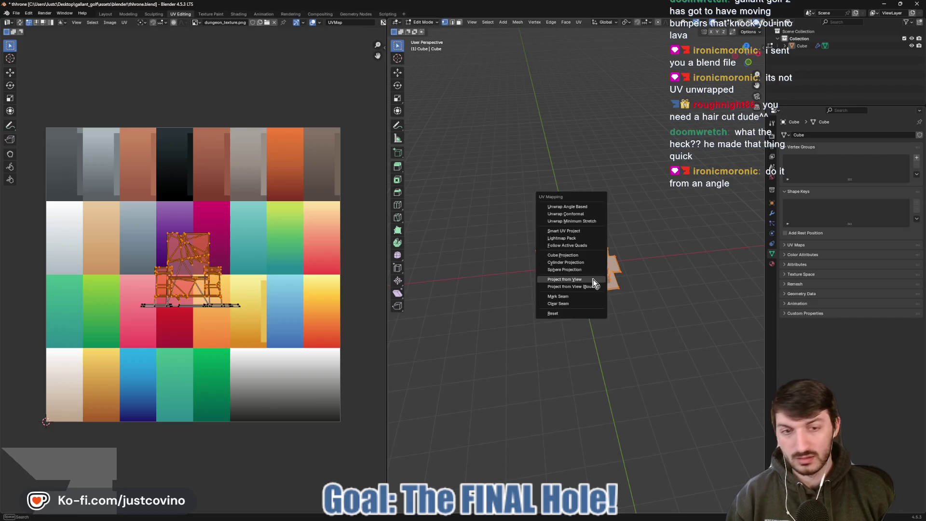
click(592, 211)
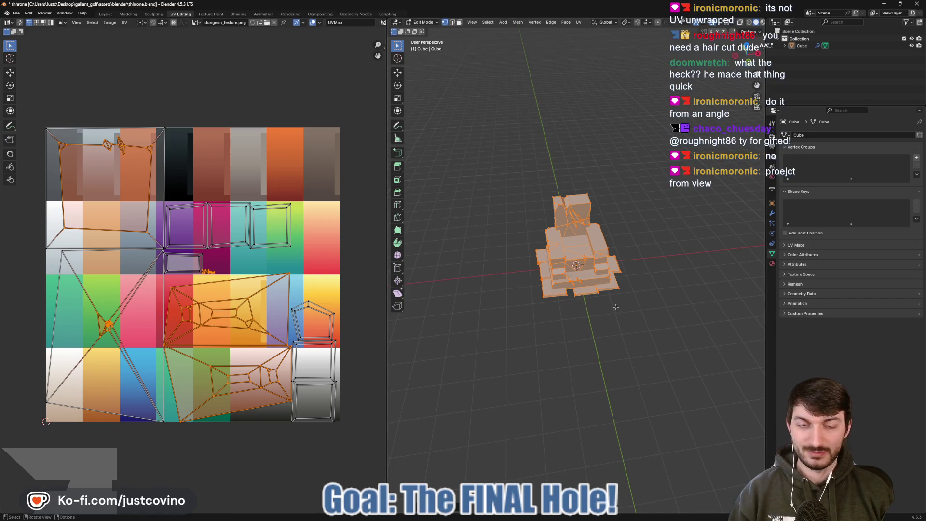
drag(610, 306, 600, 305)
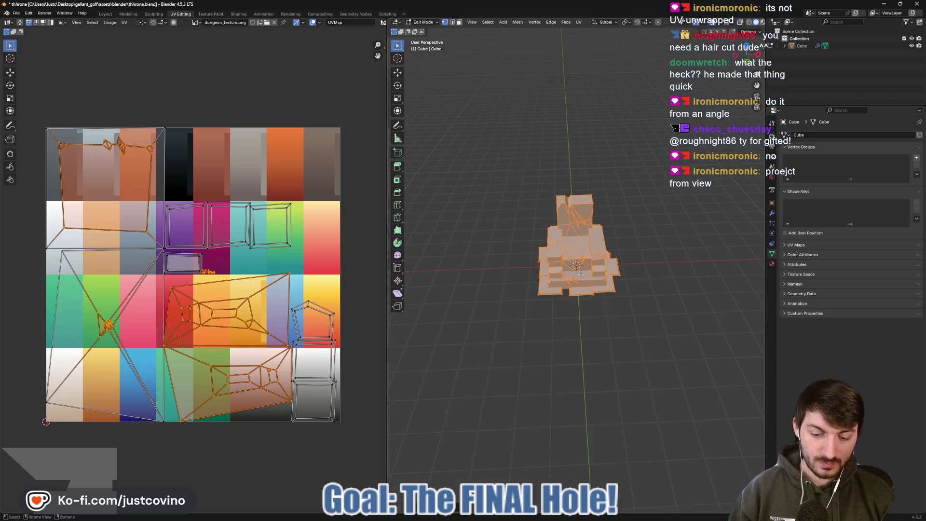
- Reproject the throne's UVs from the current view into a compact island
key(u)
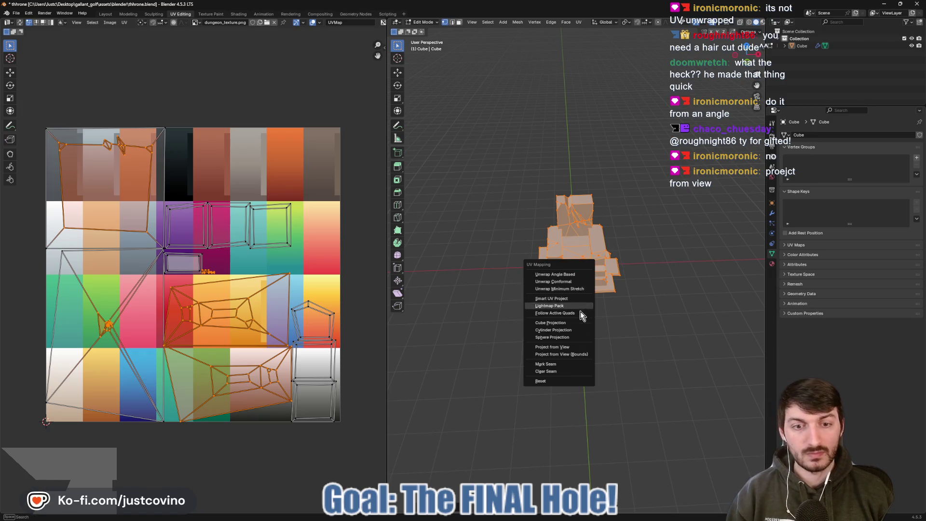
click(579, 346)
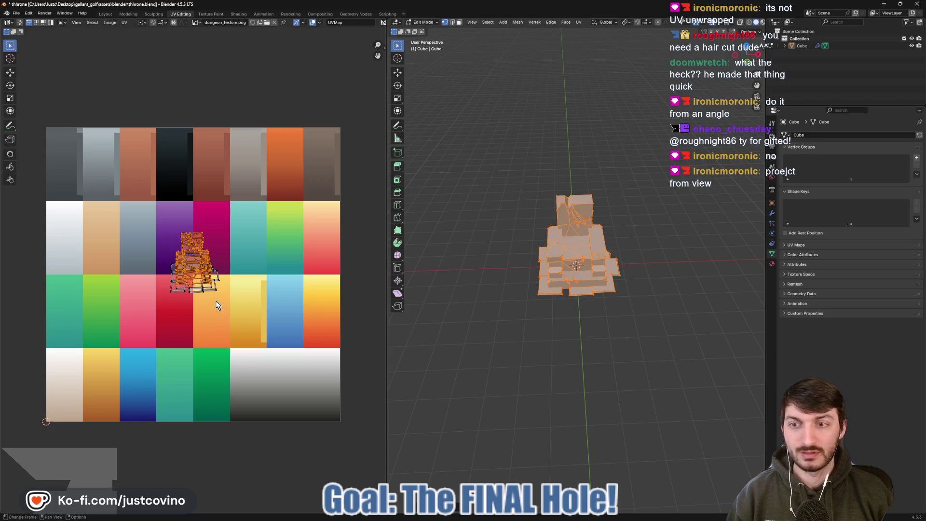
scroll(up, 3)
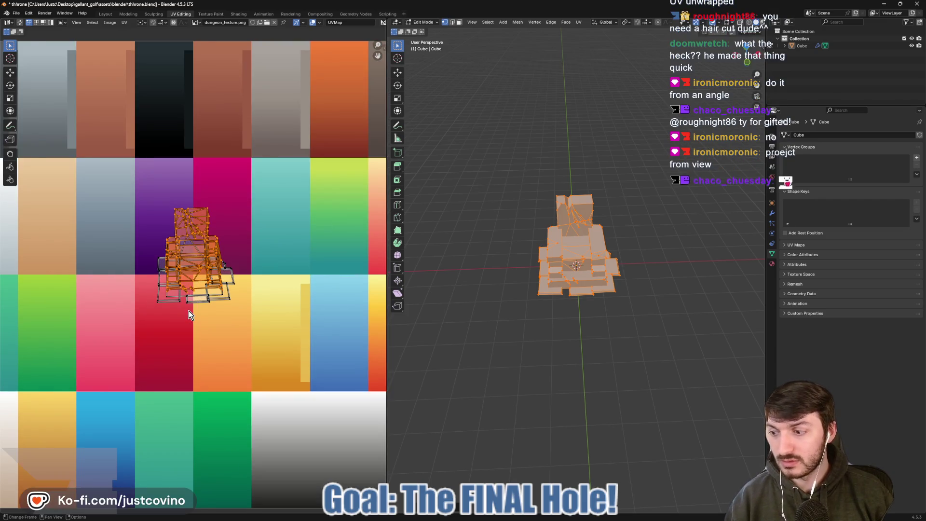
scroll(down, 3)
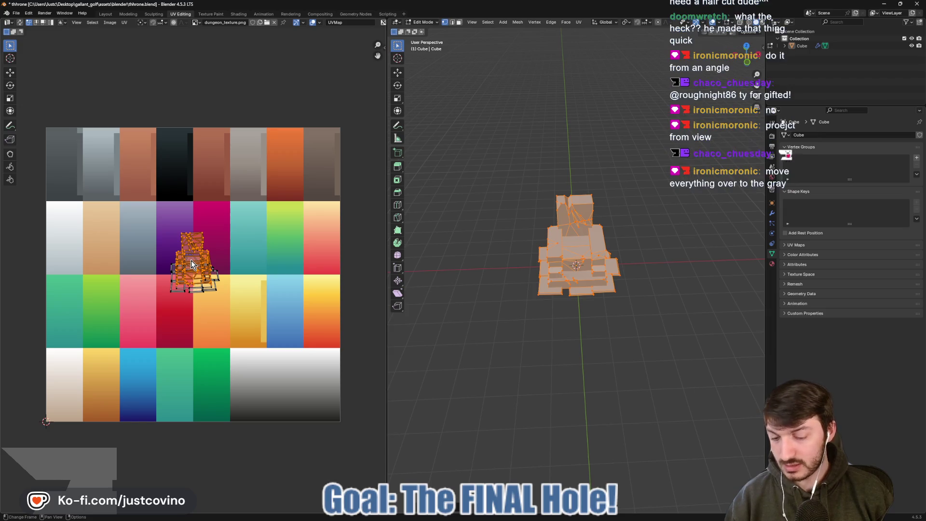
- In face select mode, pick the front faces at the base, then clear the selection
key(3)
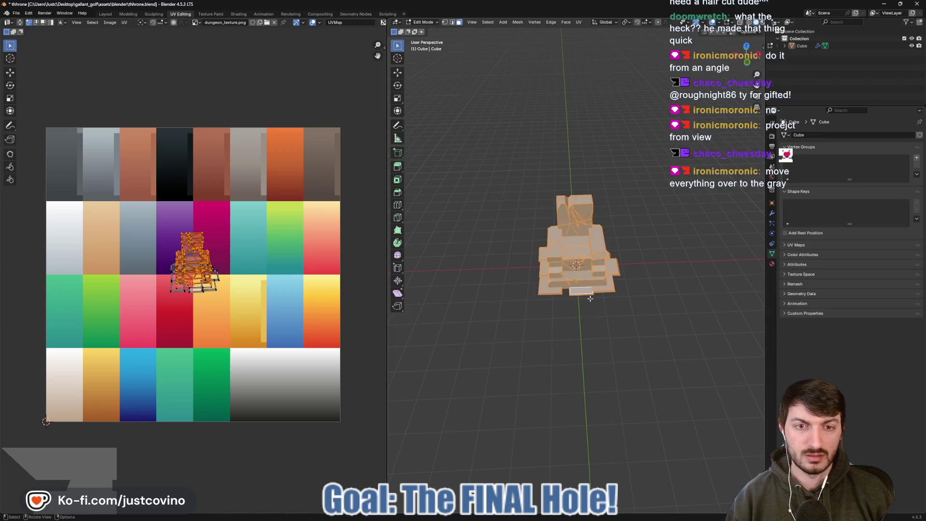
click(607, 288)
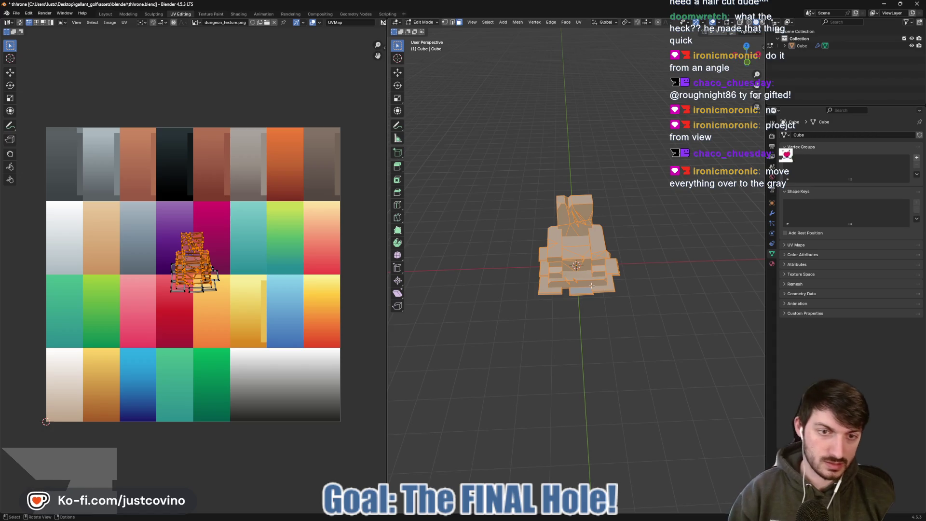
click(591, 285)
scroll(up, 3)
drag(592, 285, 577, 359)
key(alt+a)
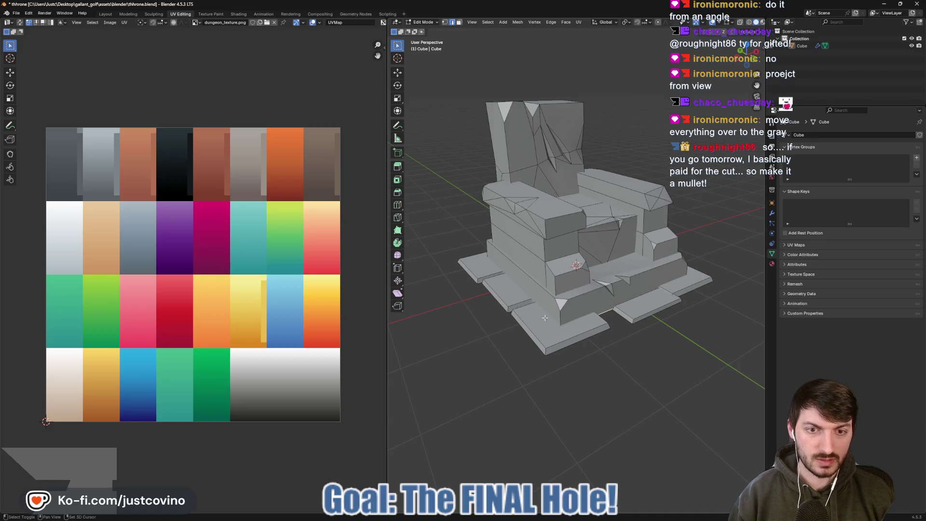
- Mark the edge loop around the throne's base as sharp
click(606, 313)
drag(606, 313, 573, 282)
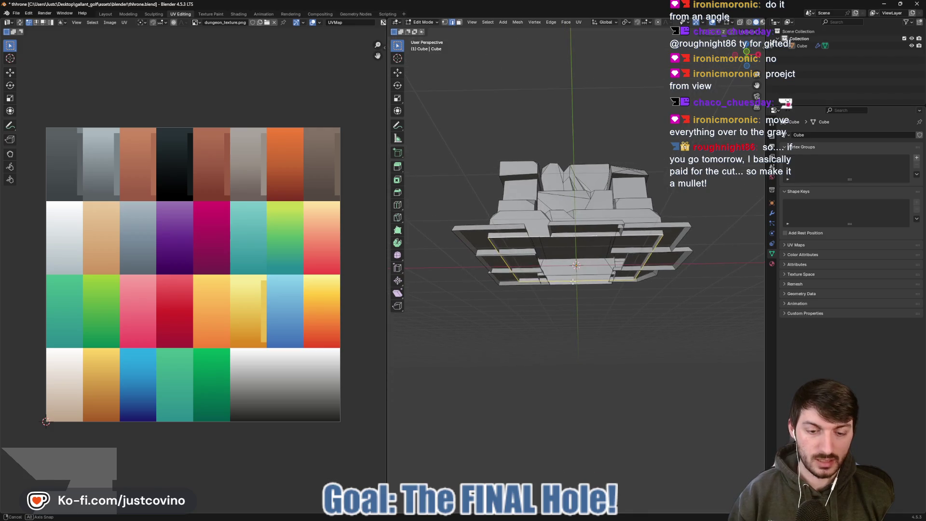
right_click(556, 246)
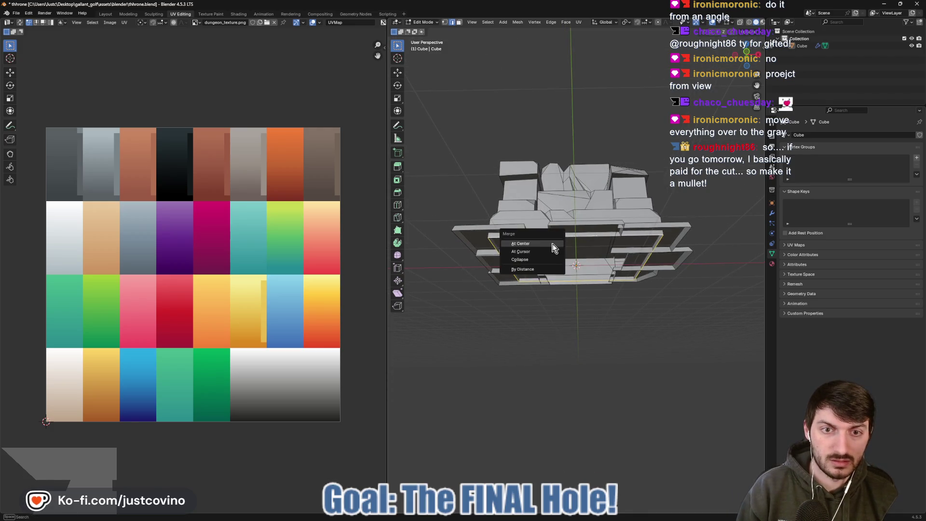
right_click(545, 238)
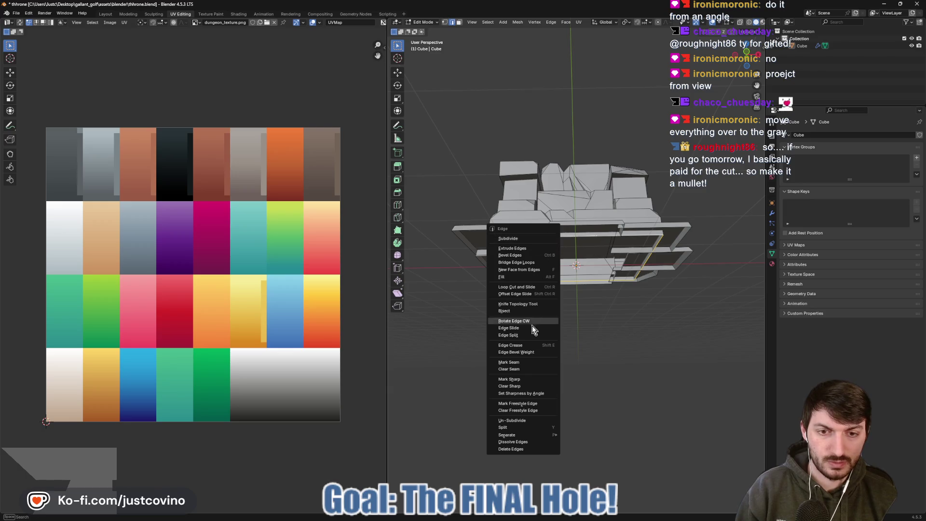
click(527, 380)
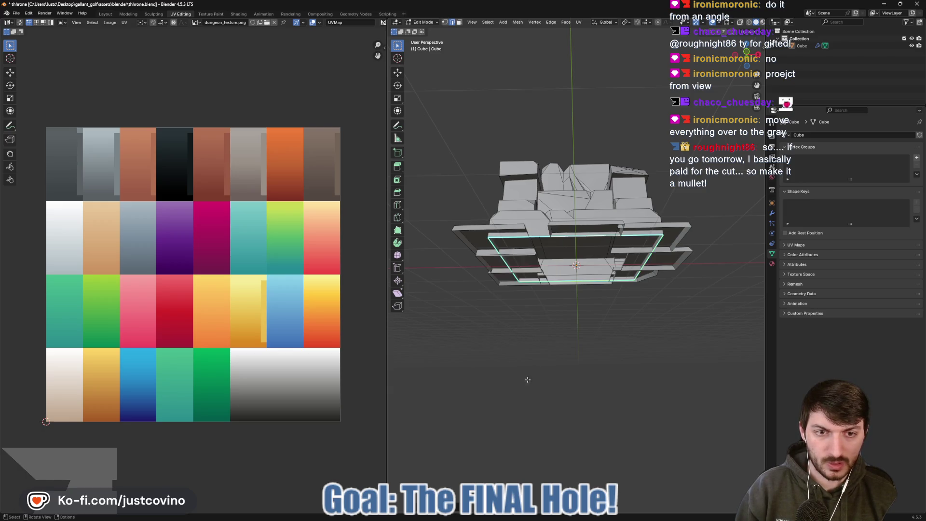
drag(551, 322, 573, 285)
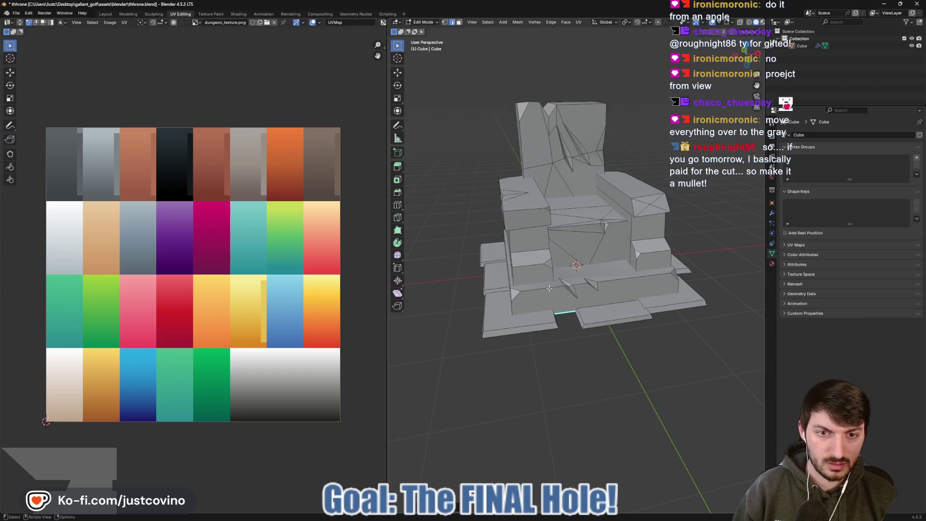
- Select the linked base, seat, armrest and backrest faces of the throne
key(l)
key(l)
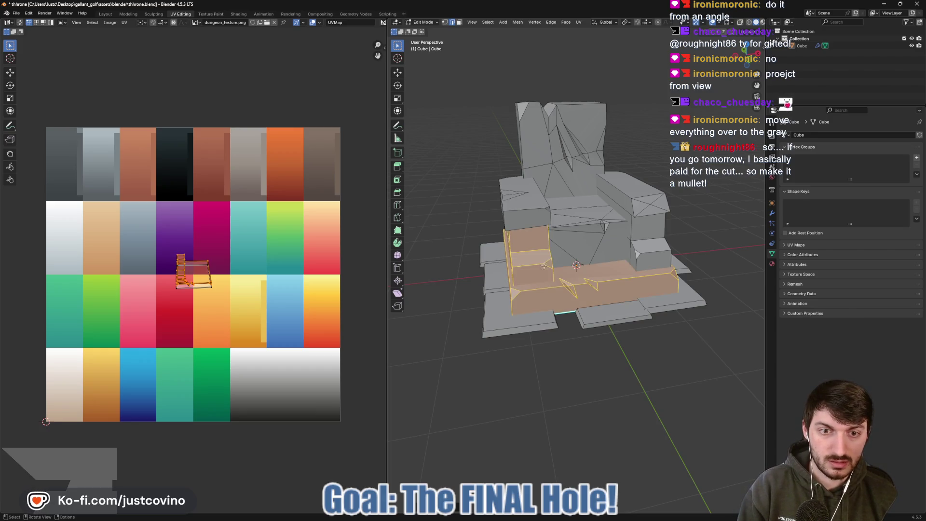
key(l)
key(l)
key(l)
key(l)
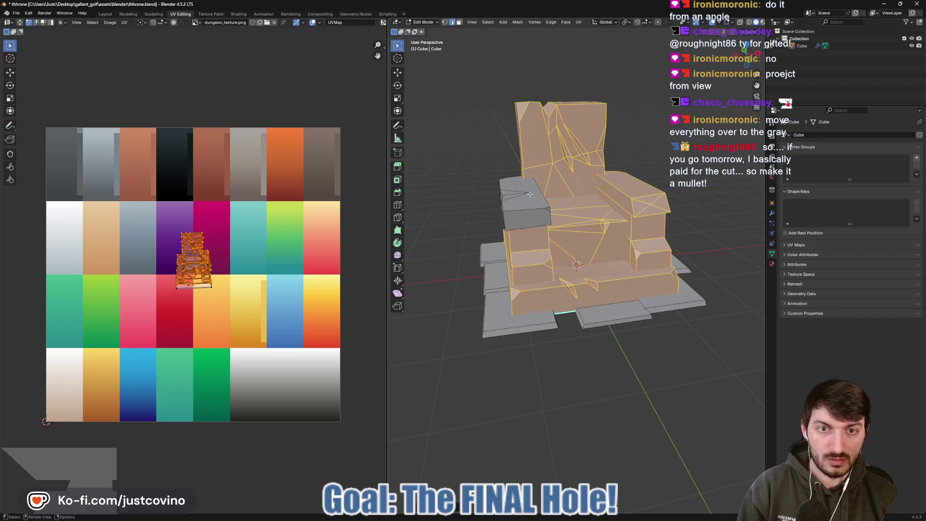
key(l)
drag(530, 194, 538, 265)
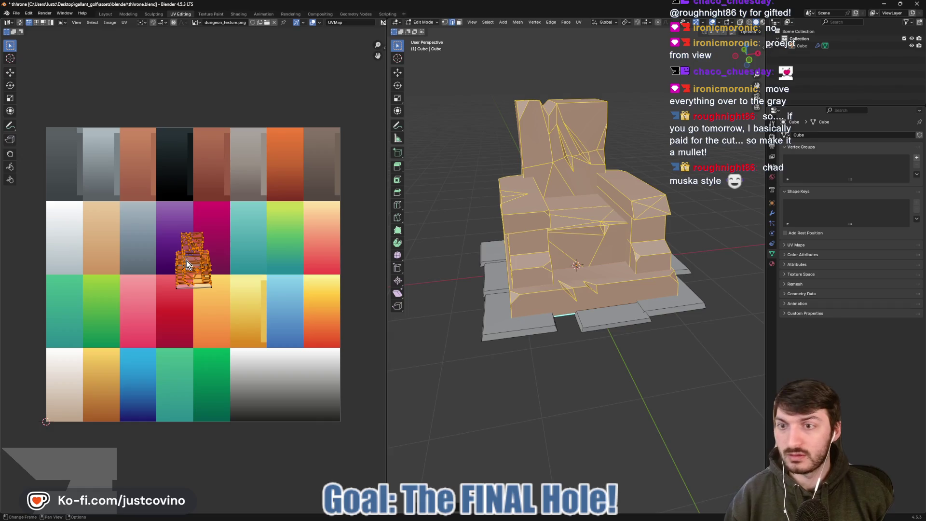
key(g)
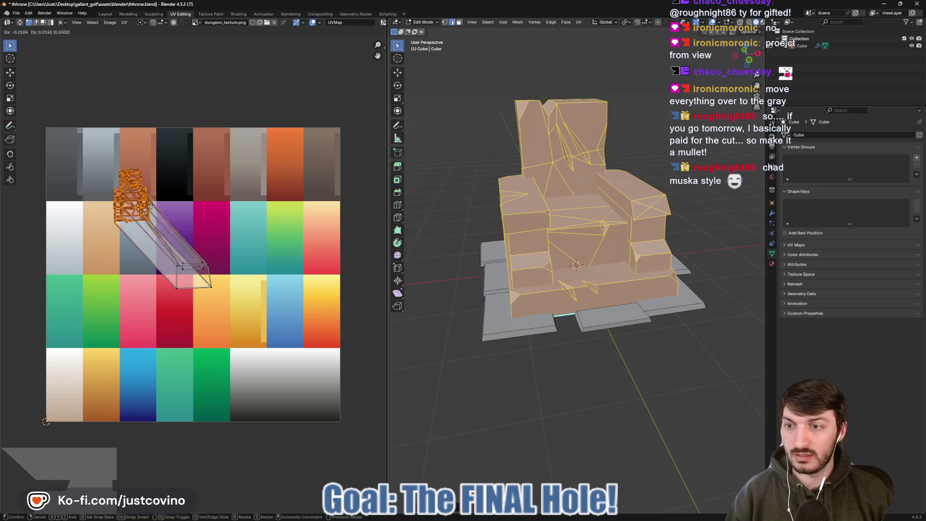
click(190, 259)
drag(675, 268, 659, 285)
scroll(down, 3)
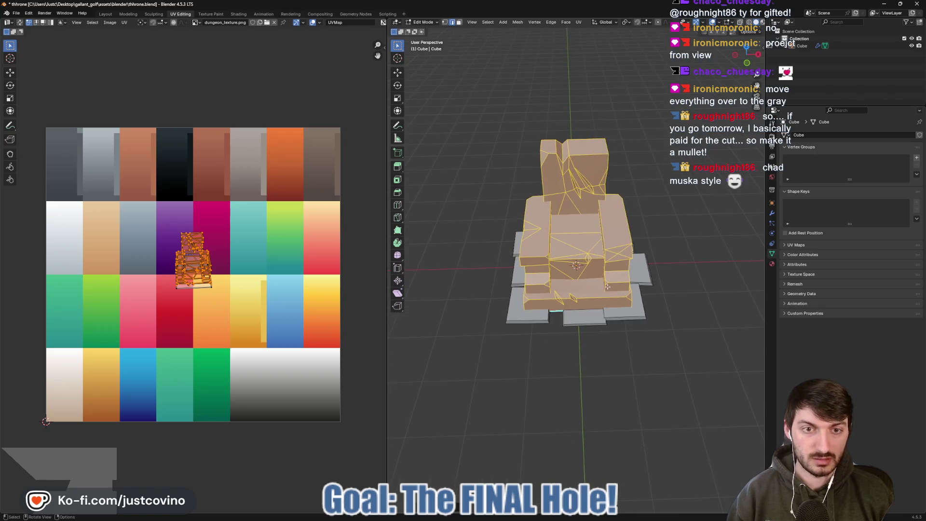
- Project the selected faces from the front, then shrink the UV islands onto the top-left grey tile
key(u)
click(585, 288)
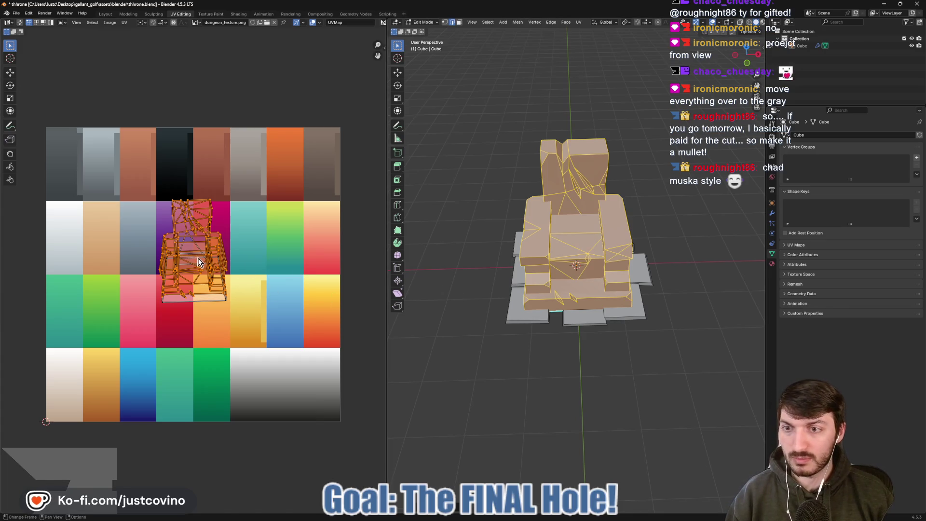
drag(199, 262, 71, 179)
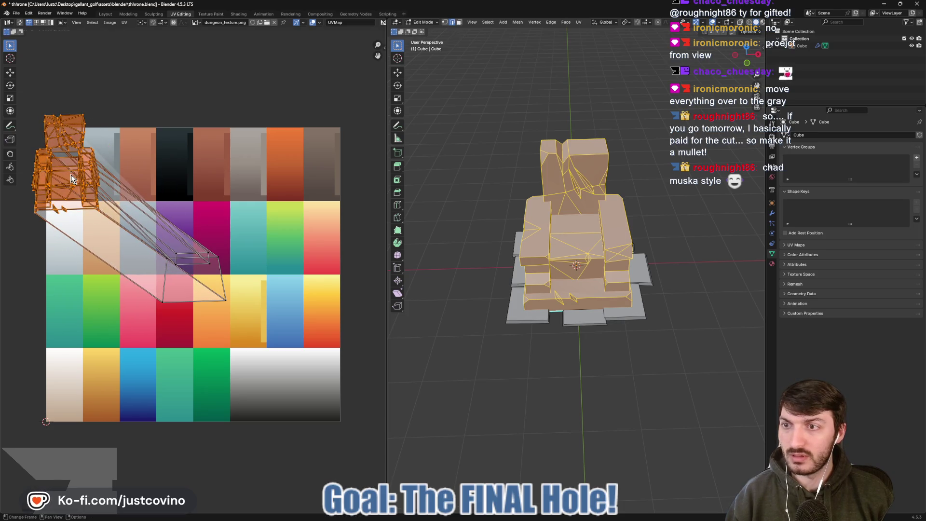
key(s)
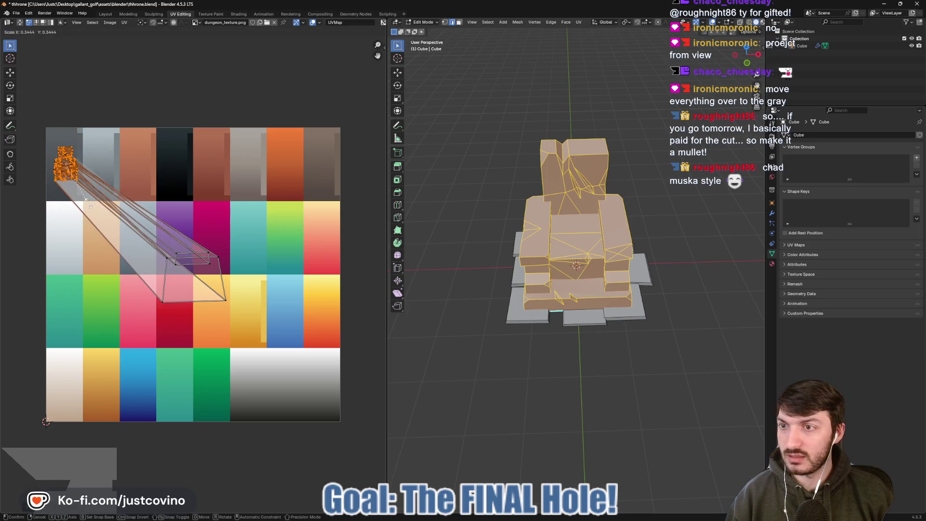
click(104, 239)
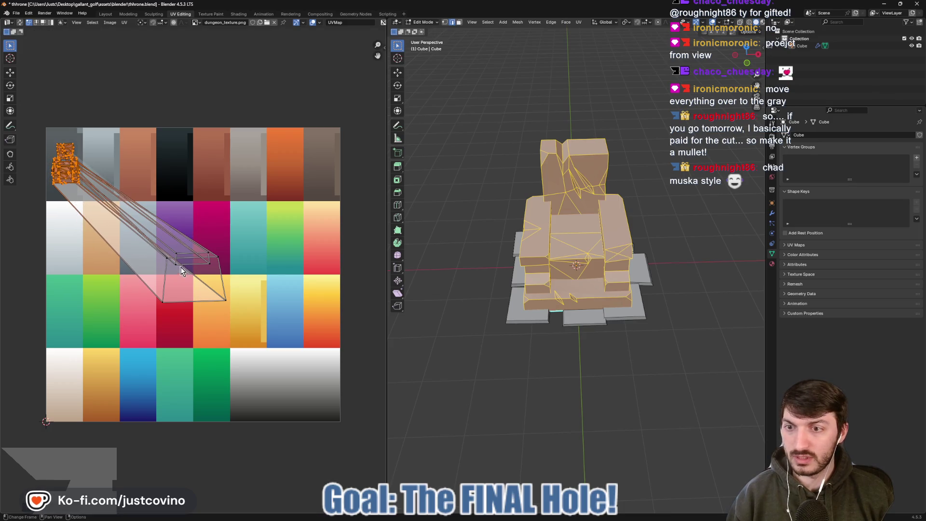
click(174, 280)
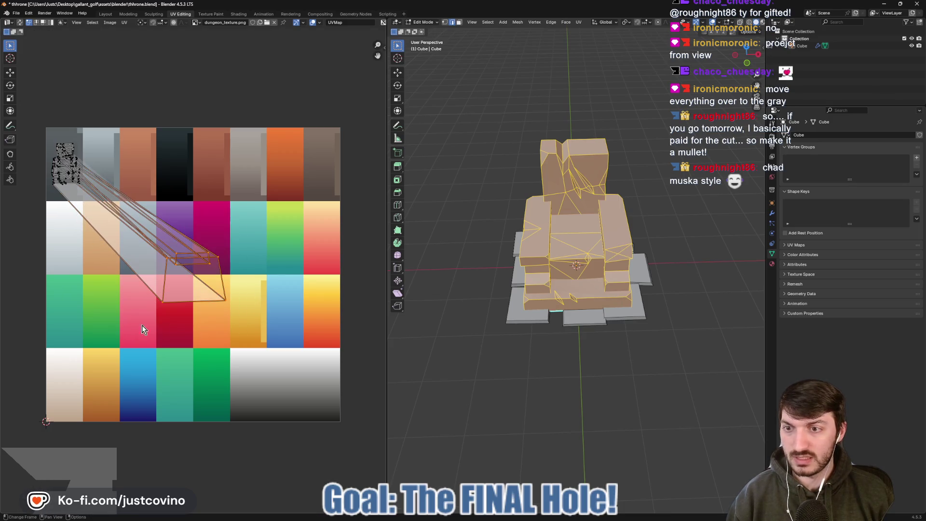
key(s)
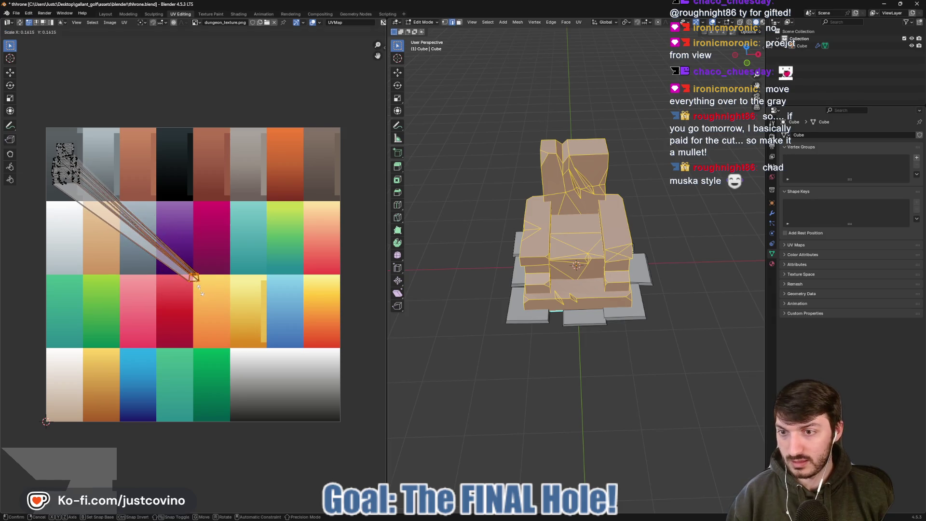
click(197, 284)
key(g)
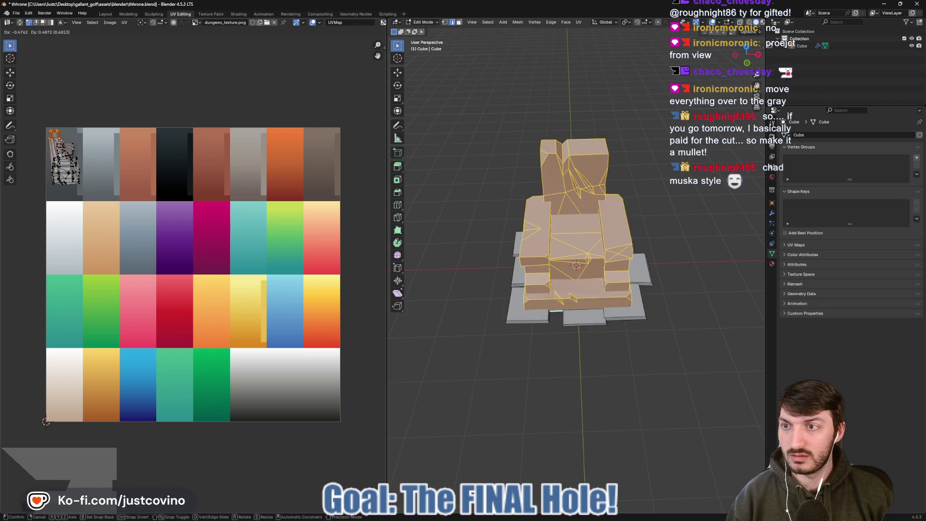
- Drop the UV islands onto the top-left grey tile and check the grey throne in Material Preview
click(63, 146)
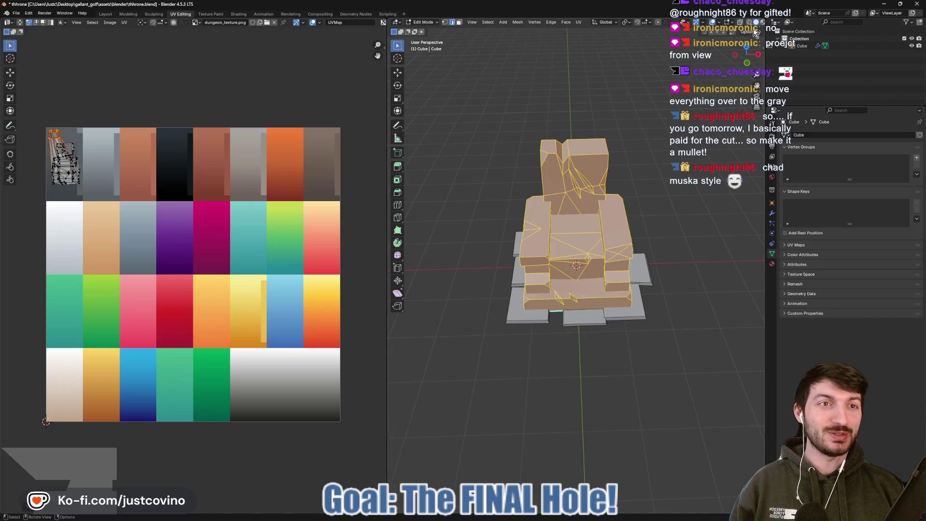
click(755, 22)
drag(642, 169, 691, 198)
key(Tab)
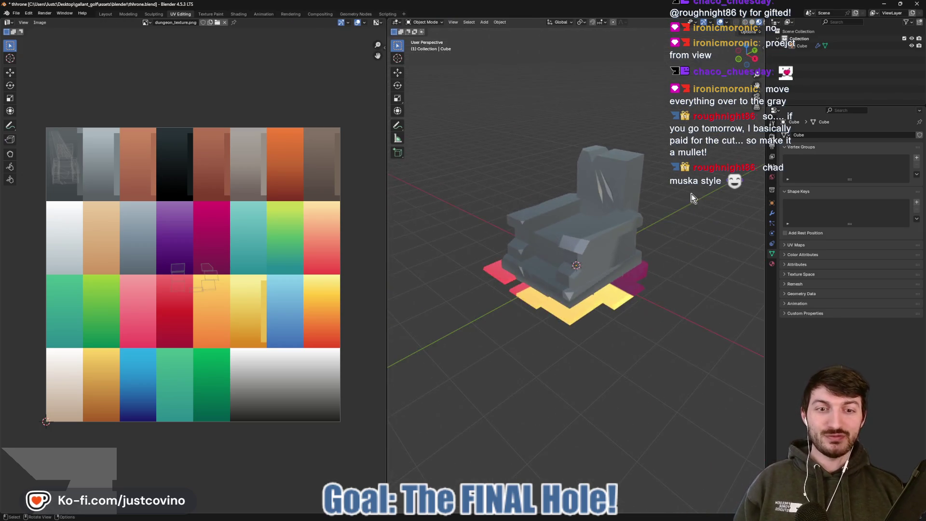
key(Tab)
- Shift-select the multicoloured base faces, including a side face, while orbiting around the throne
click(615, 299)
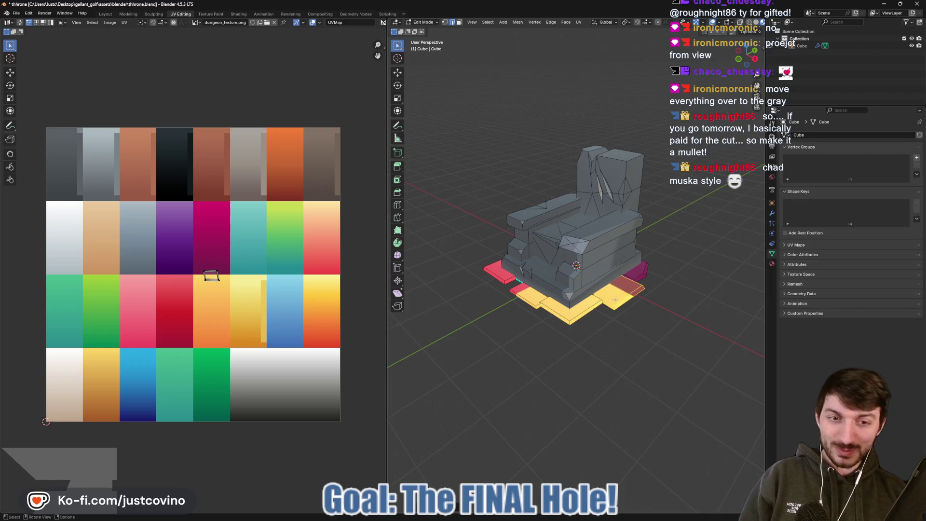
drag(509, 306, 536, 309)
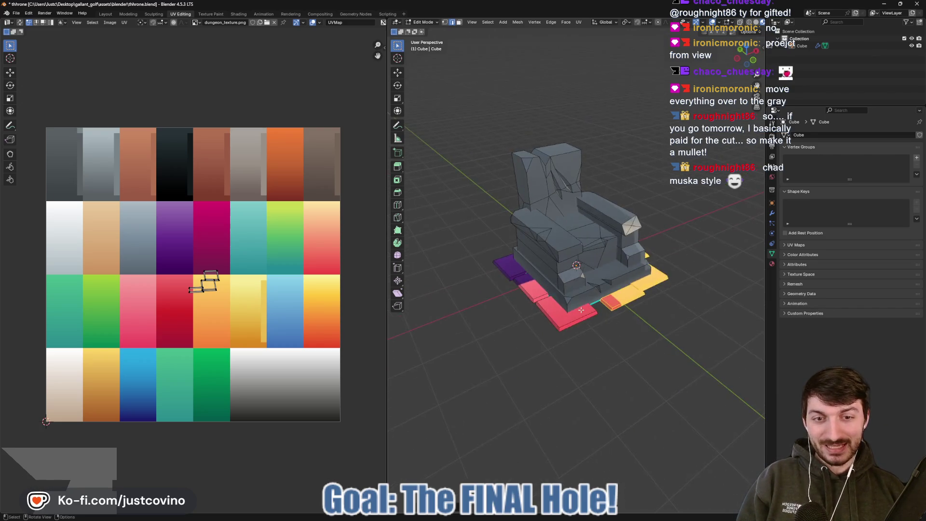
click(567, 313)
click(528, 287)
click(509, 271)
drag(509, 271, 429, 310)
click(569, 307)
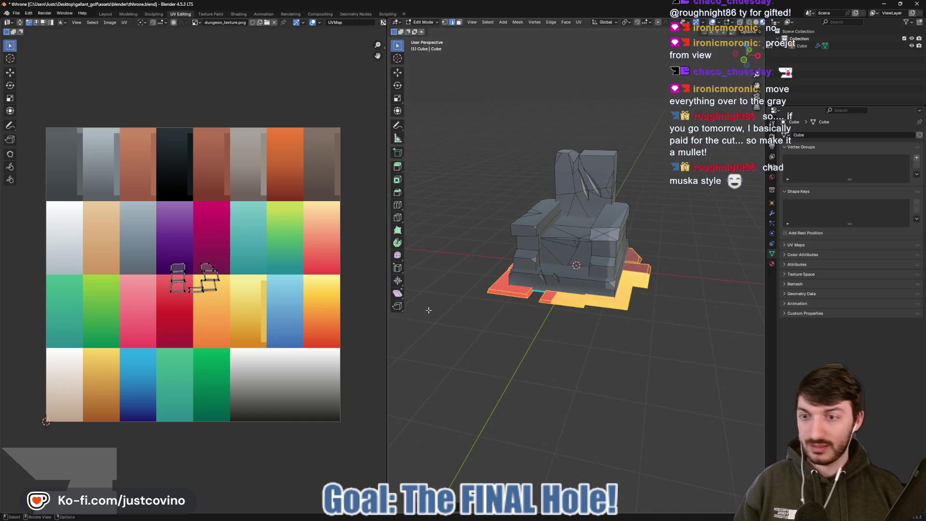
- Shrink the base UV islands onto the brown palette tile and review the brown base in Object Mode
drag(143, 240, 248, 325)
key(s)
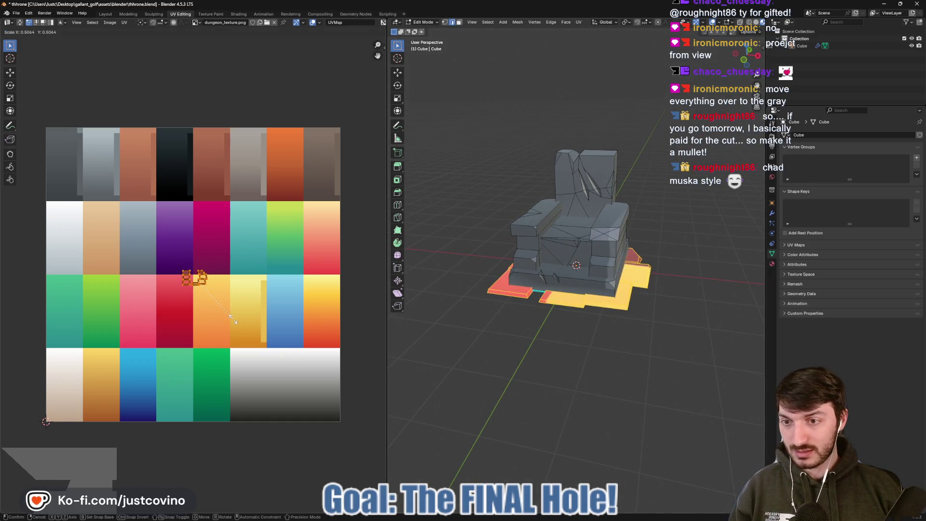
key(g)
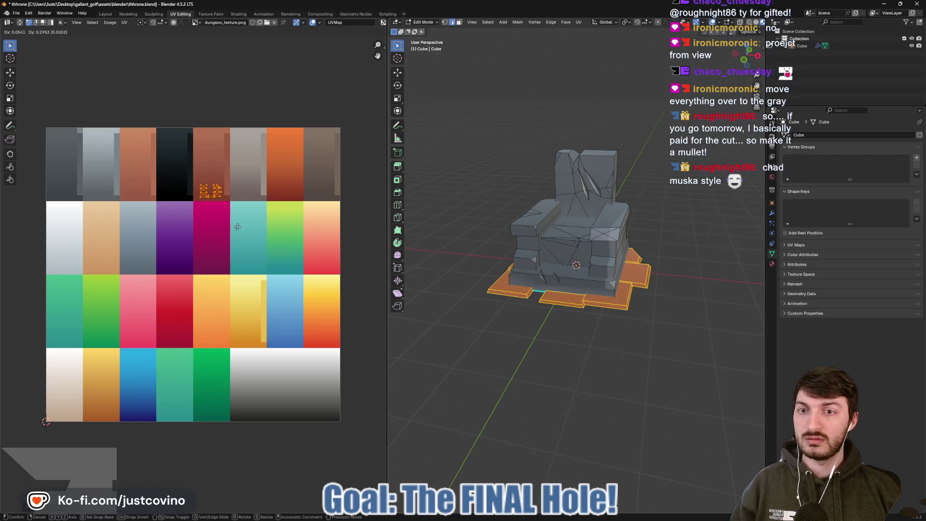
click(346, 226)
key(Tab)
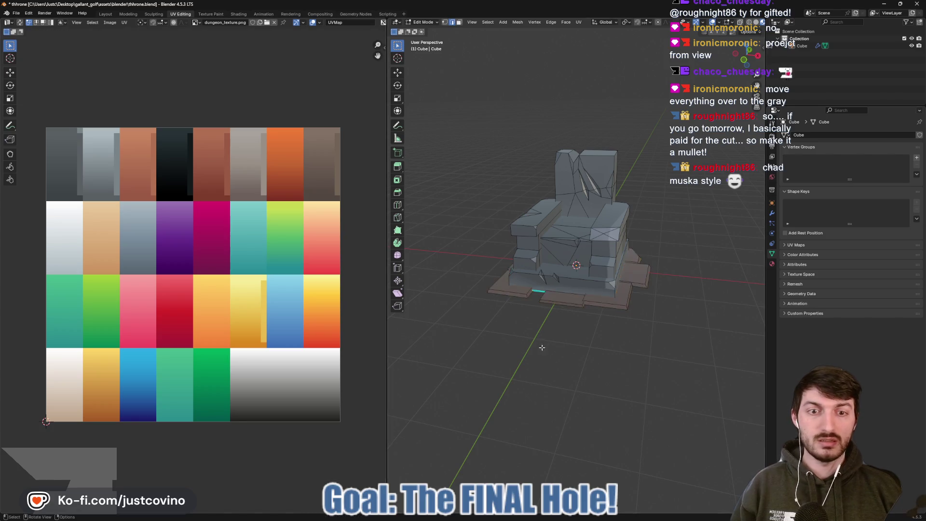
drag(546, 352, 554, 351)
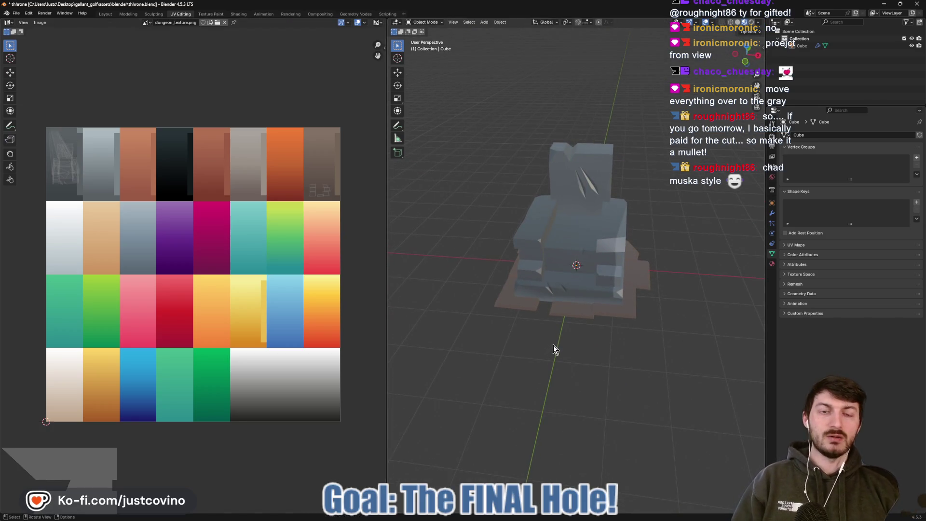
scroll(up, 3)
drag(629, 360, 631, 360)
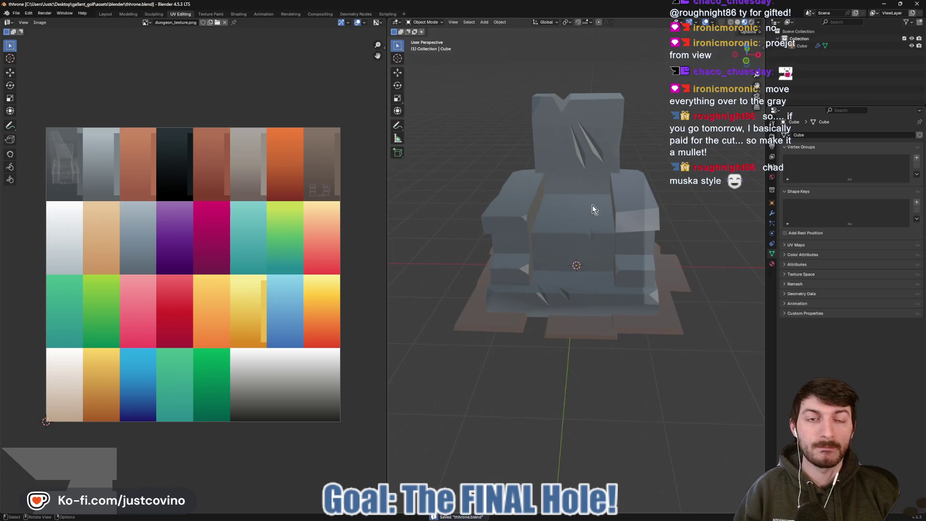
- Switch to the Layout workspace in a perspective view and open the File menu's import options
click(106, 15)
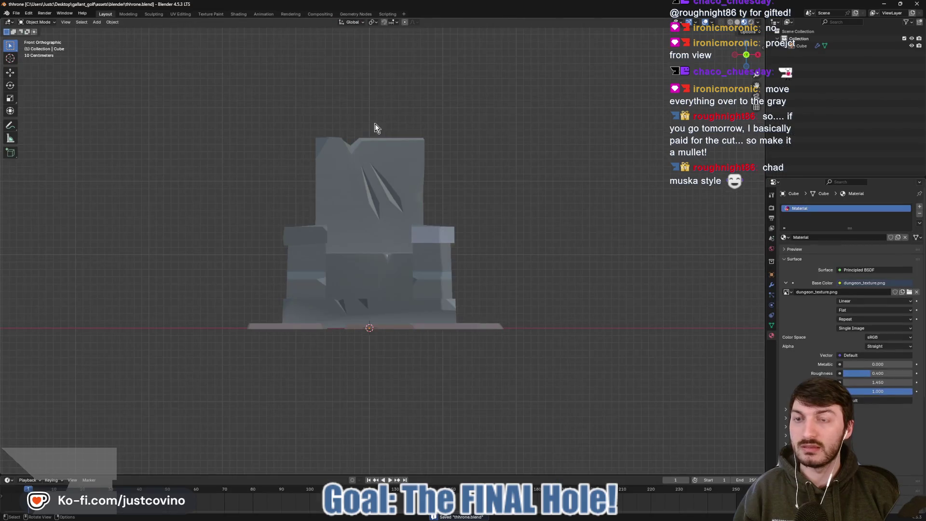
drag(524, 120, 490, 204)
click(16, 13)
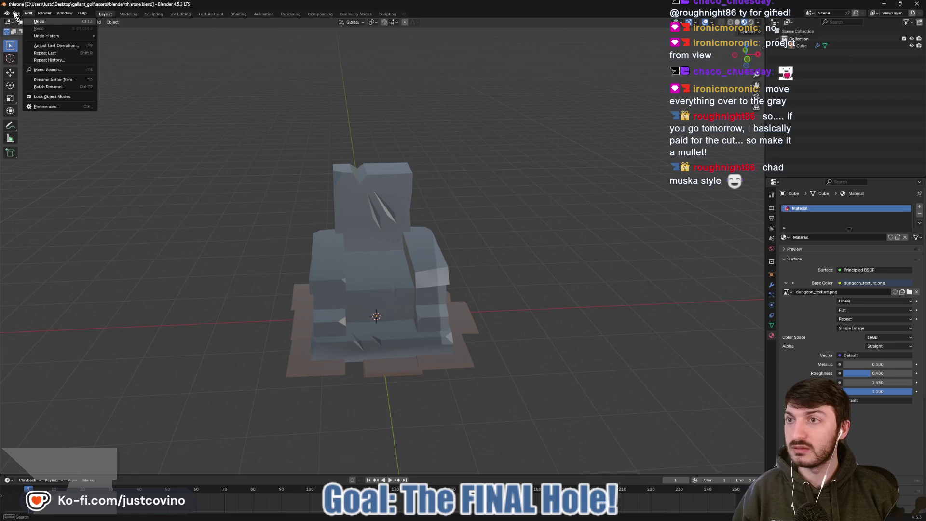
click(15, 13)
click(16, 13)
- Import sword_1handed.fbx from the Desktop as an FBX model
mouse_move(41, 117)
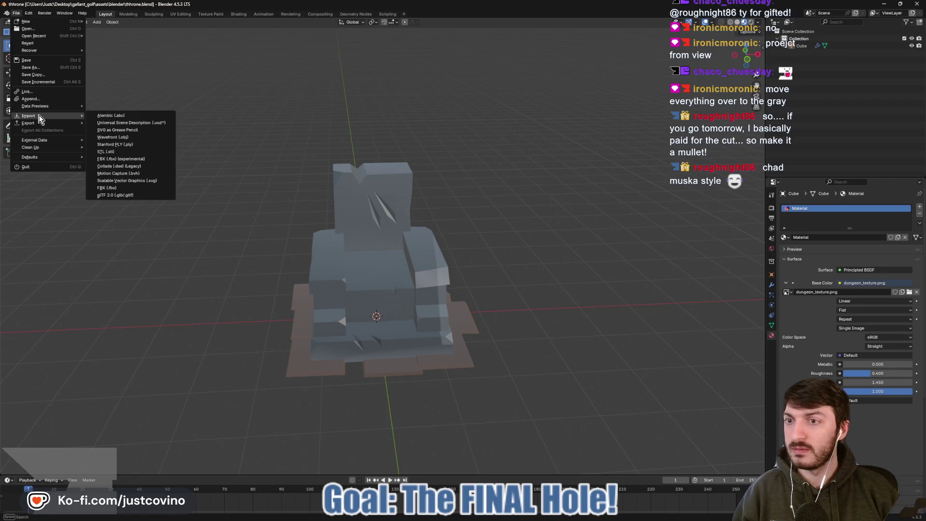
click(107, 188)
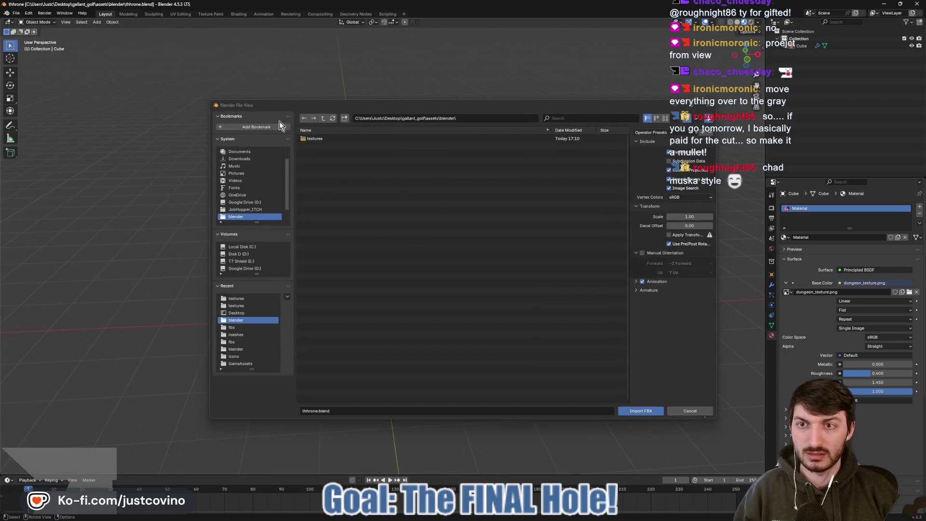
scroll(up, 3)
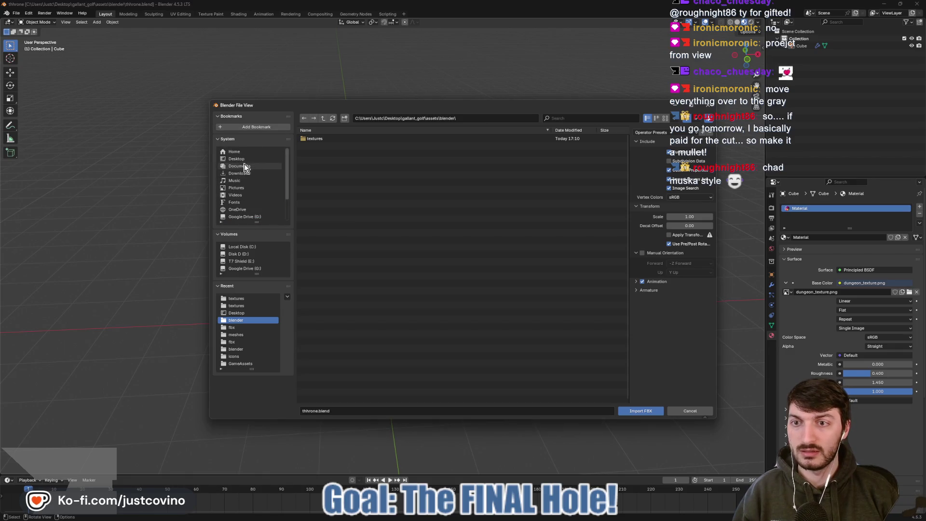
click(244, 160)
scroll(down, 3)
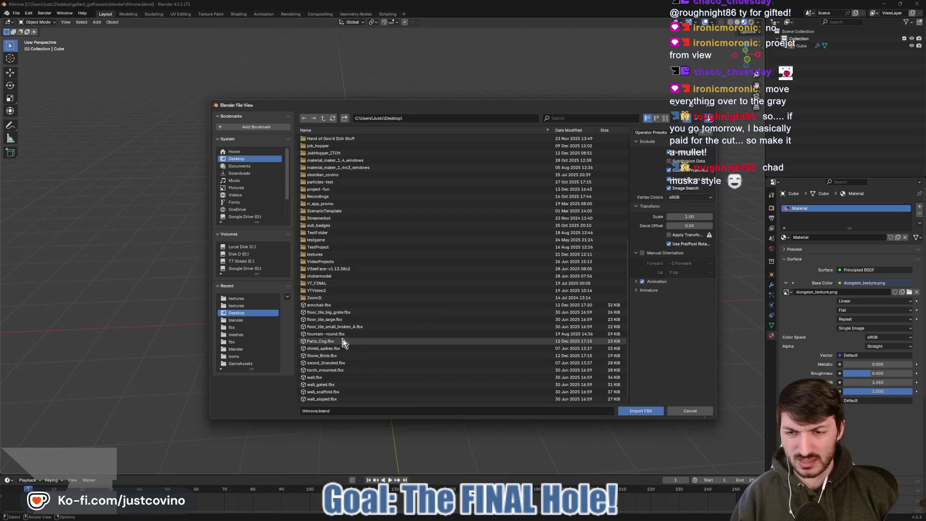
click(345, 363)
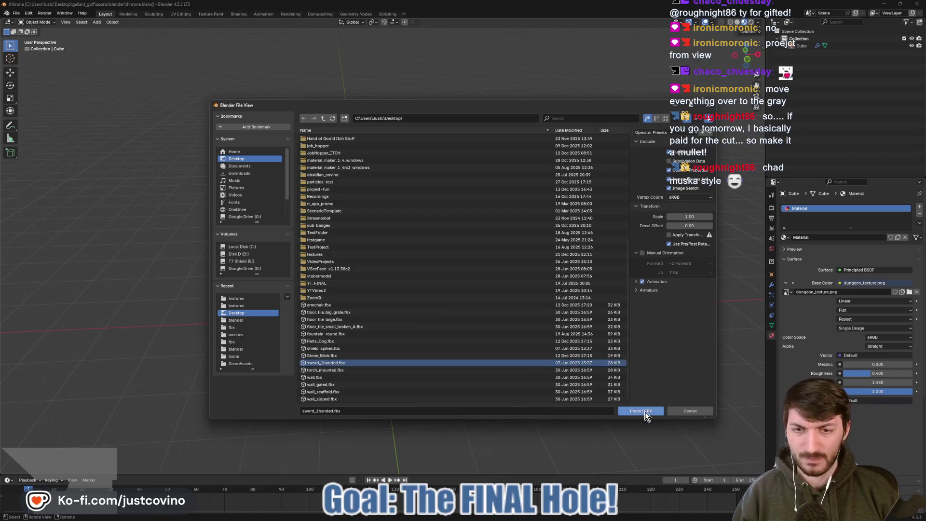
click(648, 412)
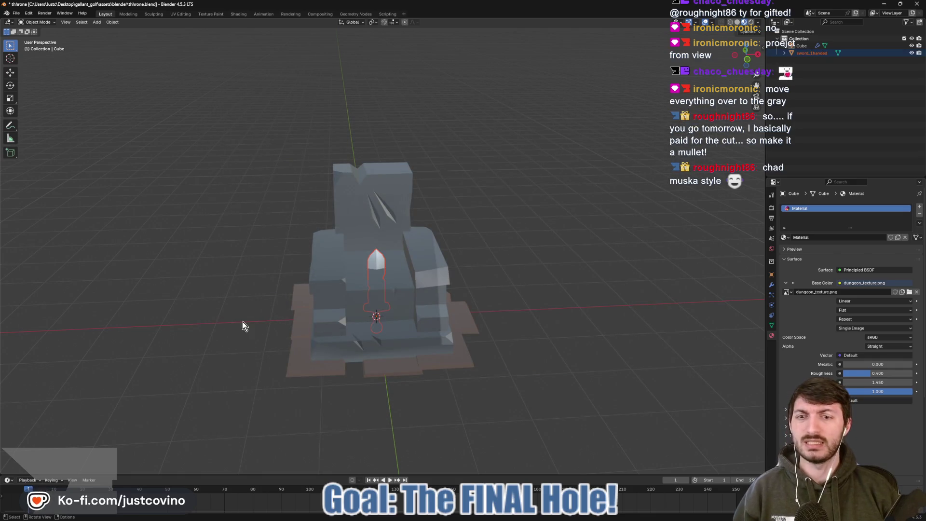
- Move the sword beside the throne and rotate it 90° then -90° about Y
key(g)
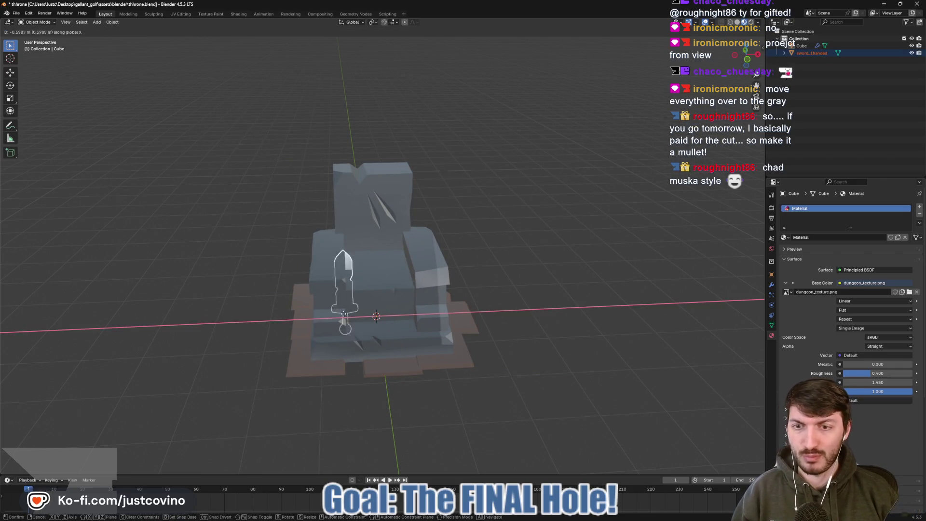
click(241, 311)
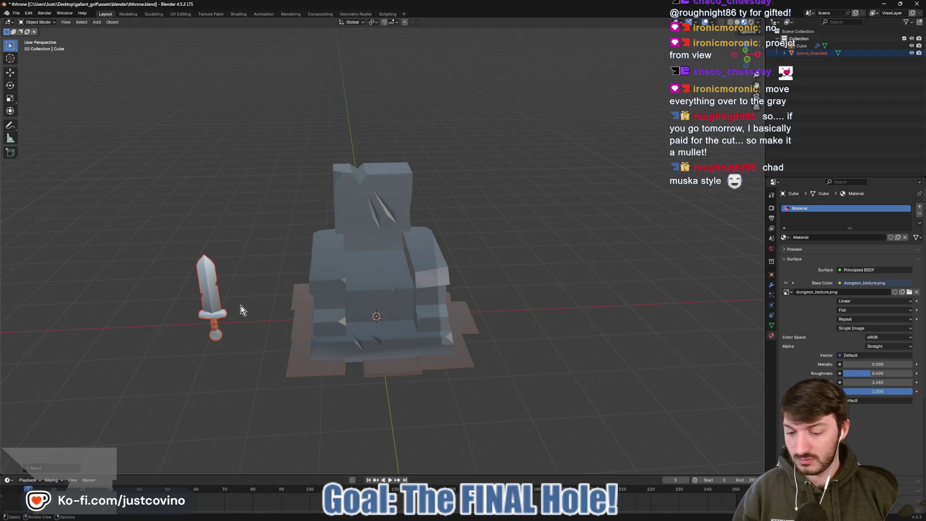
text(ry)
text(90)
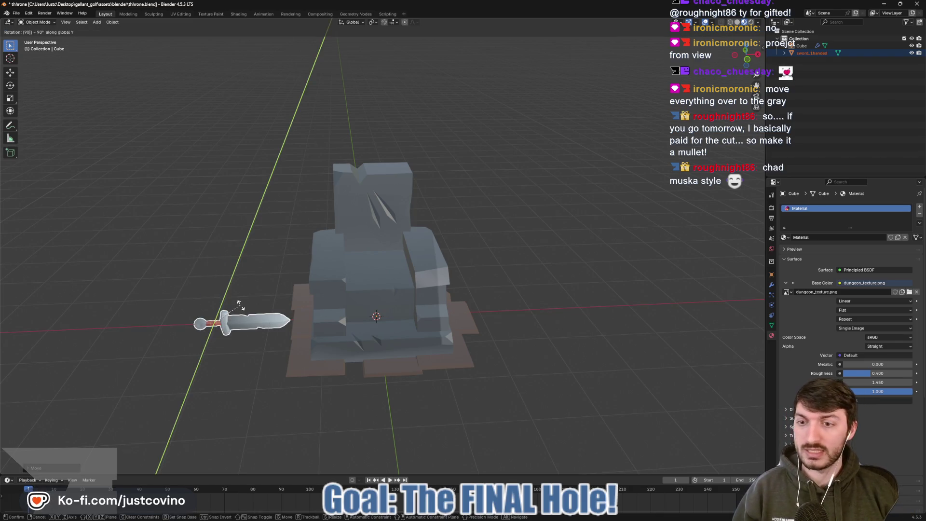
key(Return)
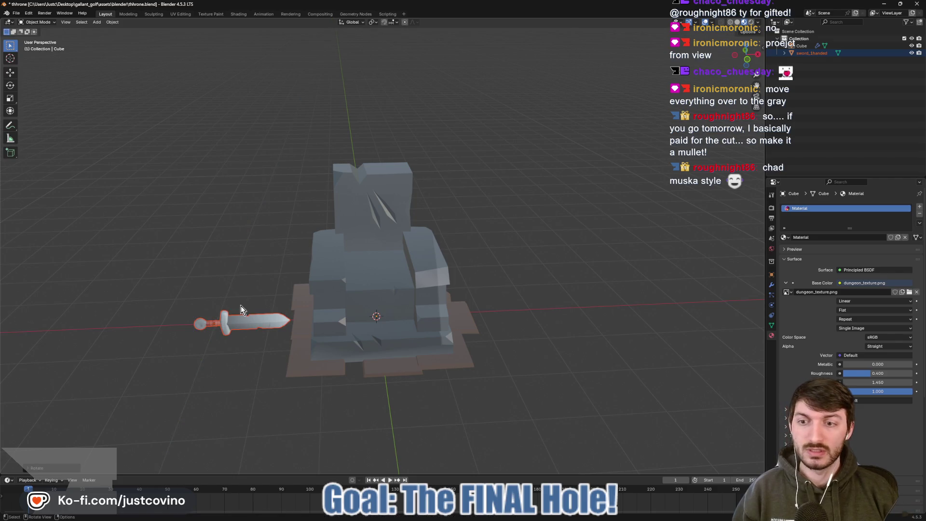
text(ry)
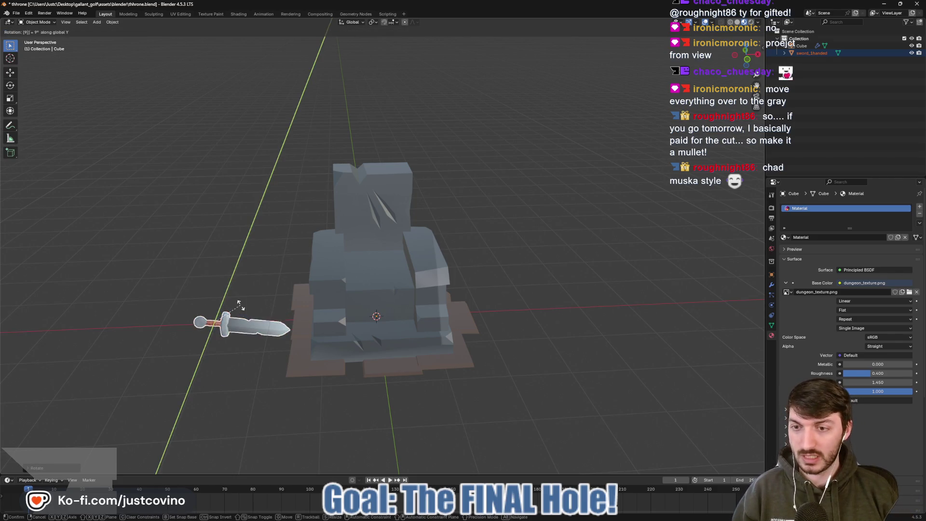
text(-90)
key(Return)
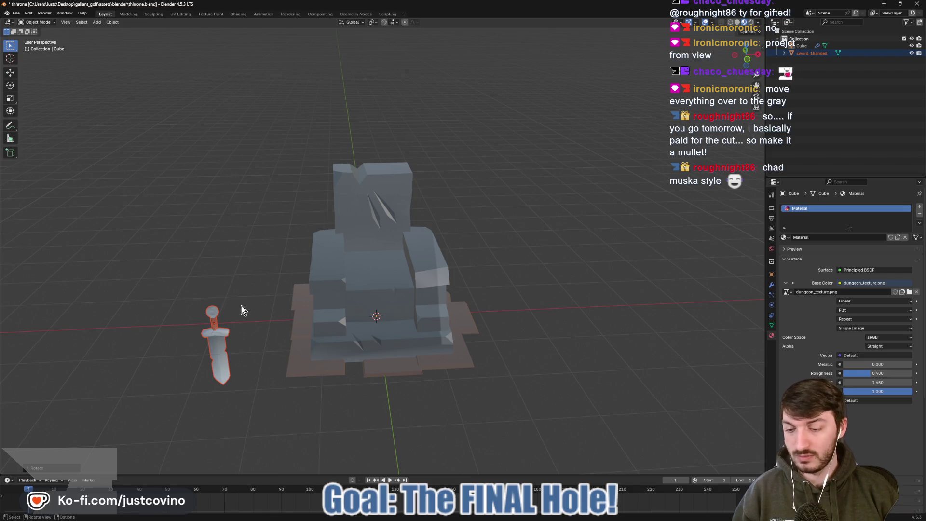
- Tilt the sword diagonally and place it above the throne from the front view
key(r)
click(251, 337)
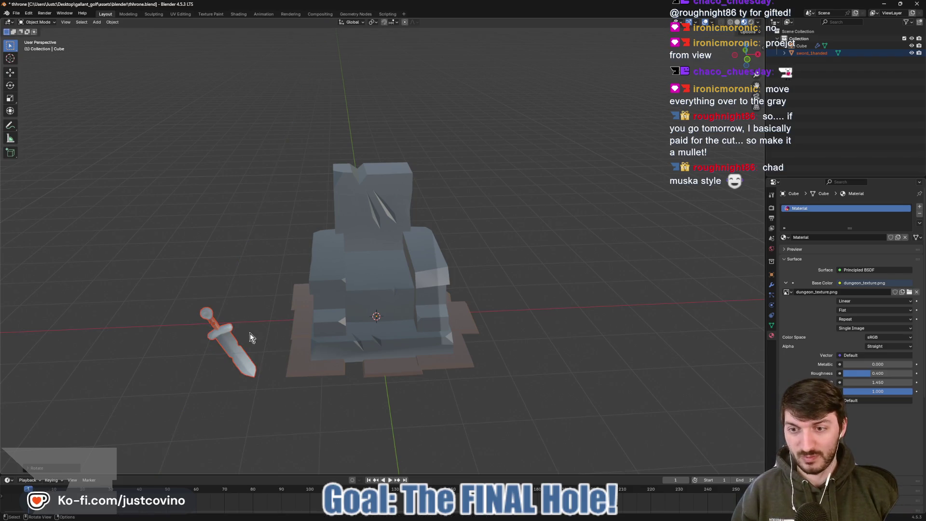
click(743, 58)
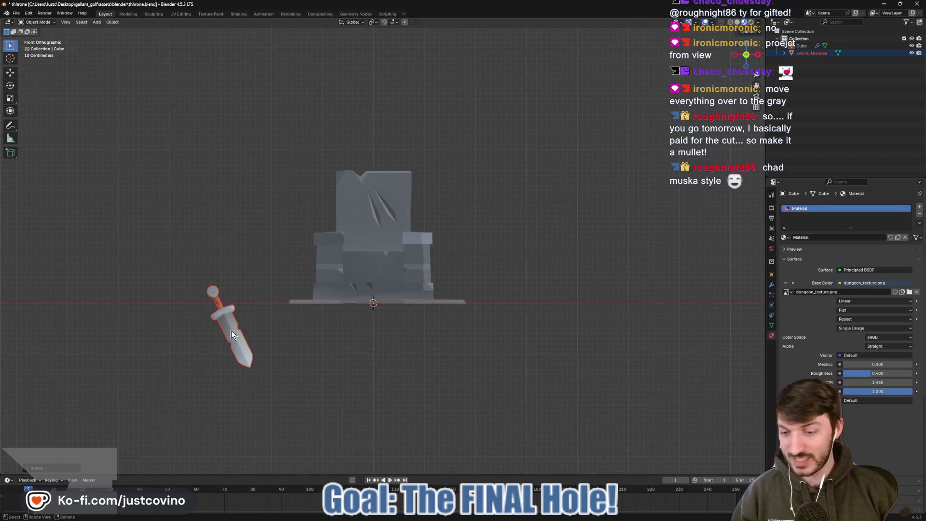
key(g)
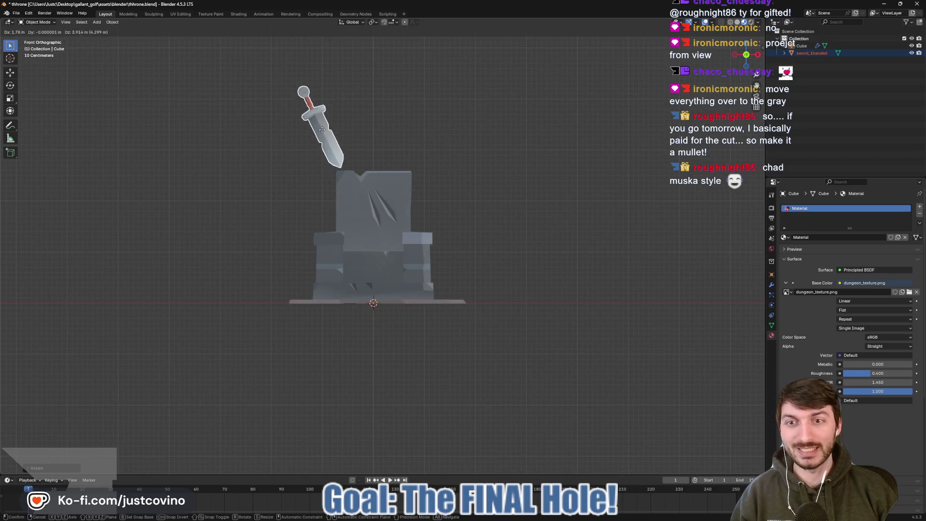
click(342, 164)
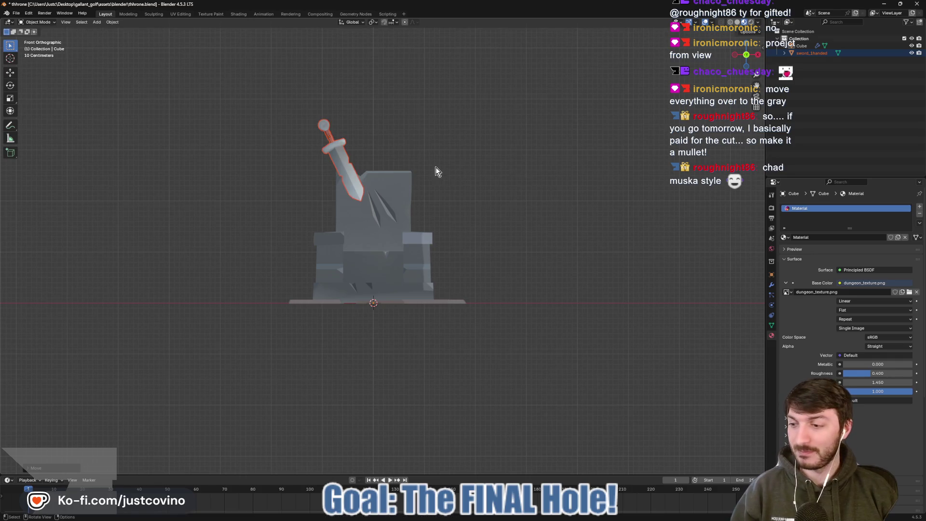
drag(437, 171, 349, 199)
- Shift the sword, enlarge it, and raise it higher along Z
key(g)
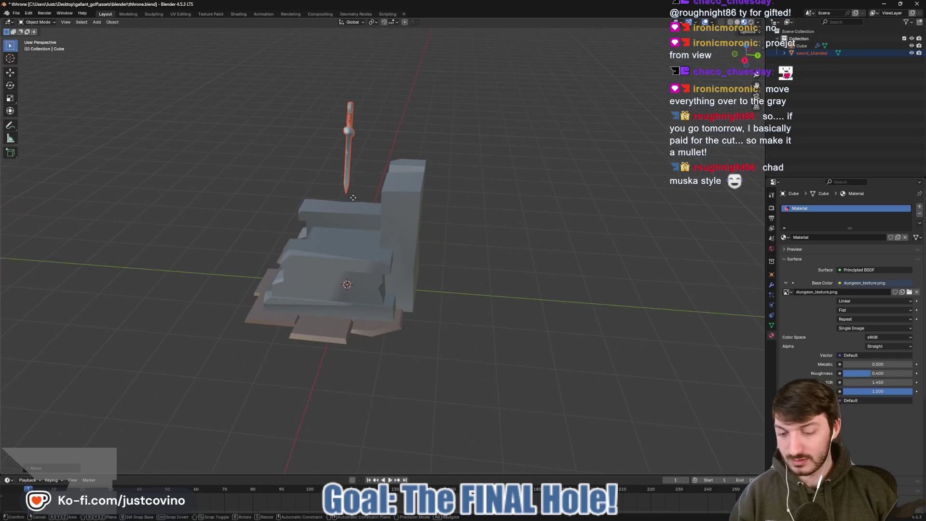
click(417, 198)
drag(417, 198, 582, 204)
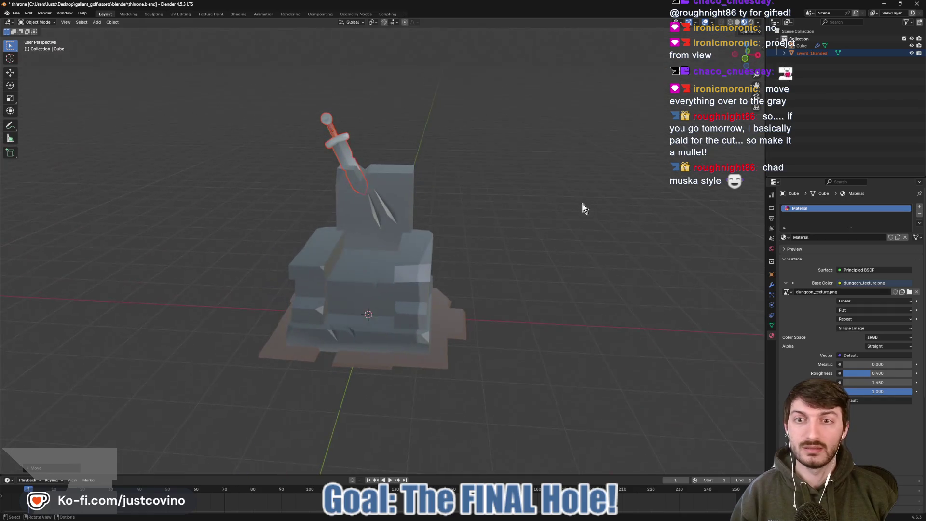
key(s)
click(532, 236)
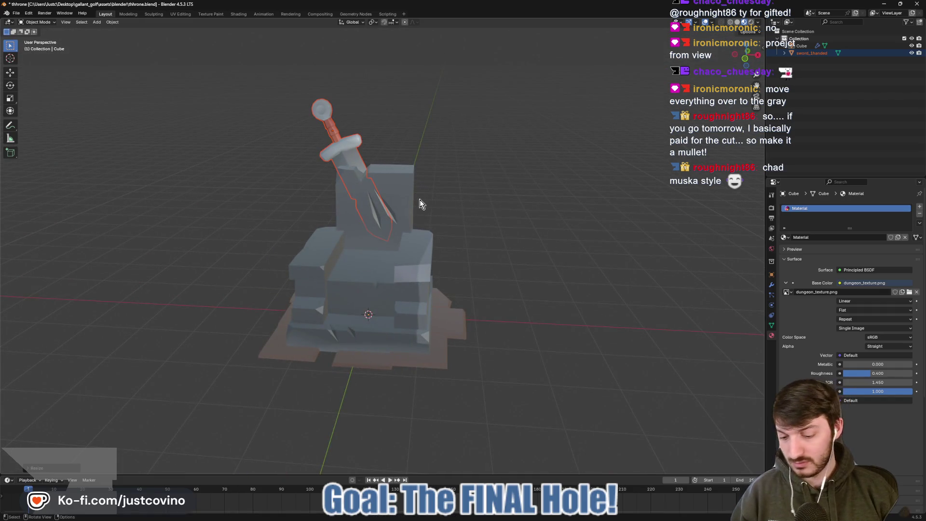
key(g)
key(z)
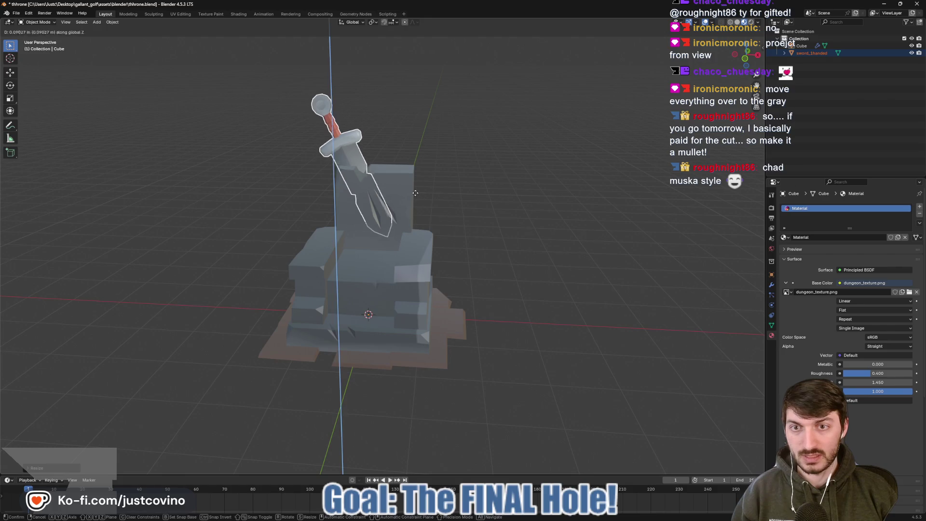
click(427, 178)
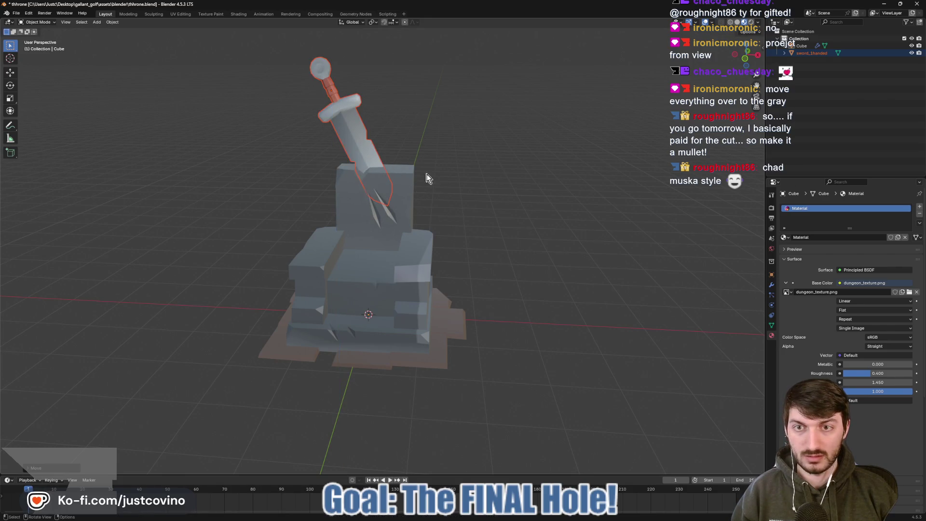
- Re-tilt the sword, slide it along X into the backrest, then edit the throne's mesh
drag(453, 182, 393, 181)
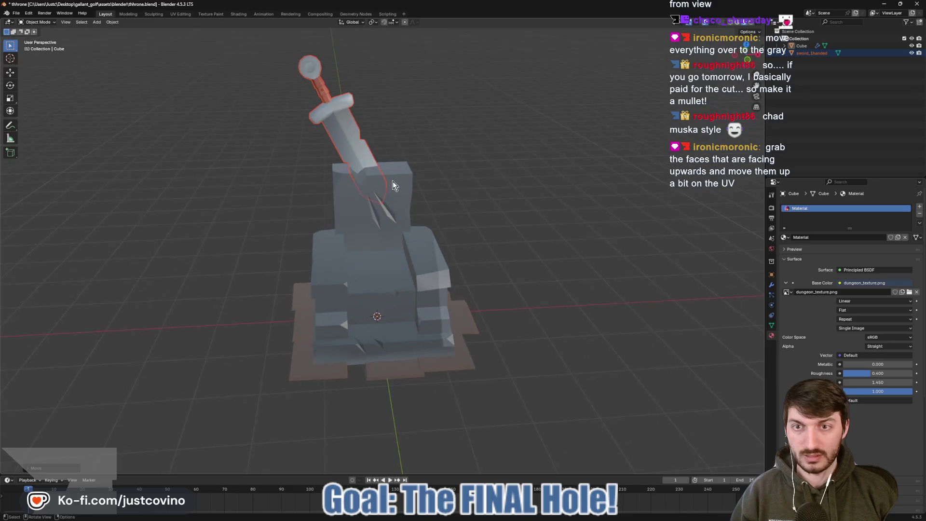
key(r)
key(r)
click(383, 181)
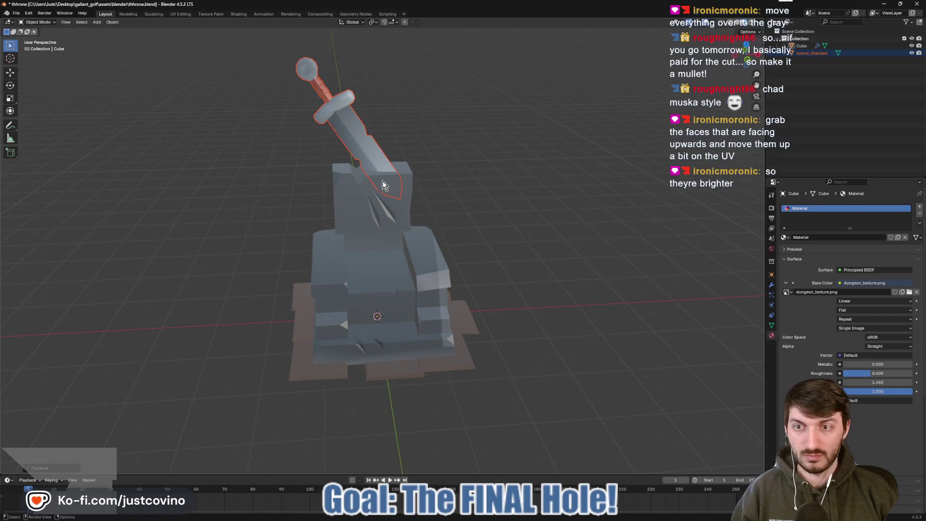
key(g)
key(x)
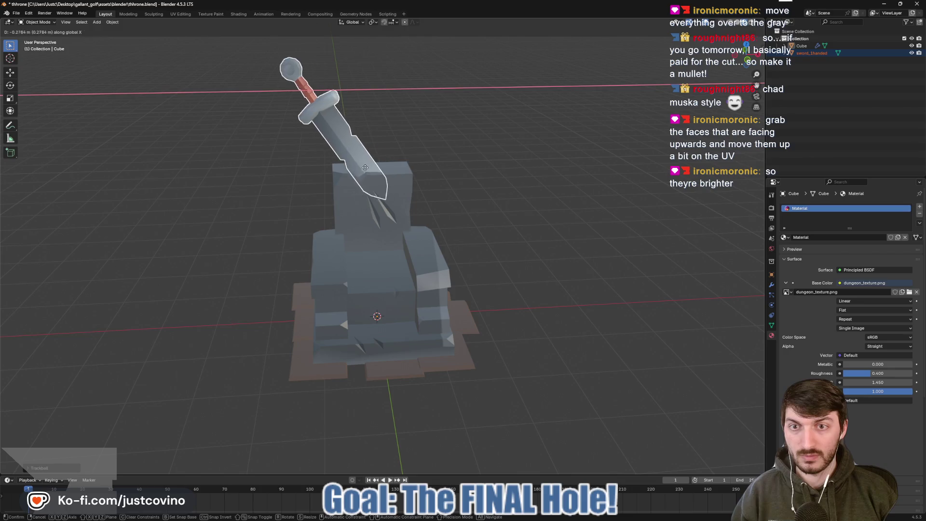
click(354, 172)
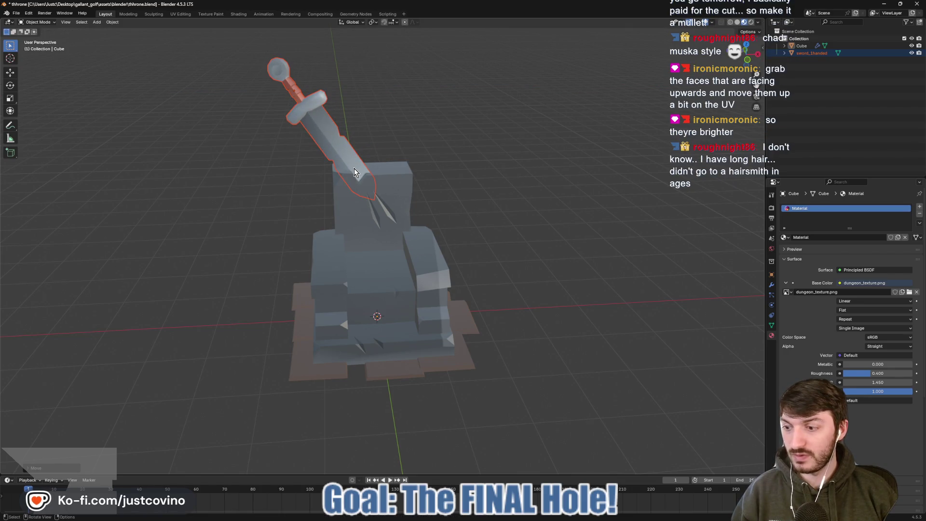
drag(461, 219, 501, 347)
scroll(up, 3)
key(Tab)
- Select the whole throne mesh and move its UVs within the grey swatch in UV Editing
click(500, 346)
scroll(down, 3)
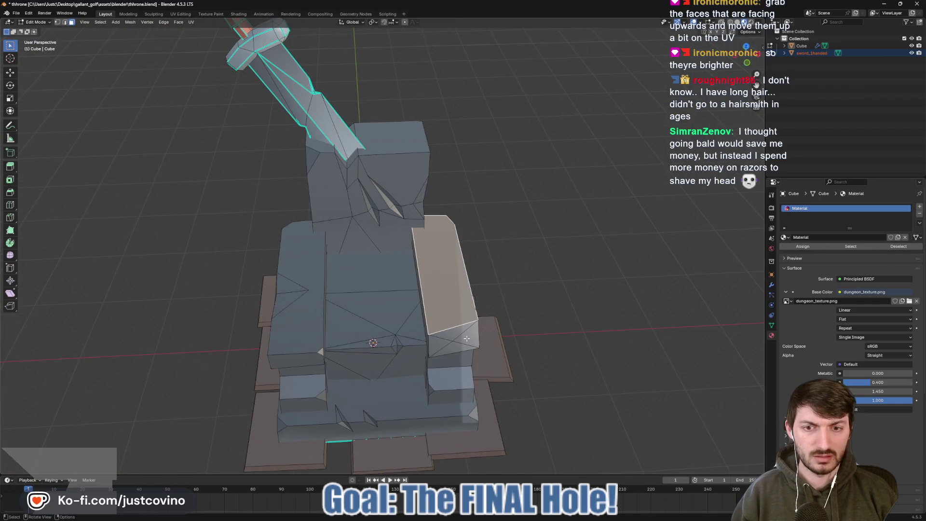
click(466, 339)
key(a)
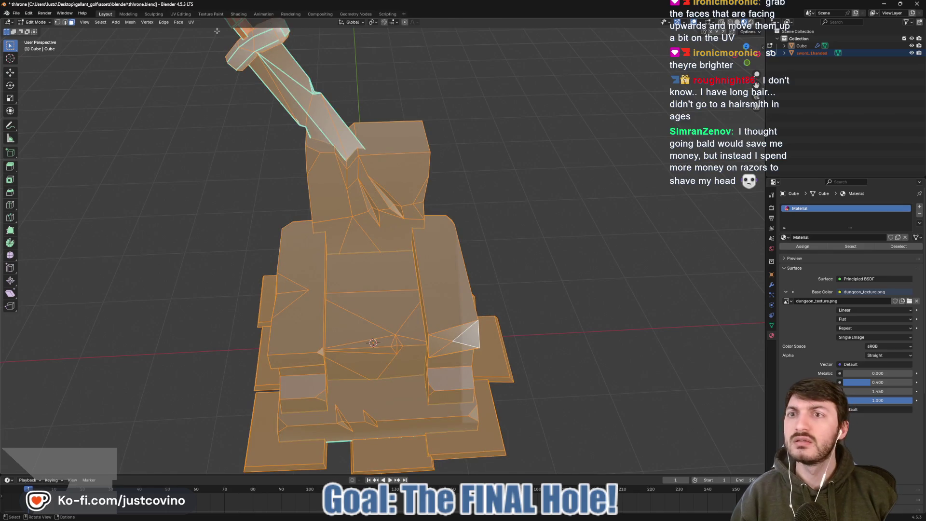
click(177, 15)
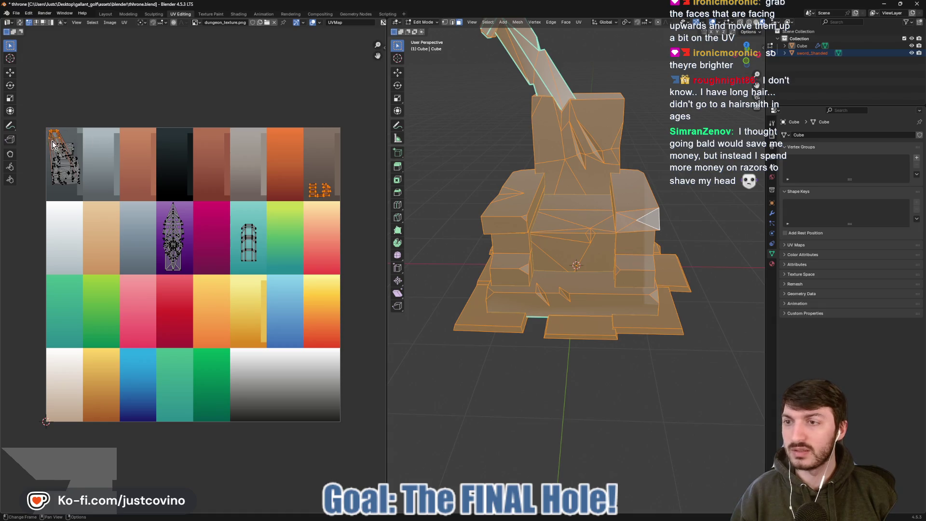
drag(42, 123, 62, 144)
key(g)
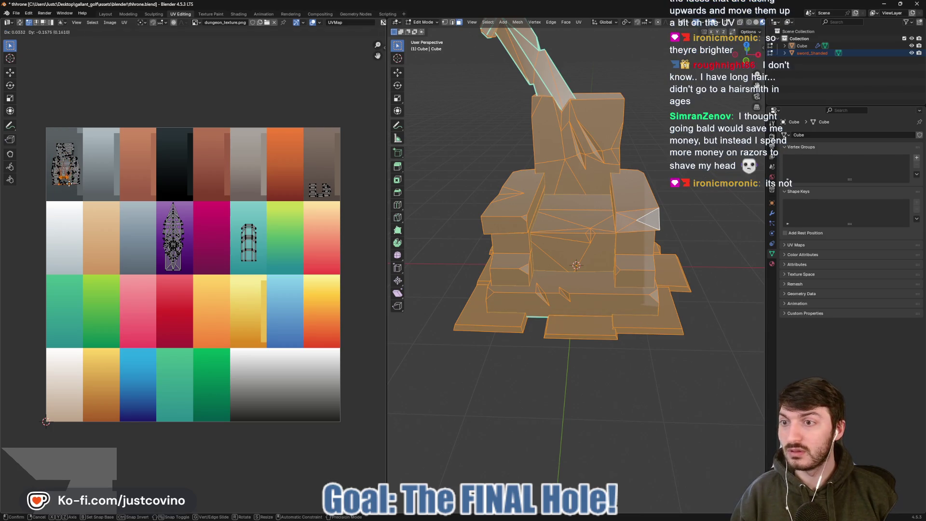
click(70, 186)
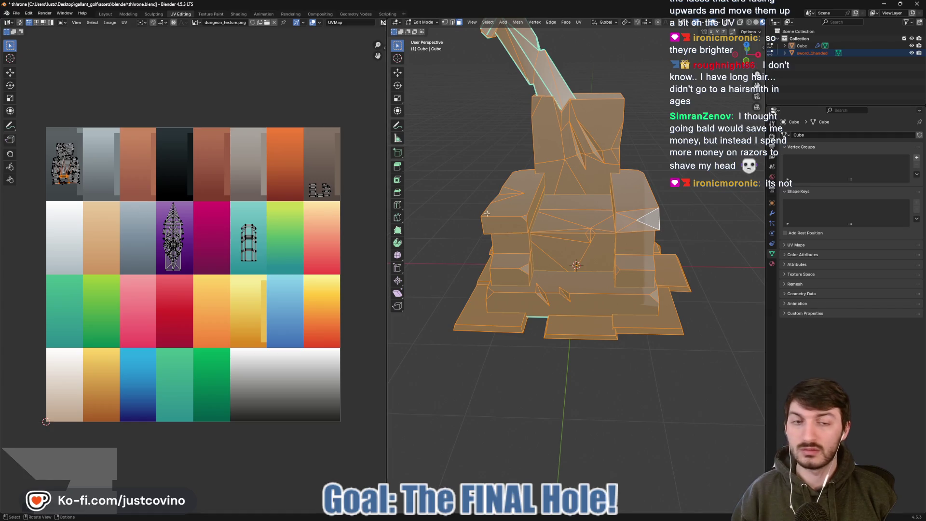
- Reselect the throne, re-enter Edit Mode and select its entire mesh again
key(Tab)
drag(714, 212, 645, 248)
click(613, 255)
key(Tab)
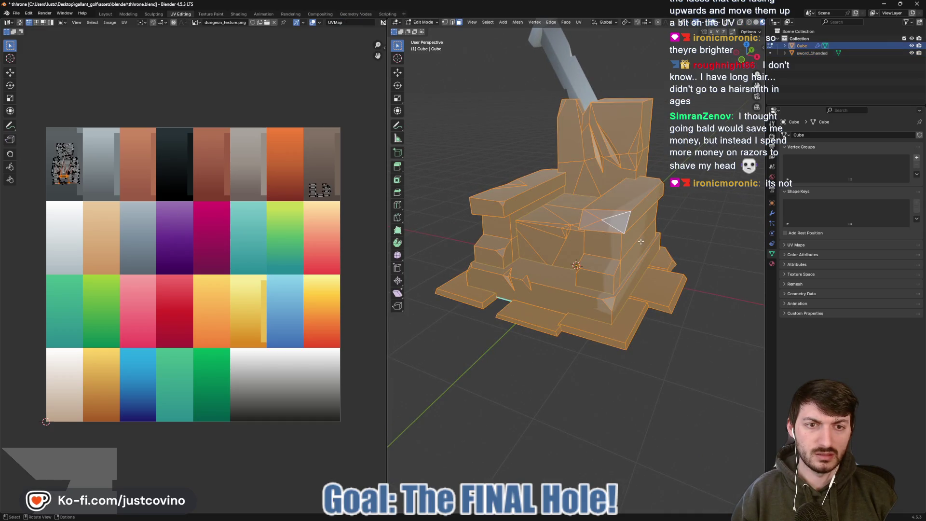
key(alt+a)
click(627, 248)
click(630, 227)
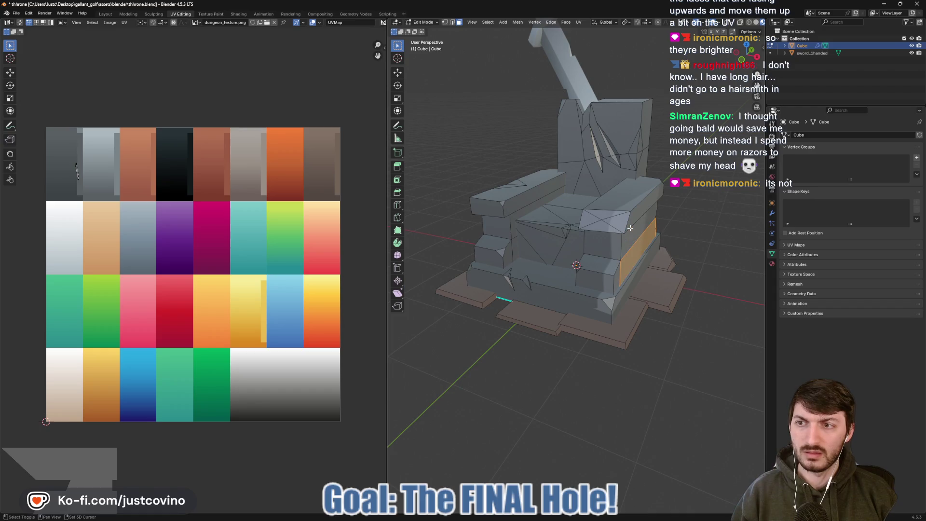
key(a)
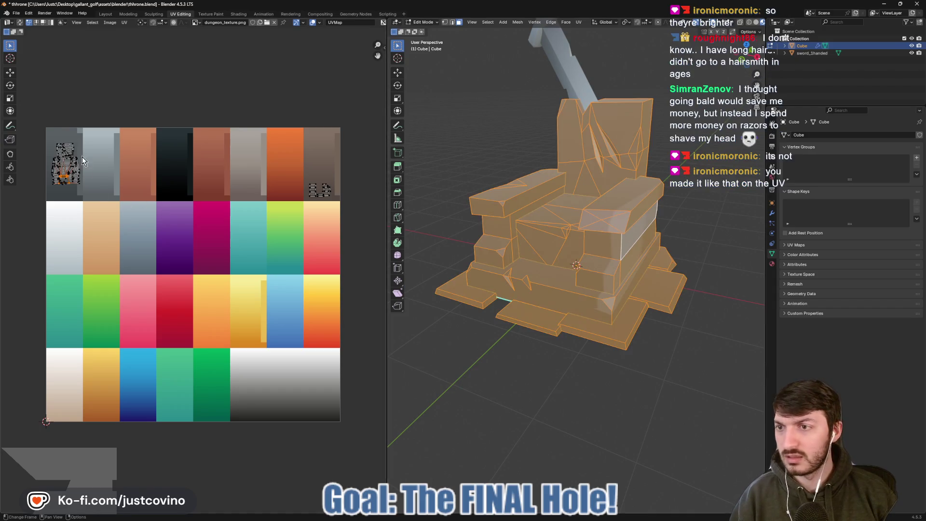
- Shift the throne's UV island sideways along X in the grey swatch and save thrhone.blend
drag(86, 135, 41, 198)
key(g)
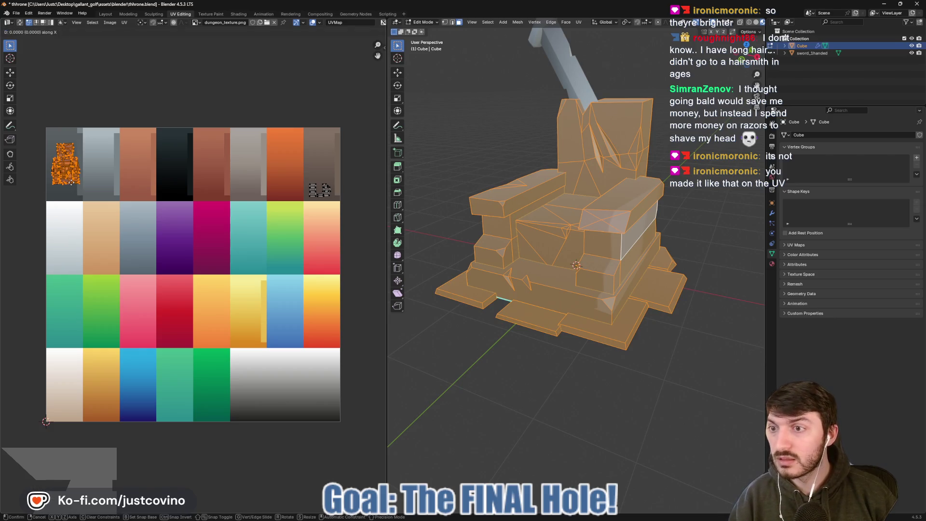
key(x)
click(67, 183)
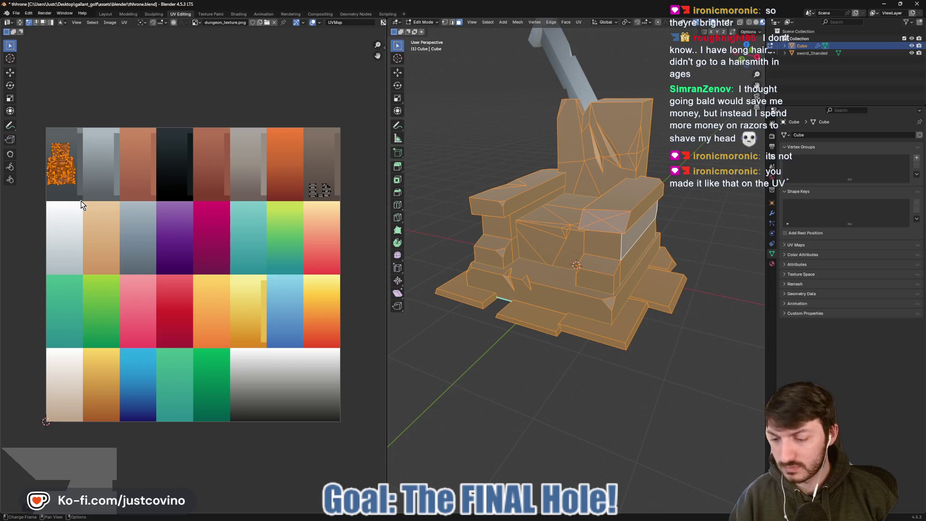
key(Tab)
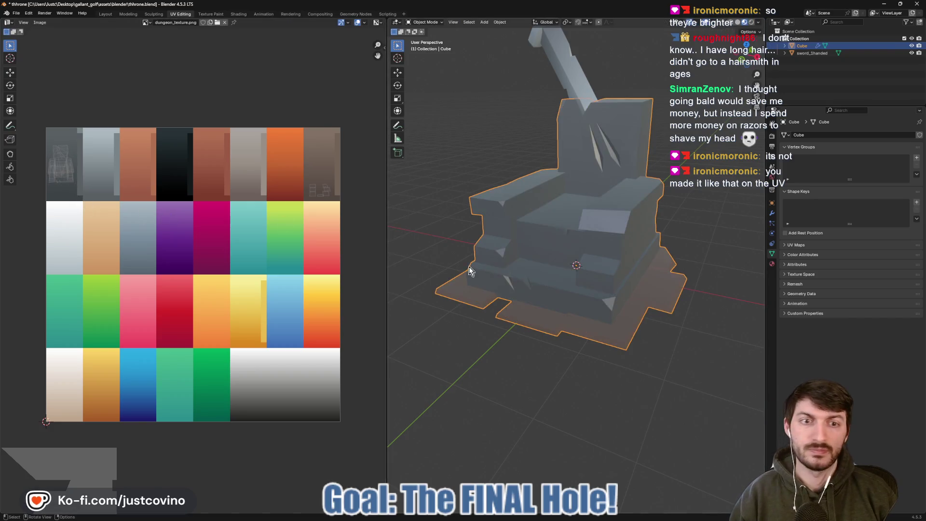
drag(488, 340, 675, 296)
key(ctrl+s)
- Select the sword and return to the Layout workspace
drag(636, 238, 604, 259)
drag(552, 217, 516, 149)
click(505, 133)
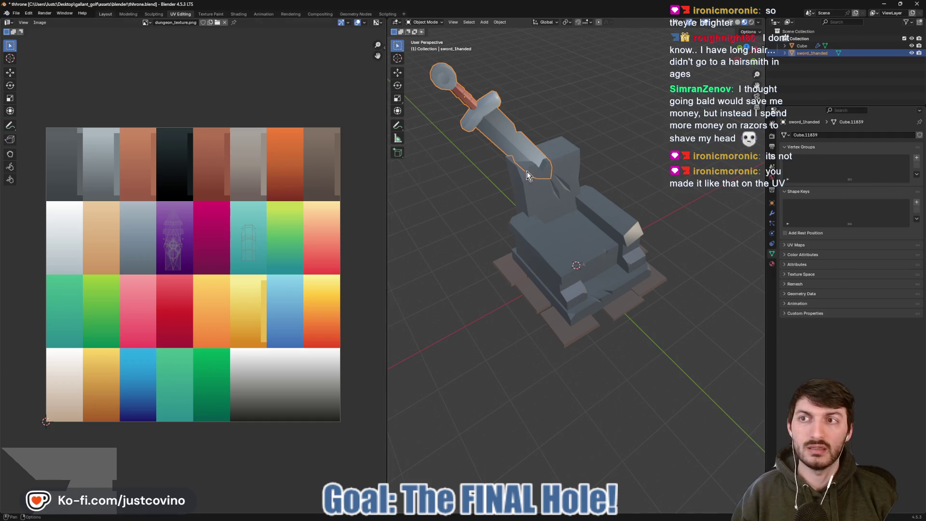
key(ctrl+Page_Up)
key(ctrl+Page_Up)
key(ctrl+Page_Up)
- Scale the sword down slightly and lower it along Z into the backrest
drag(517, 197, 496, 173)
key(s)
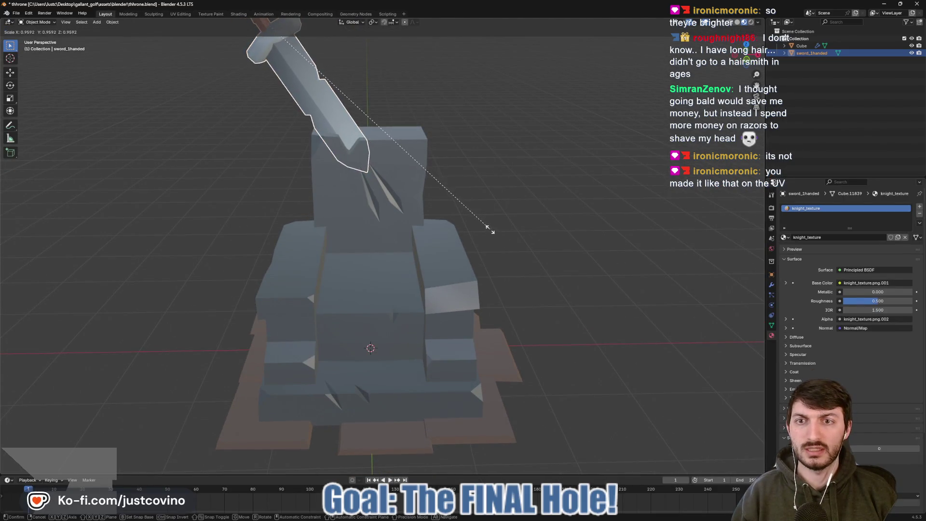
click(429, 196)
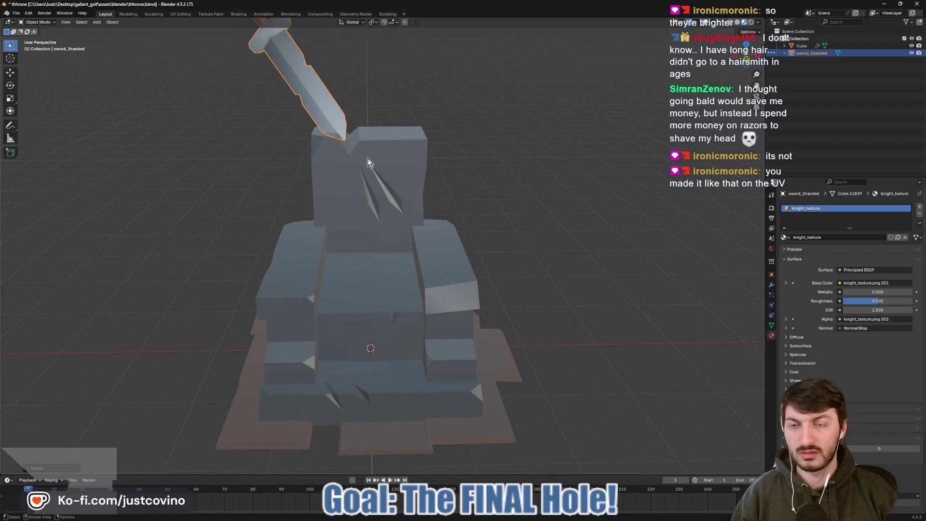
key(g)
key(z)
click(378, 180)
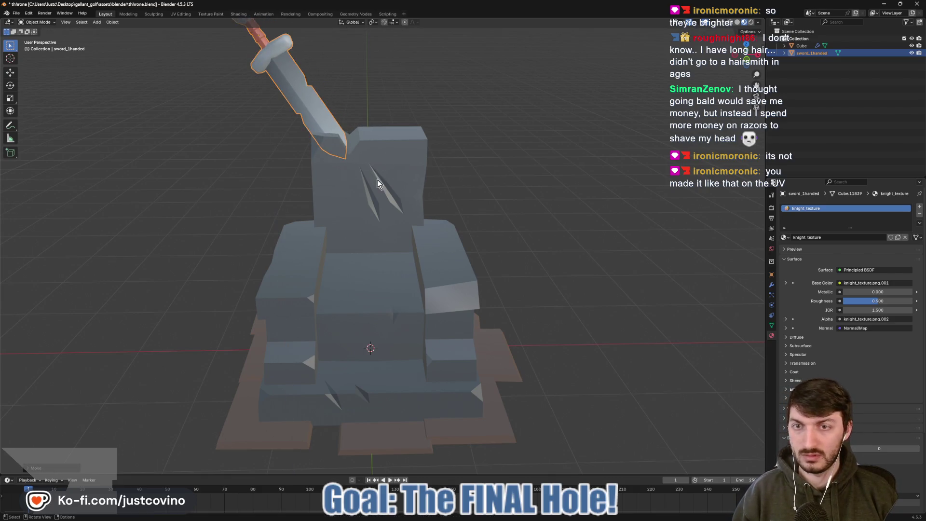
- Shift the sword about 0.22 m along X, then deselect it
key(g)
key(x)
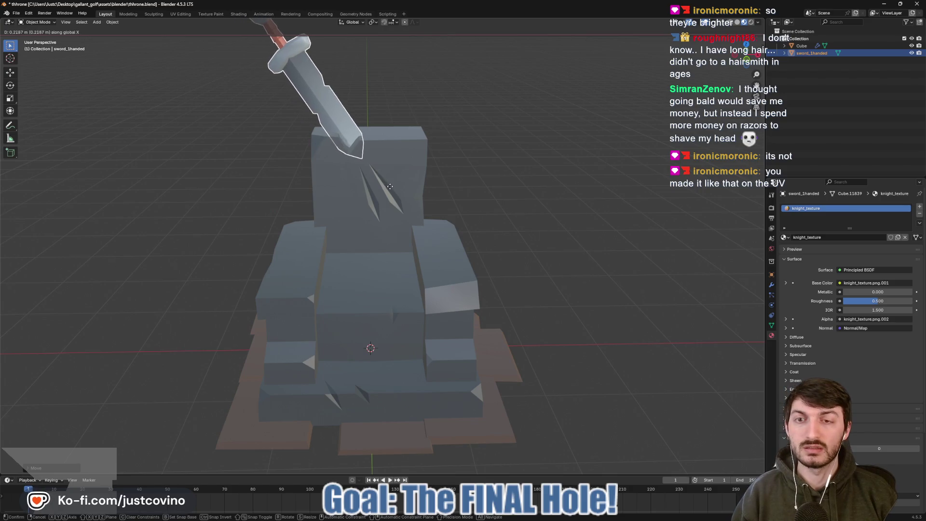
click(392, 188)
drag(395, 193, 521, 205)
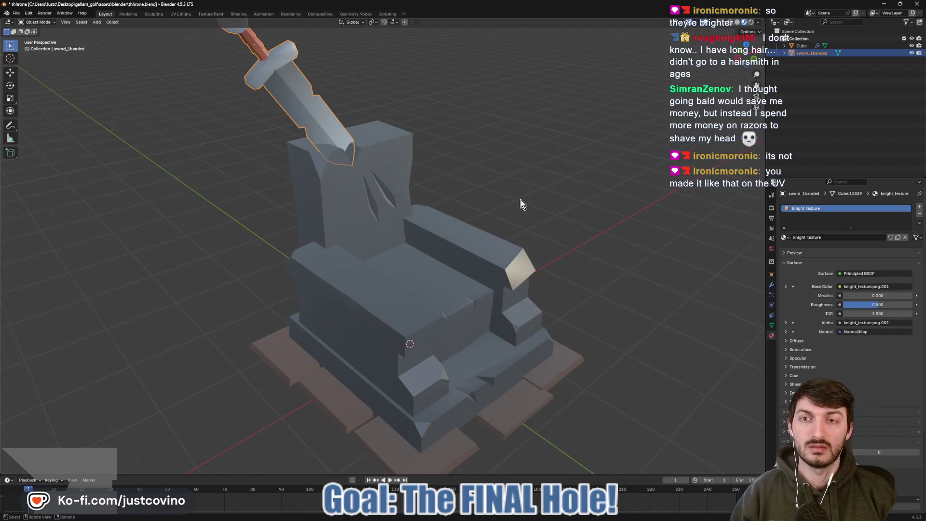
click(592, 209)
drag(592, 210, 478, 227)
scroll(down, 3)
- Set Transform Orientation to Normal and slide the sword about 0.46 m along its own length
click(354, 22)
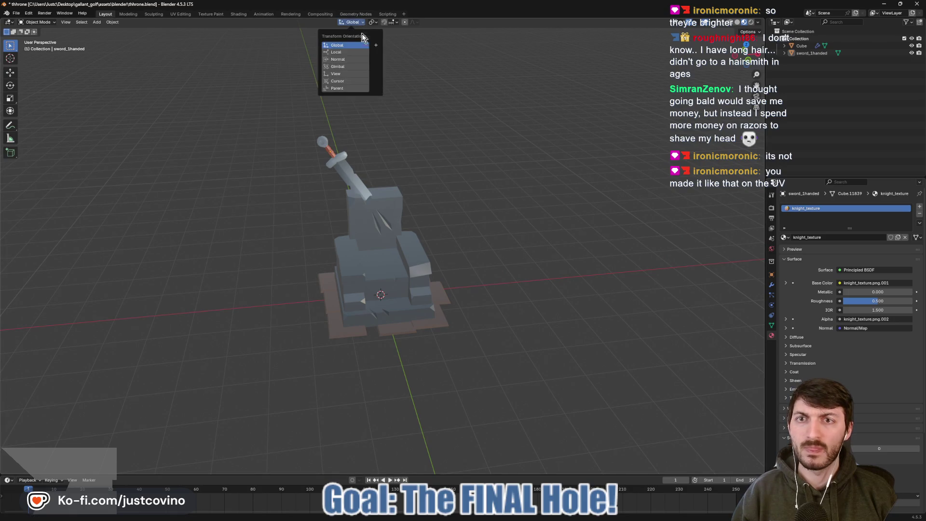
click(346, 59)
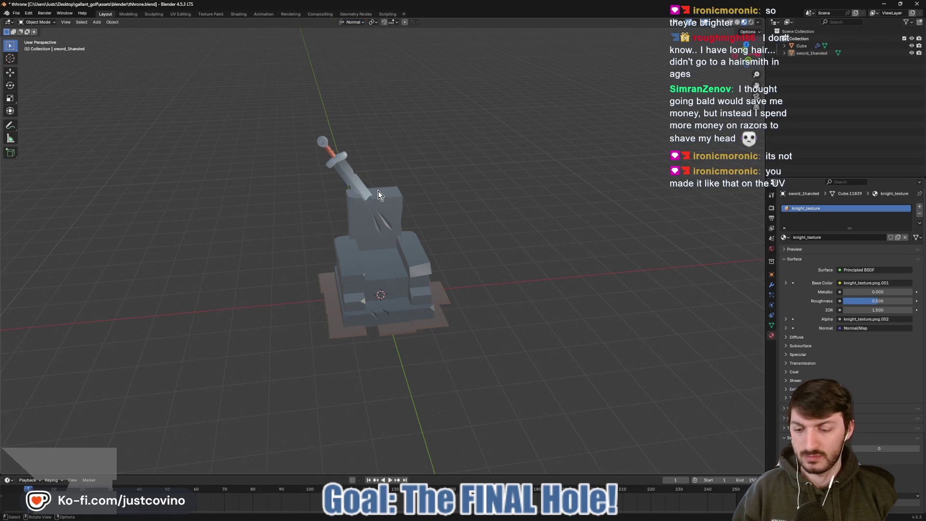
click(357, 180)
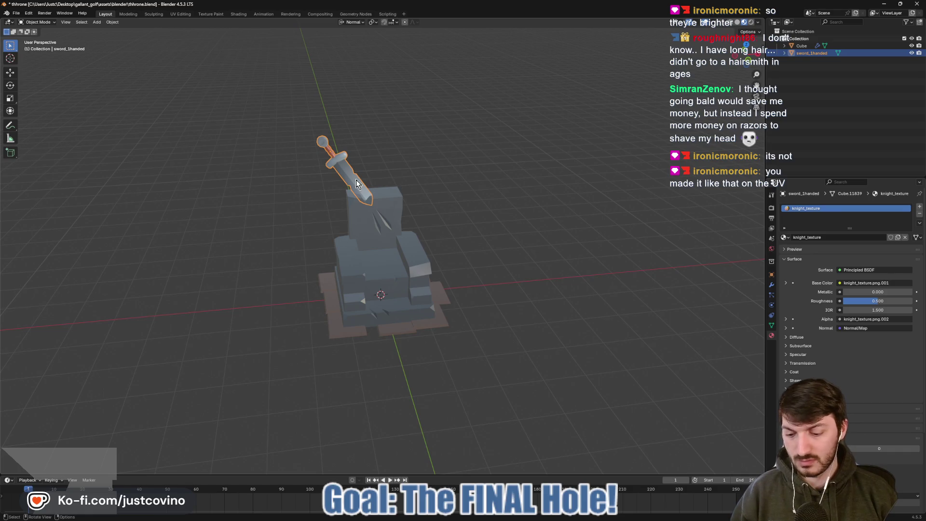
key(g)
key(x)
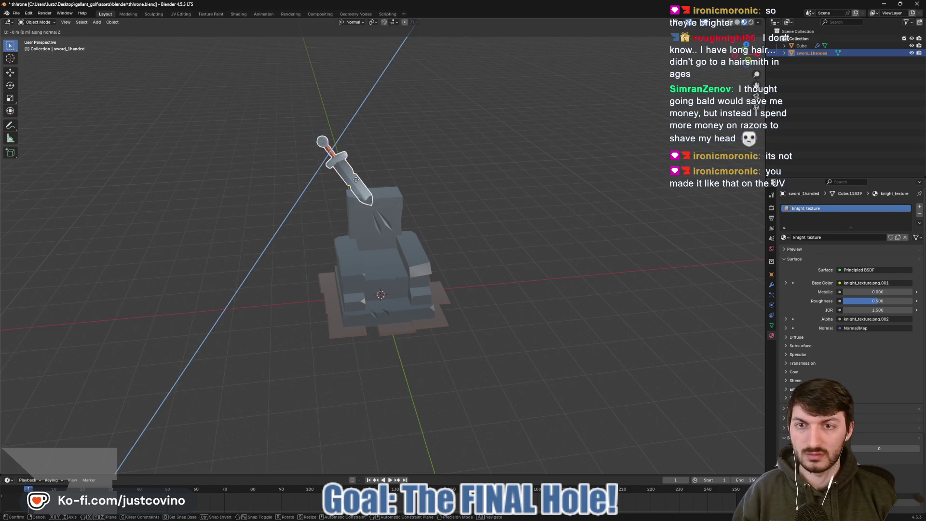
key(y)
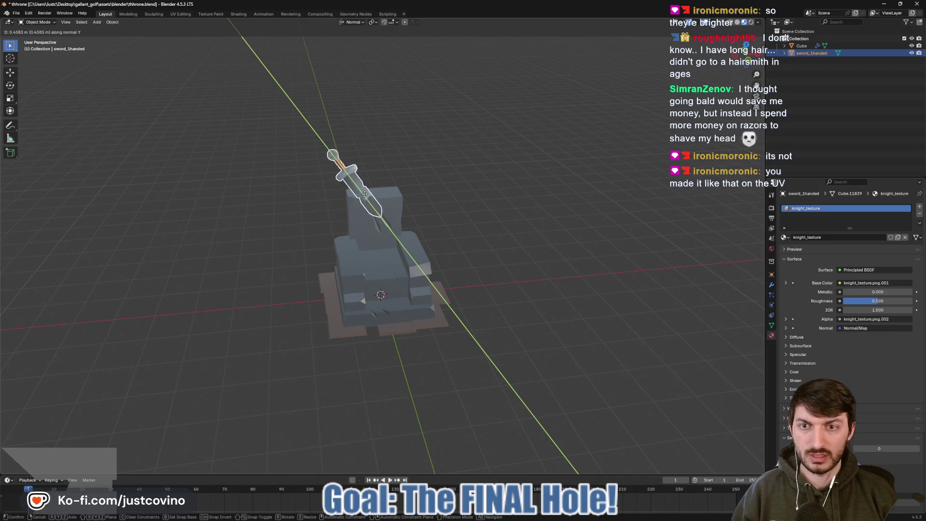
click(365, 194)
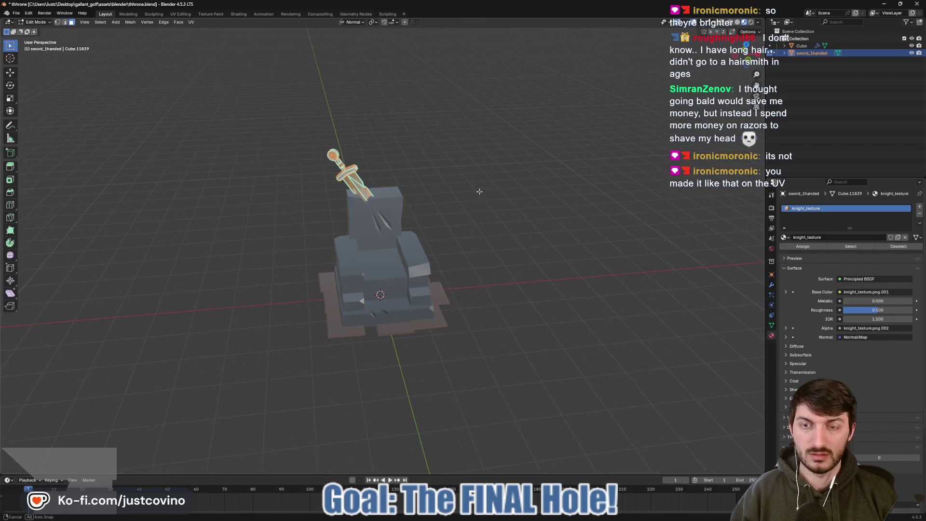
- Reselect the sword and try a free rotation, then cancel it
drag(476, 201, 487, 218)
click(474, 192)
click(356, 181)
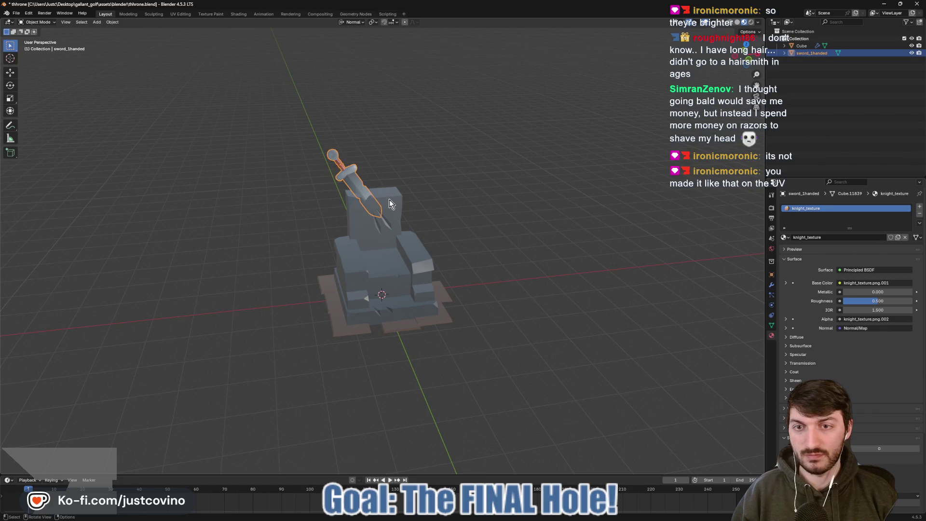
key(r)
key(r)
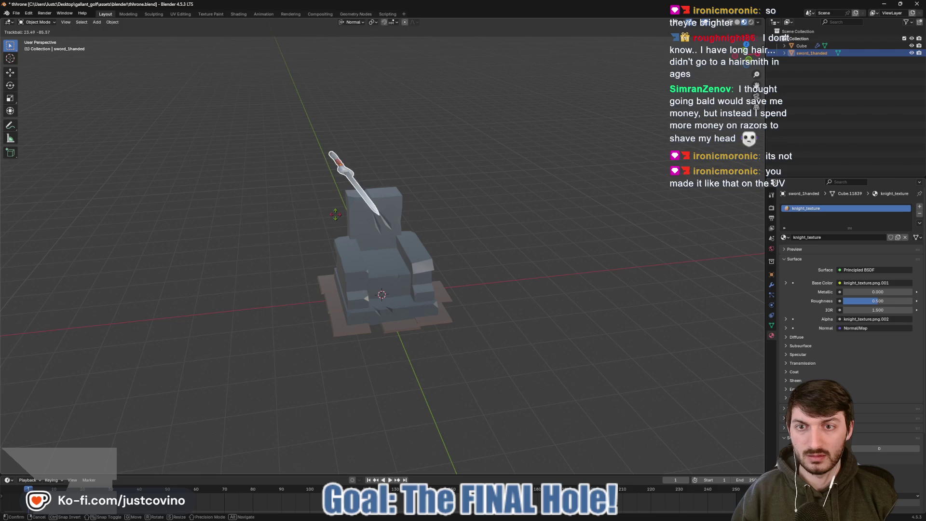
right_click(336, 213)
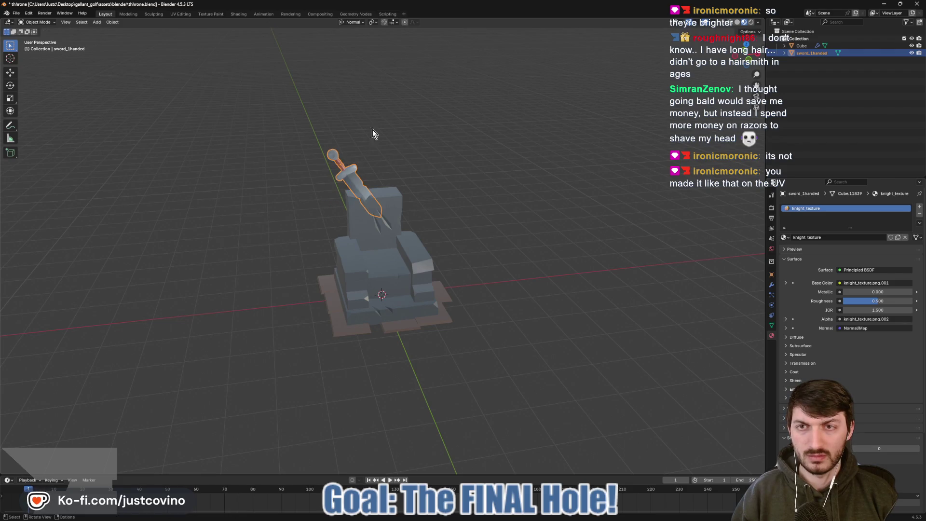
click(359, 22)
- Set Global orientation, turn the sword about Z and nudge it right
click(349, 48)
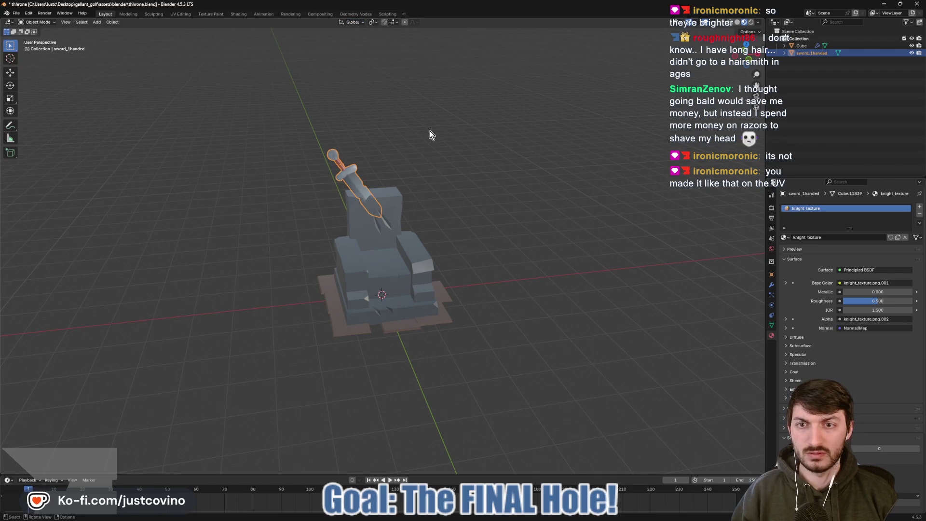
key(r)
key(z)
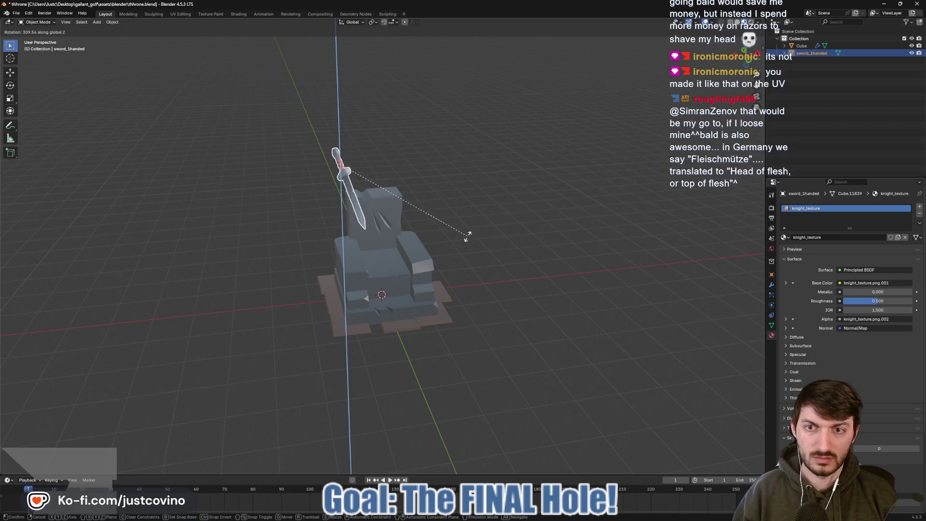
click(468, 236)
key(g)
click(392, 217)
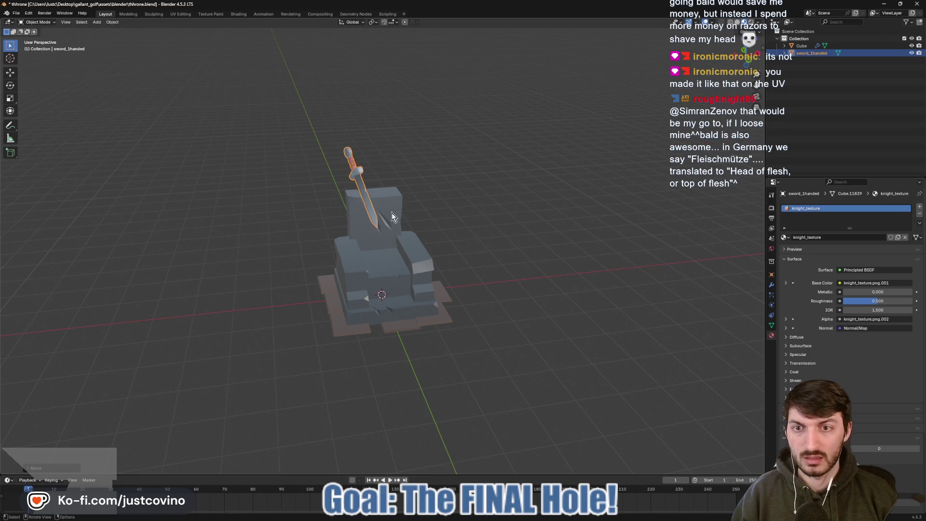
- Freely tilt the sword more upright, its blade still slanted into the backrest
key(r)
key(r)
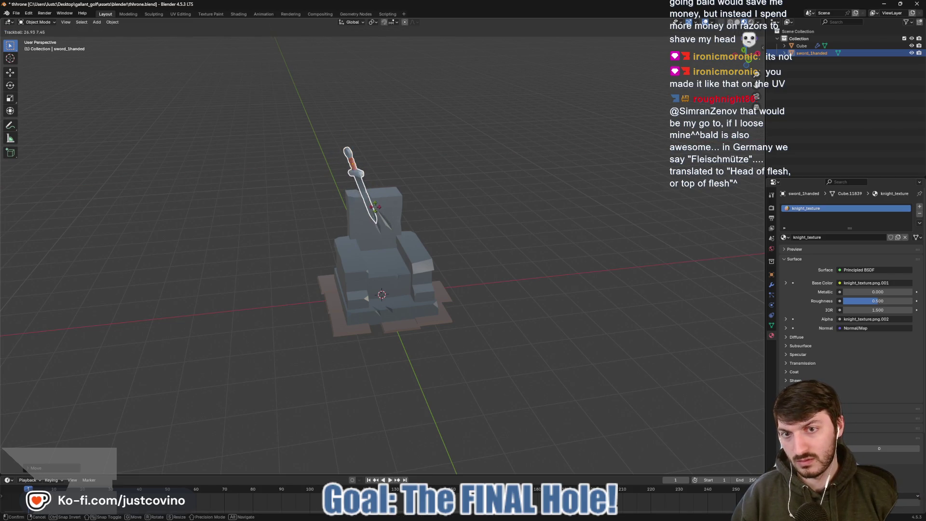
click(437, 209)
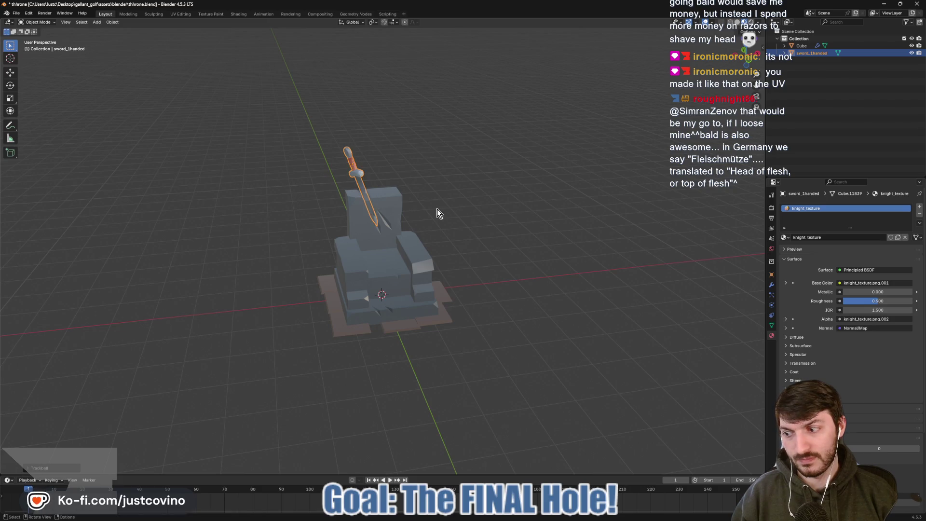
scroll(up, 3)
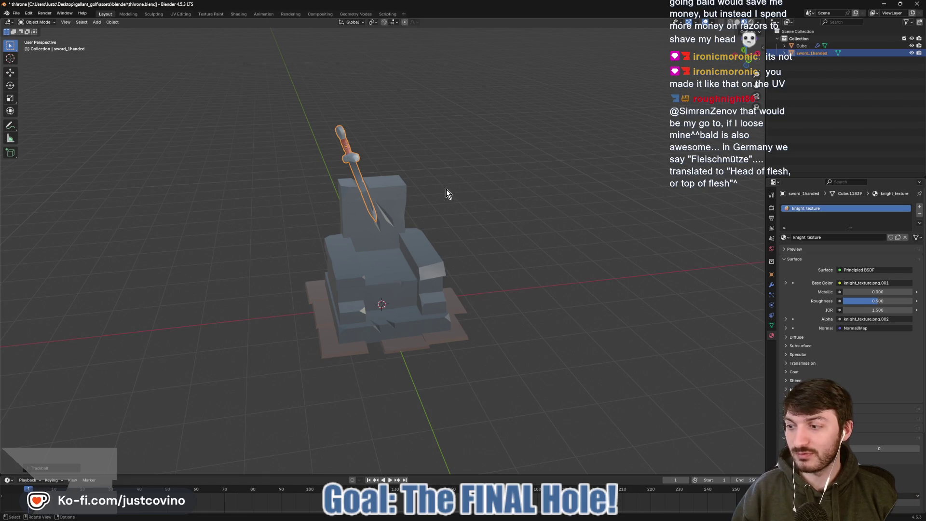
scroll(up, 3)
scroll(up, 3)
- Nudge the sword's height, then shift it slightly along the X and Y axes
drag(447, 190, 405, 229)
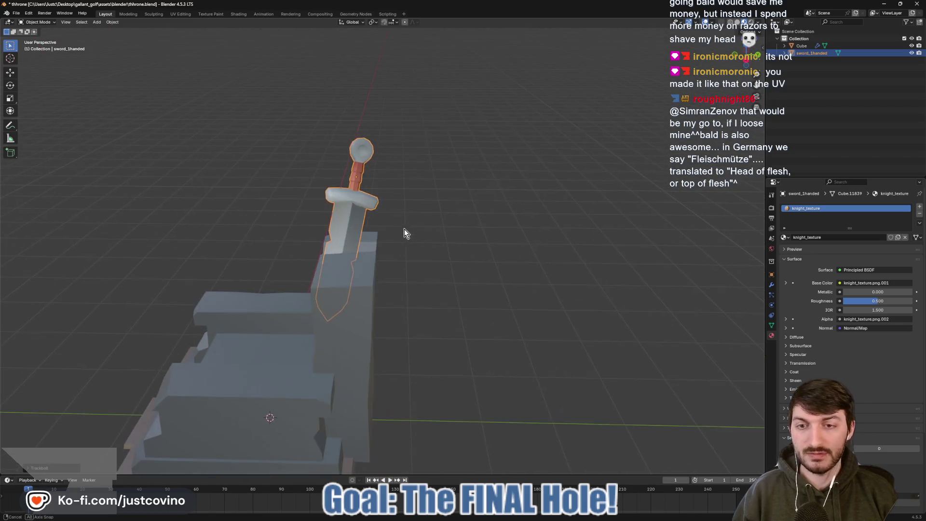
key(g)
click(368, 220)
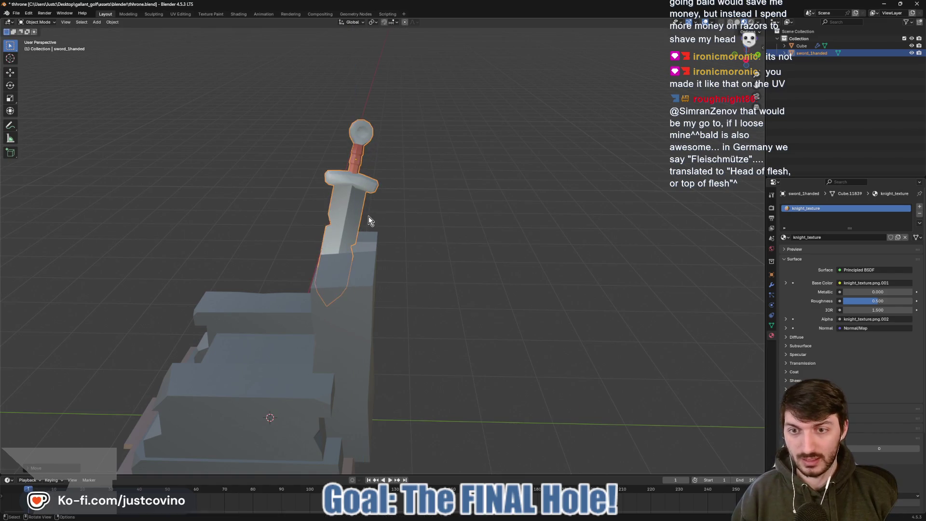
key(g)
key(x)
click(390, 222)
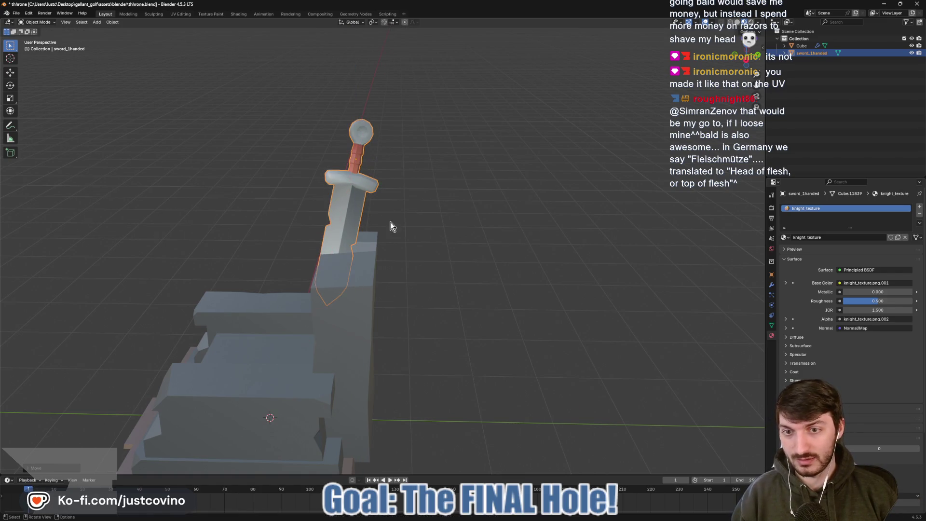
key(g)
key(y)
click(390, 229)
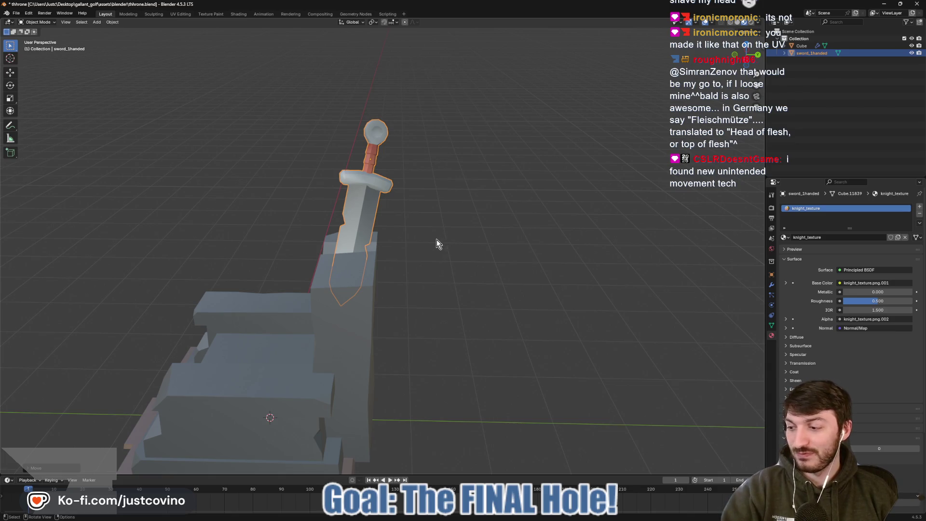
- In Edit Mode, move the sword left along X and rotate it slightly
drag(436, 244, 557, 209)
key(Tab)
key(Tab)
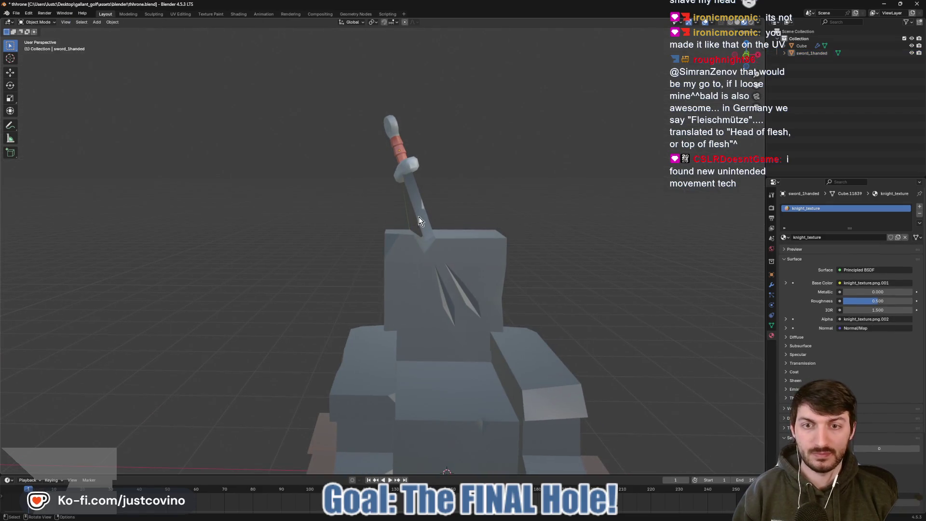
click(427, 221)
key(g)
key(x)
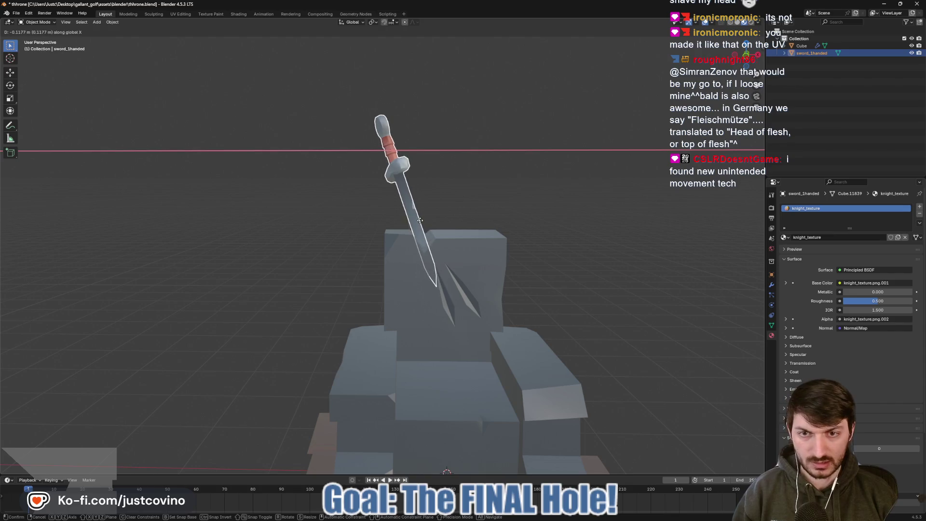
click(423, 225)
key(r)
key(r)
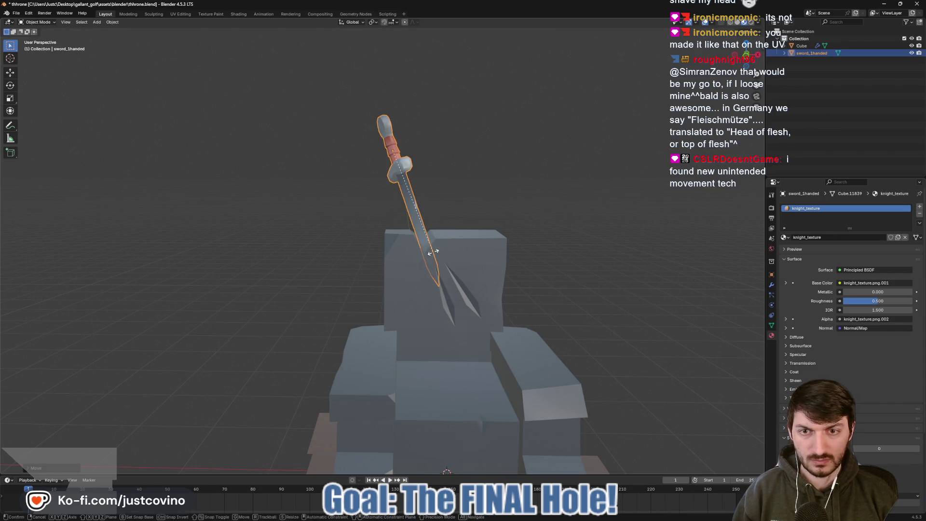
click(431, 260)
- Check the sword's placement from other angles, then reselect it for mesh editing
drag(431, 259, 490, 253)
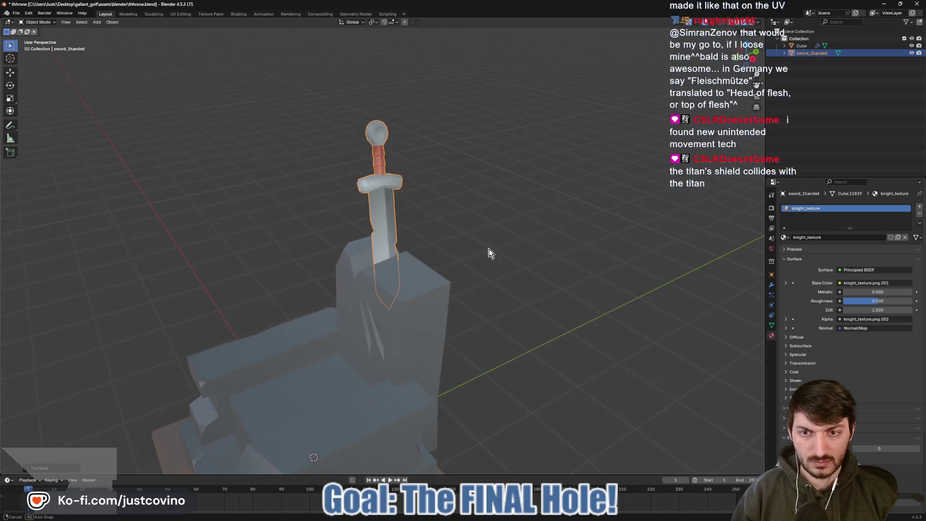
click(509, 265)
drag(519, 280, 556, 266)
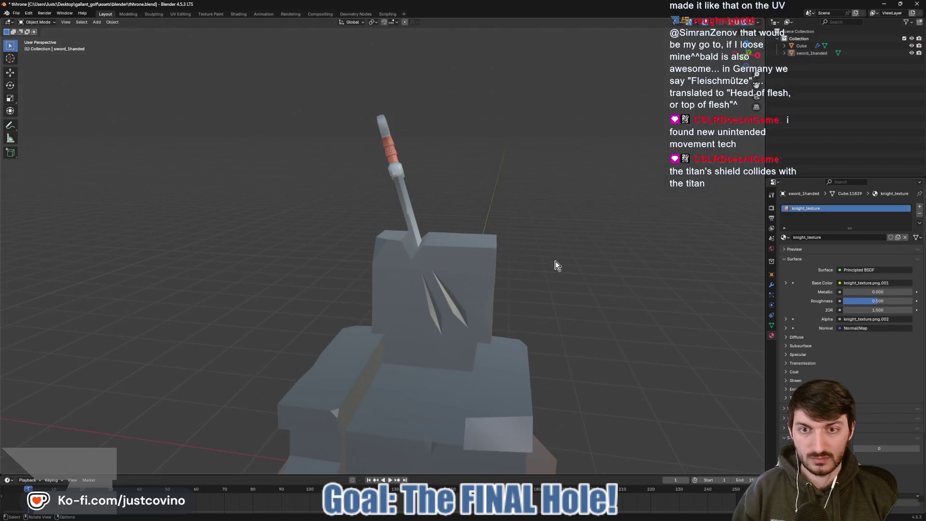
drag(475, 222, 476, 244)
click(374, 238)
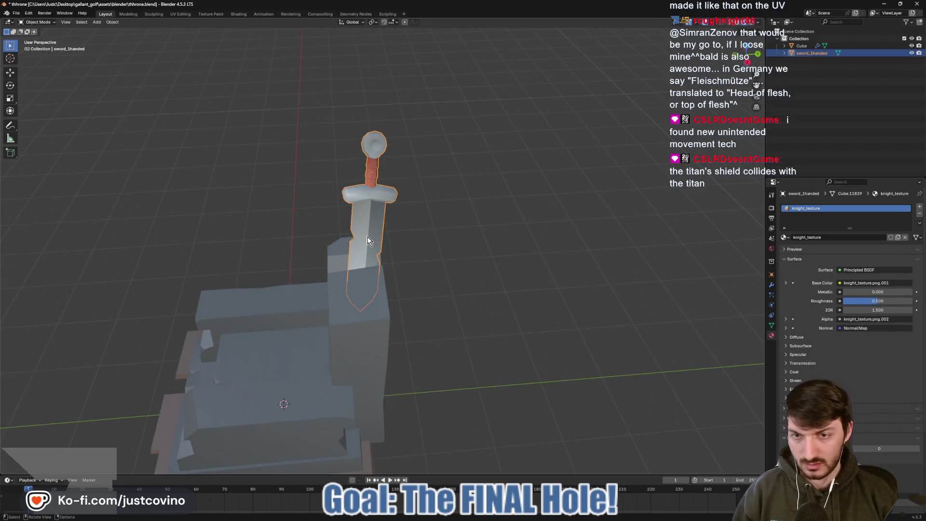
key(g)
key(Escape)
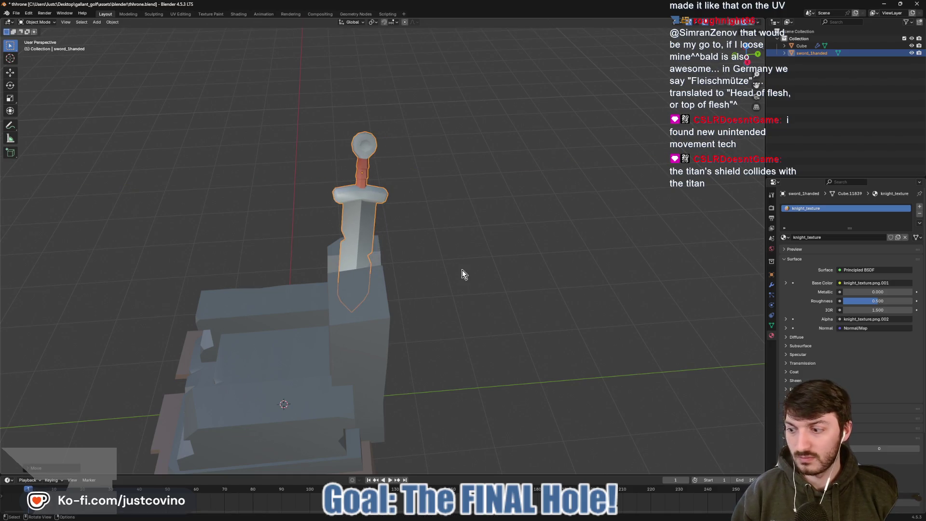
key(Tab)
key(Tab)
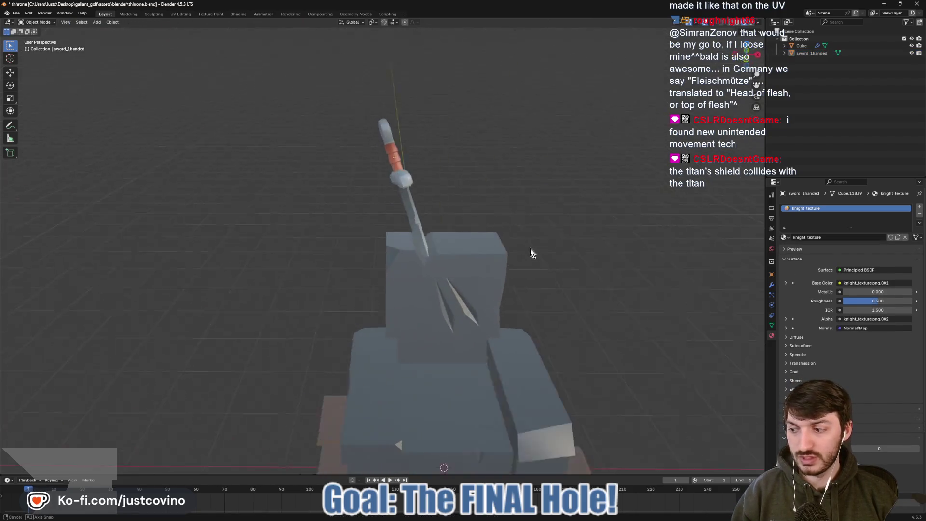